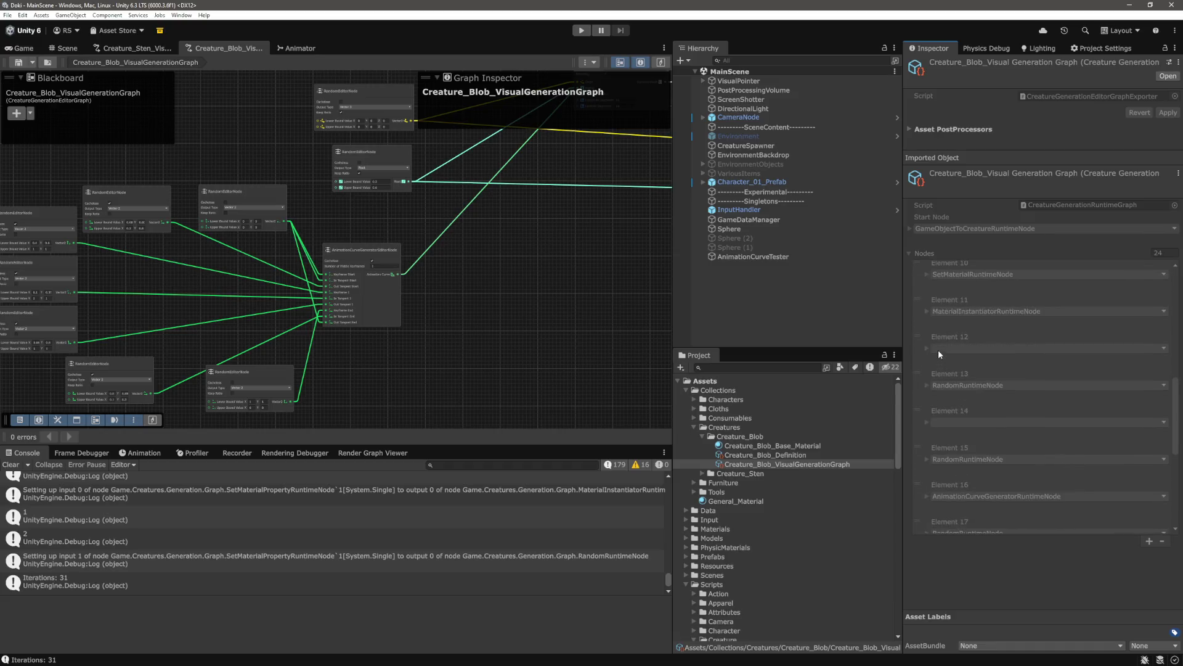
# Inspect Element 16's nine inputs and three keyframes in the Nodes list, then switch to VS Code
pyautogui.scroll(-1, 938, 353)
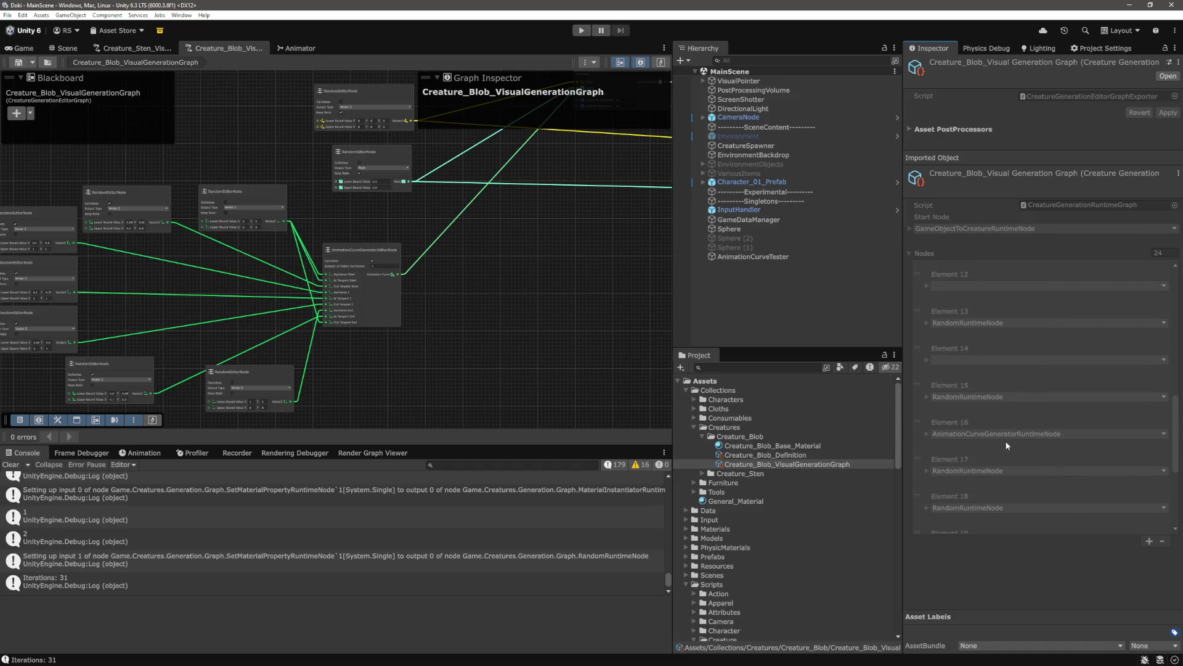
pyautogui.scroll(-1, 1008, 438)
pyautogui.click(927, 403)
pyautogui.scroll(-1, 943, 398)
pyautogui.click(935, 383)
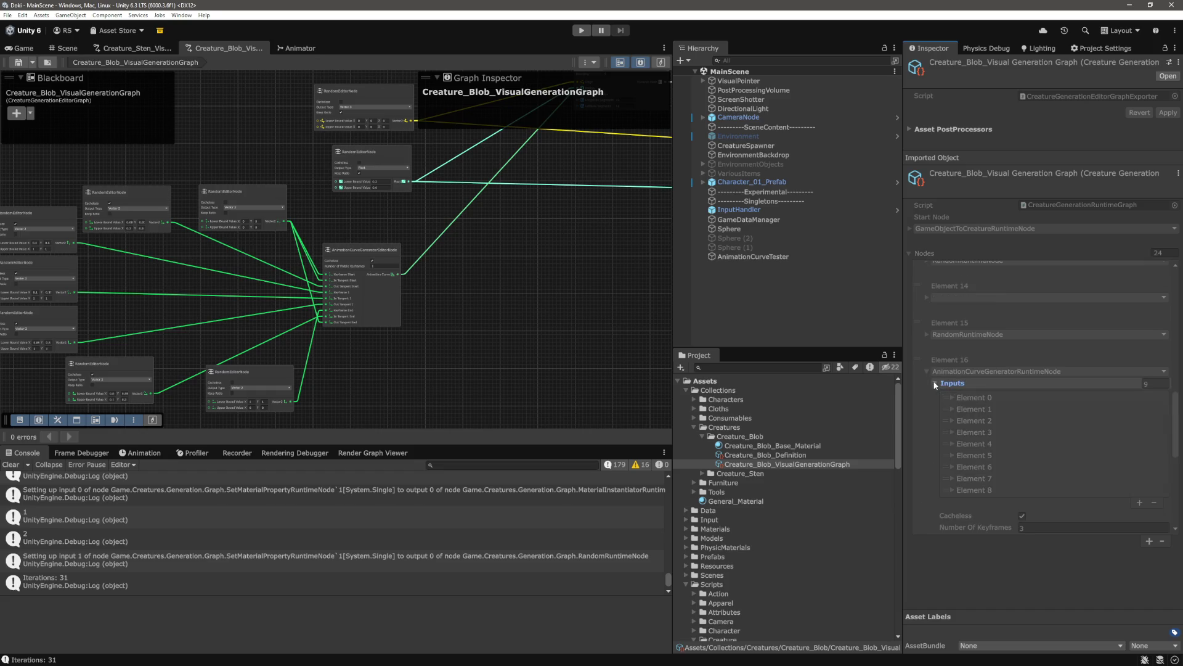
pyautogui.scroll(-3, 456, 346)
pyautogui.scroll(2, 420, 367)
pyautogui.scroll(4, 421, 367)
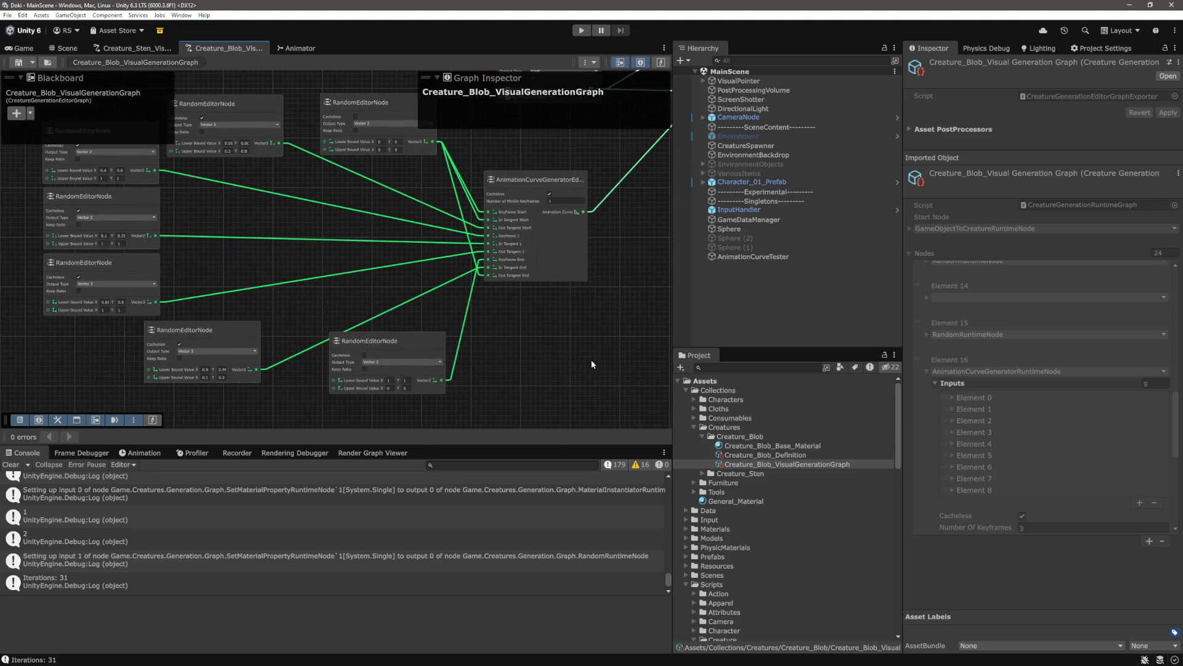
pyautogui.scroll(2, 494, 333)
pyautogui.click(925, 370)
pyautogui.click(621, 347)
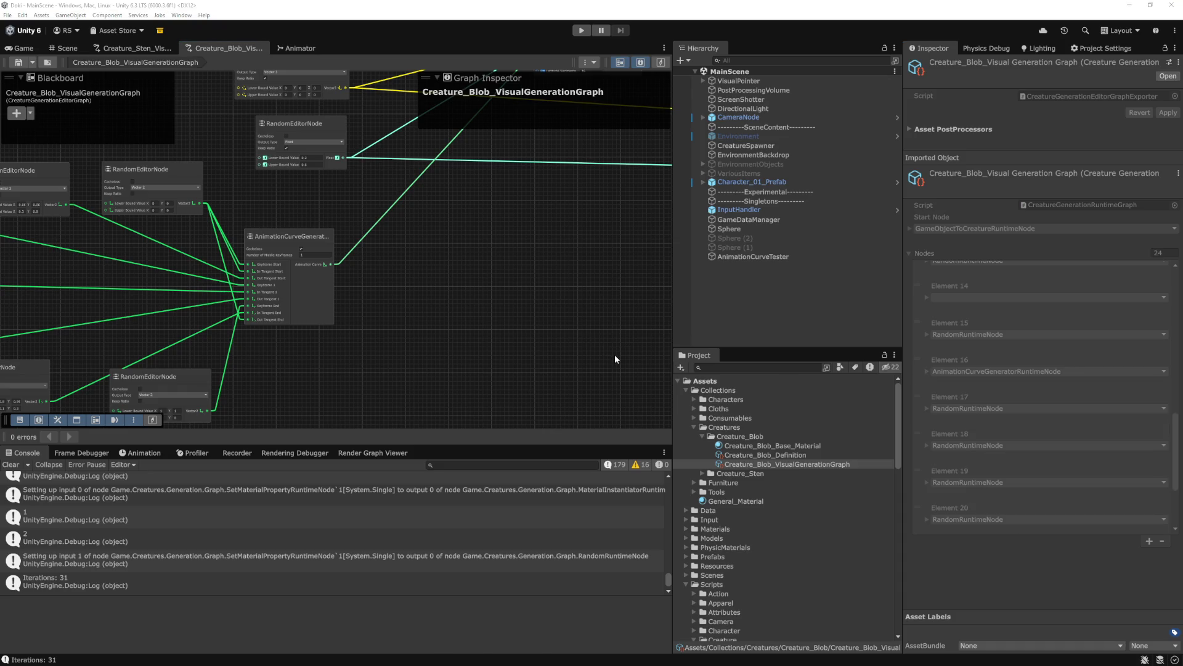
pyautogui.hotkey('alt', 'Tab')
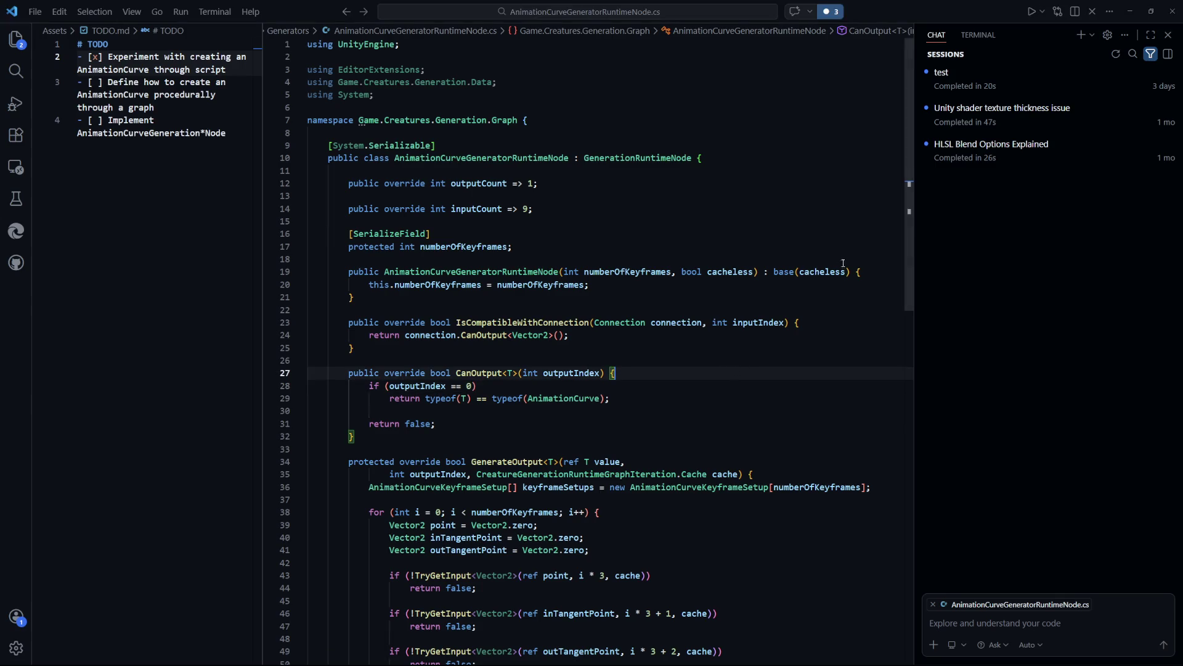
# Change inputCount on line 14 from 9 to 3 * numberOfKeyframes via the Copilot suggestion
pyautogui.doubleClick(846, 271)
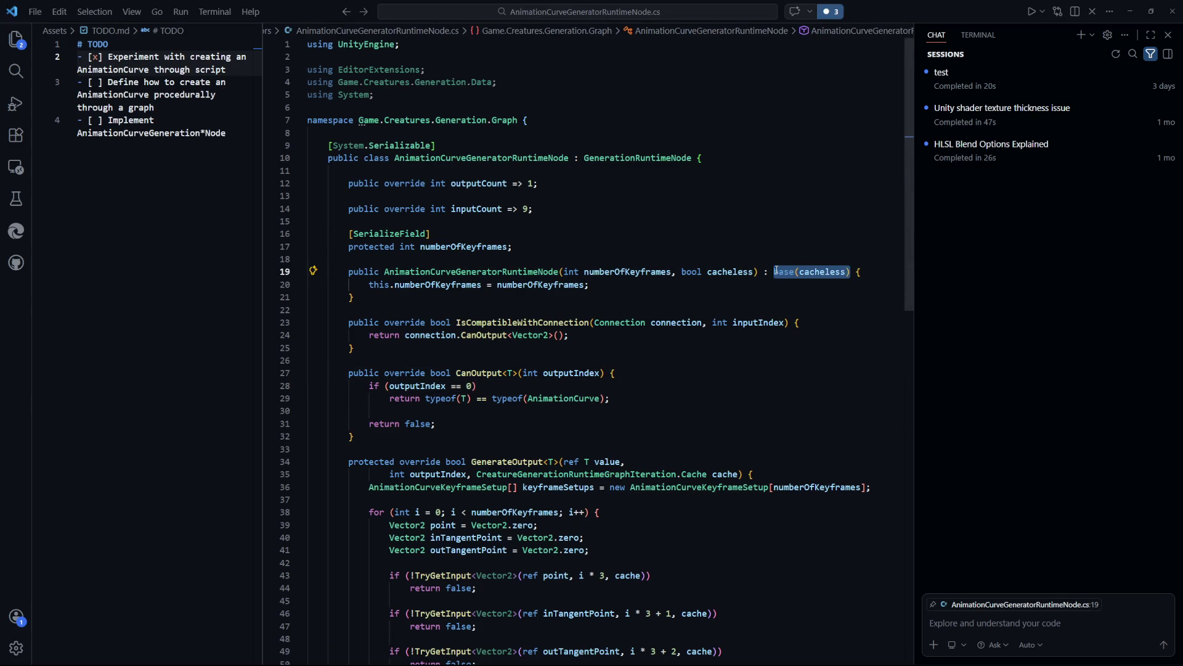
pyautogui.click(577, 307)
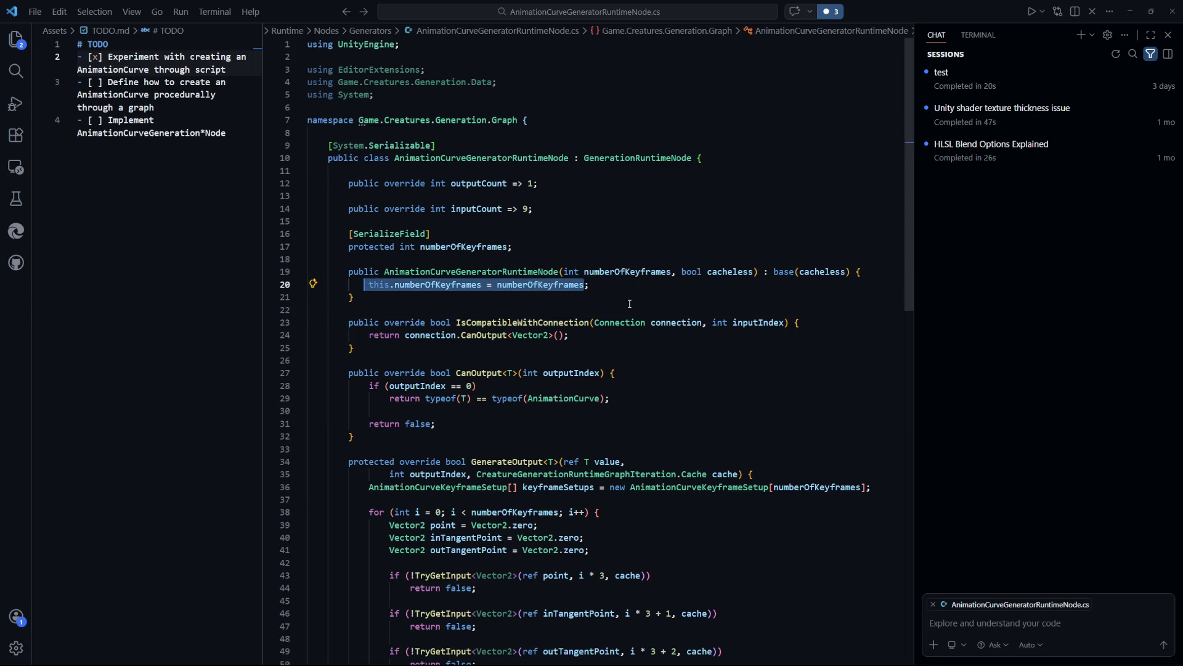
pyautogui.click(617, 232)
pyautogui.press('Tab')
pyautogui.click(660, 302)
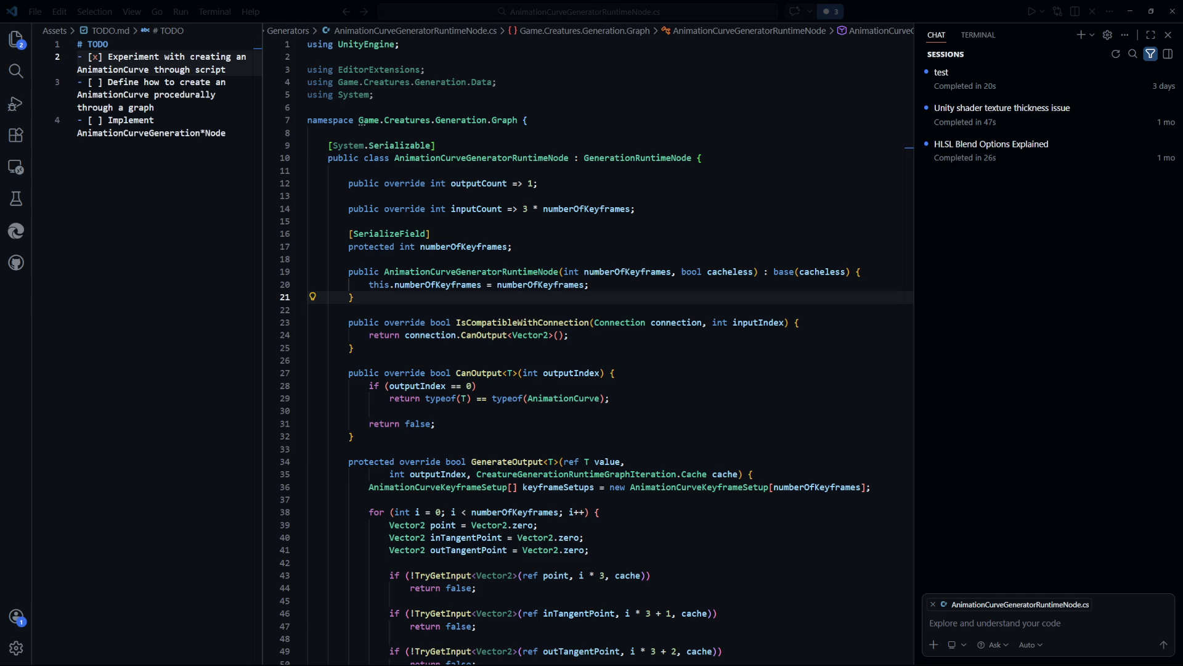
# Review the numberOfKeyframes field, the constructor and IsCompatibleWithConnection around the change
pyautogui.click(531, 234)
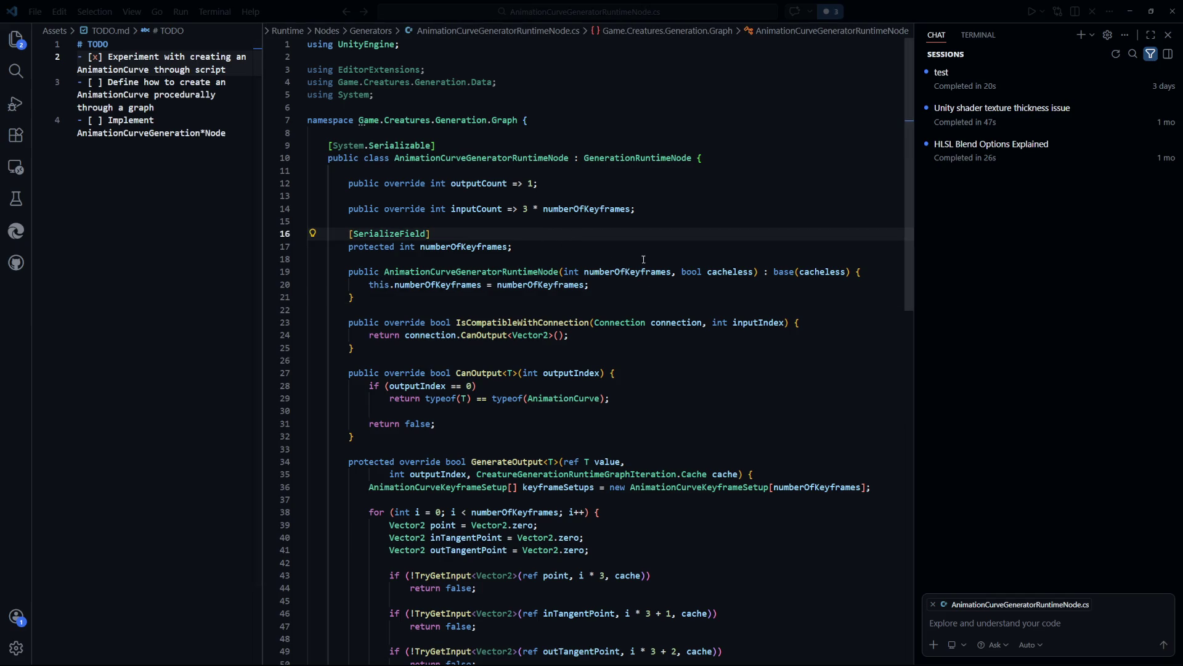
pyautogui.click(681, 283)
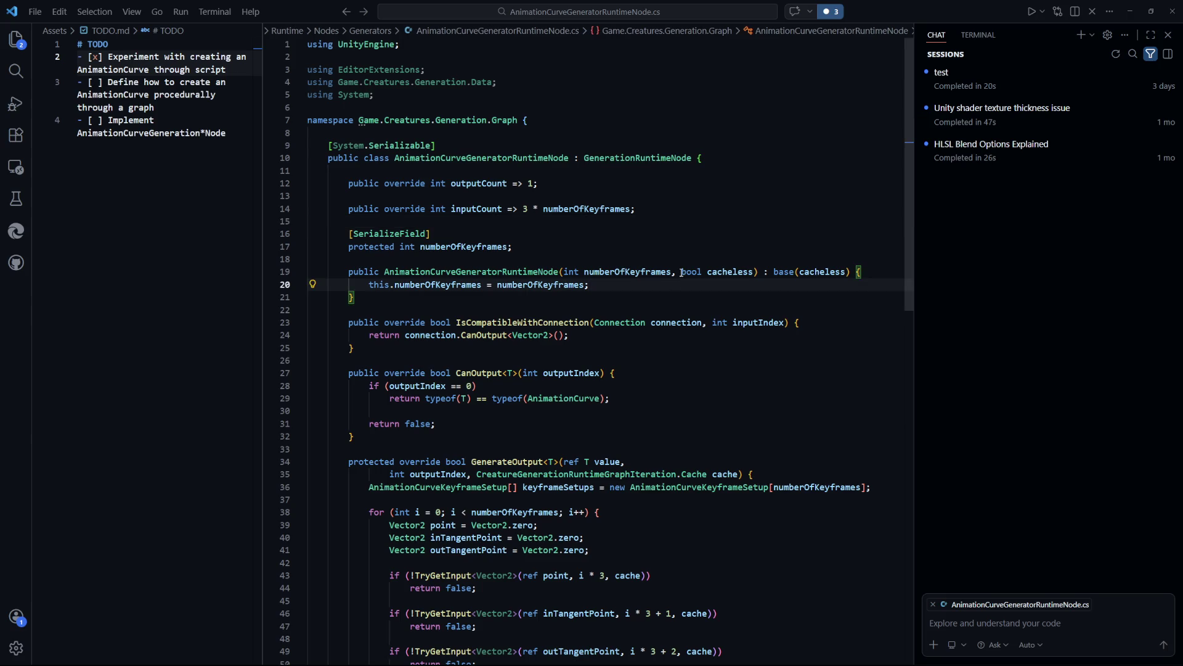
pyautogui.click(595, 339)
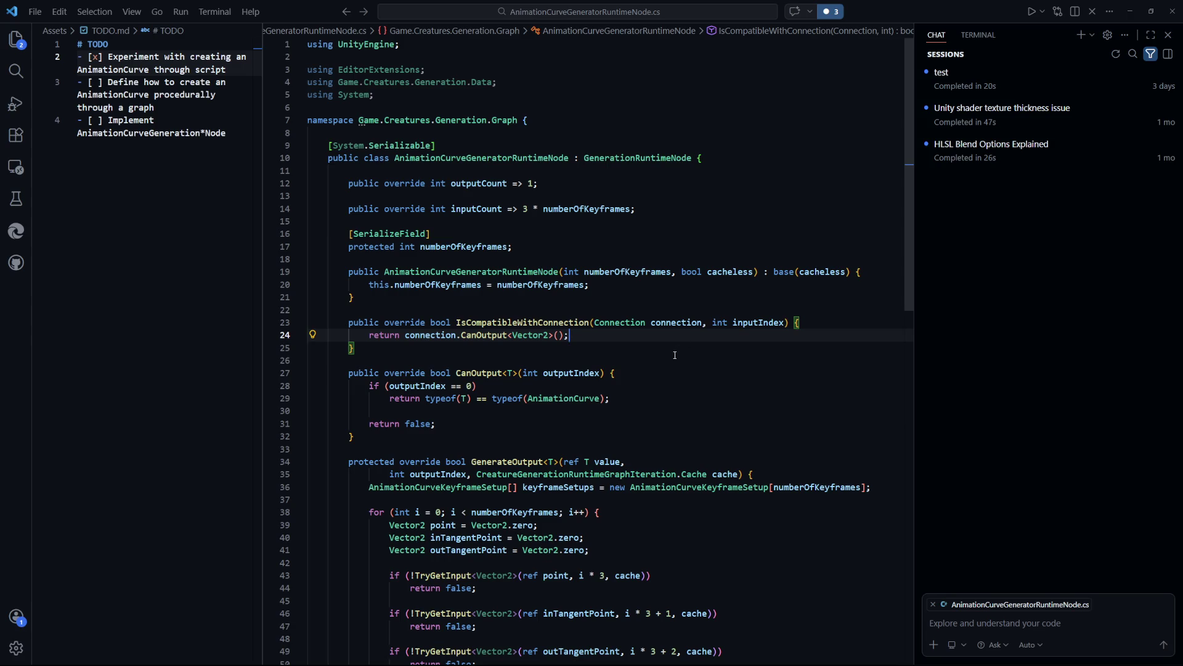
pyautogui.click(649, 297)
pyautogui.hotkey('ctrl', 'Tab')
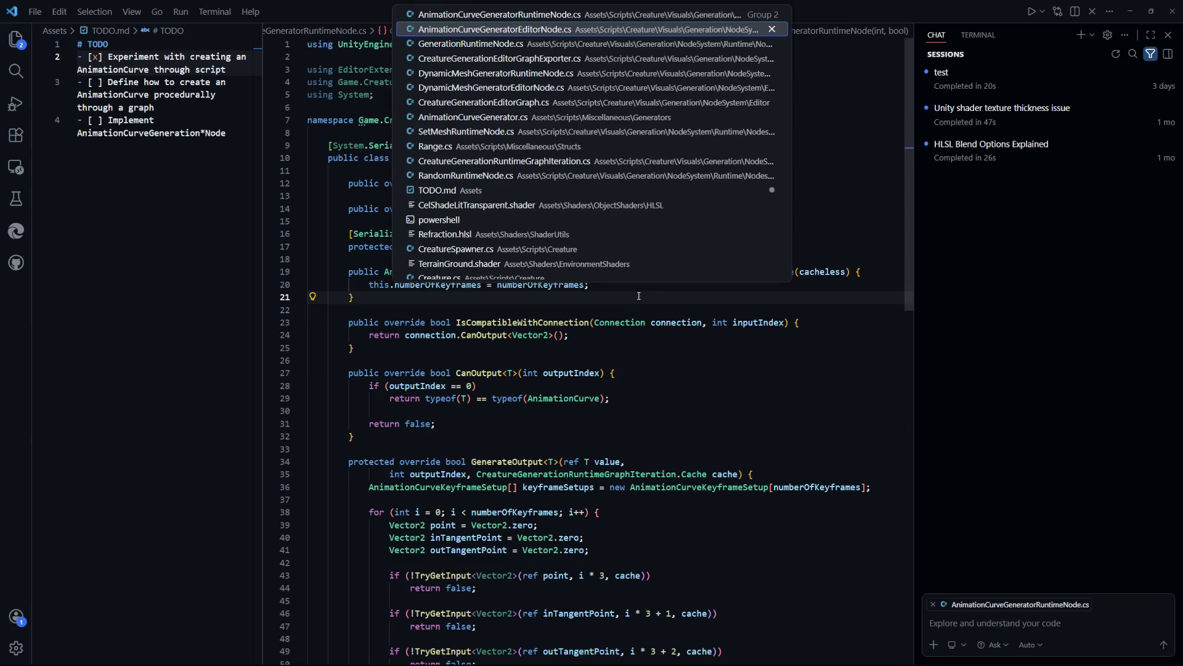
# Select 'inputs = new Connection[inputCount];' on line 19 of GenerationRuntimeNode.cs's constructor
pyautogui.hotkey('ctrl', 'Tab')
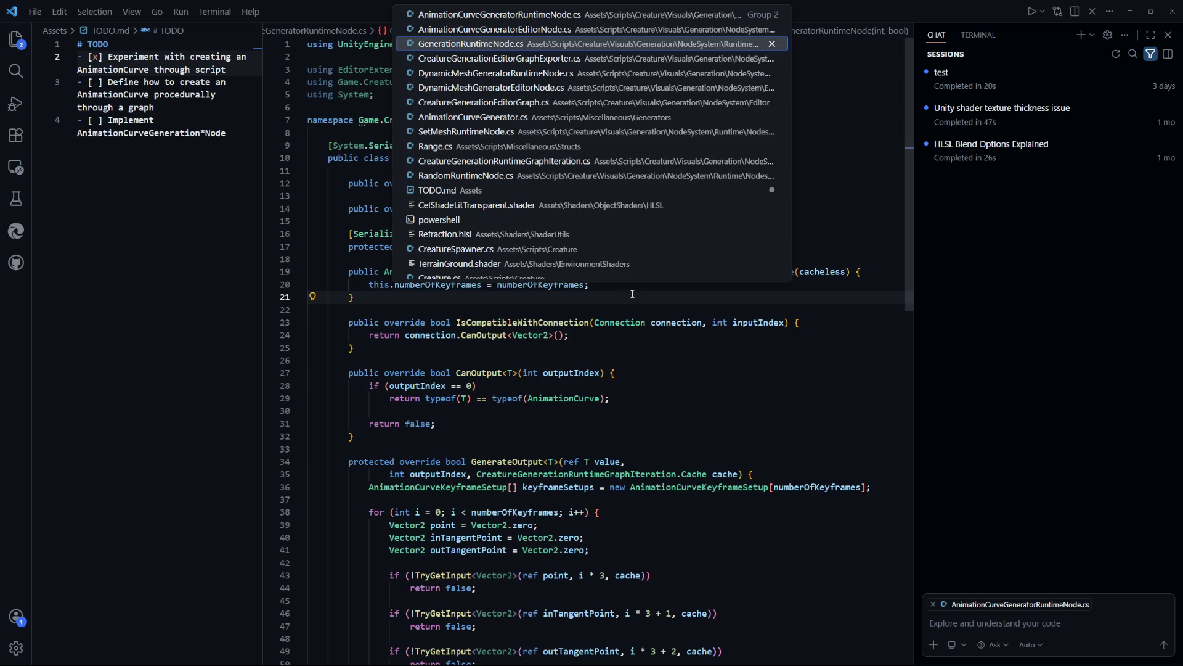
pyautogui.hotkey('ctrl', 'shift', 'Tab')
pyautogui.hotkey('ctrl', 'Tab')
pyautogui.scroll(1, 567, 304)
pyautogui.moveTo(589, 268); pyautogui.dragTo(368, 272)
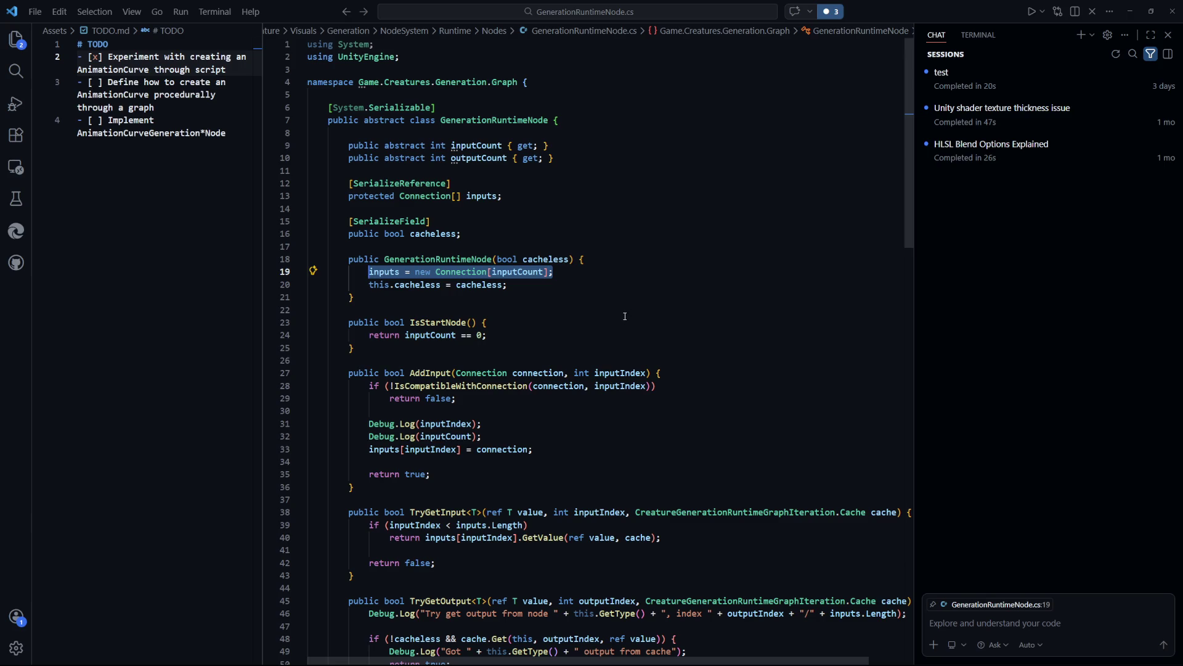
pyautogui.scroll(-3, 624, 318)
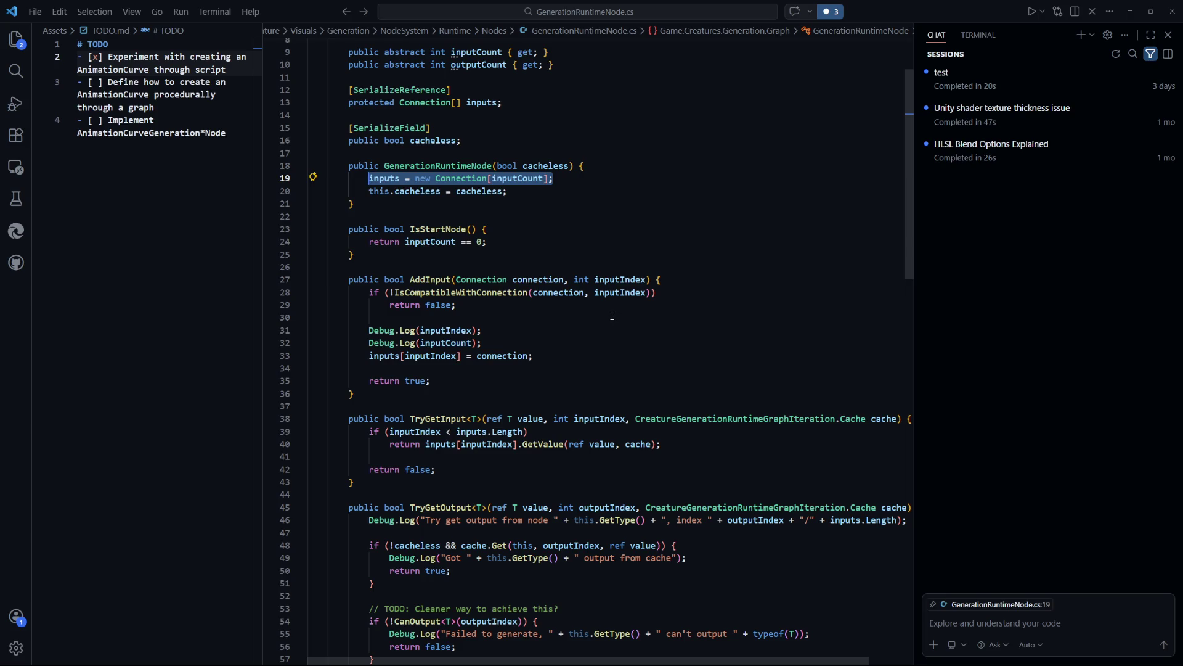
pyautogui.scroll(2, 610, 317)
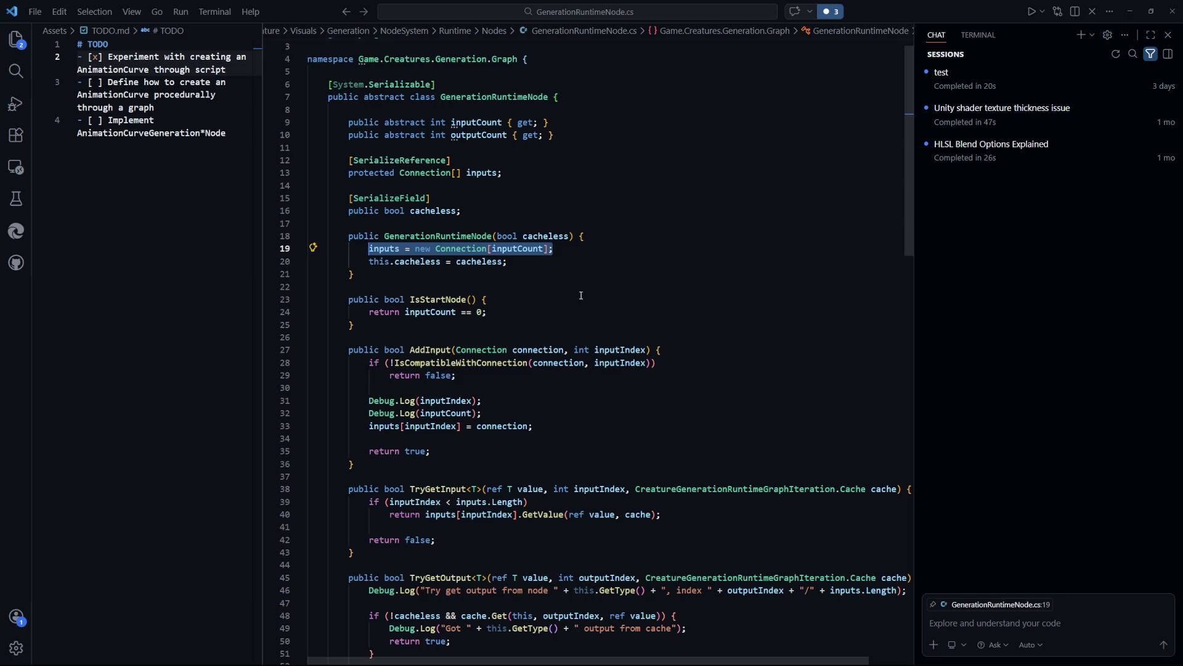
pyautogui.click(94, 82)
# Check off TODO item 3 with an x and return to AnimationCurveGeneratorRuntimeNode.cs
pyautogui.press('BackSpace')
pyautogui.write('x')
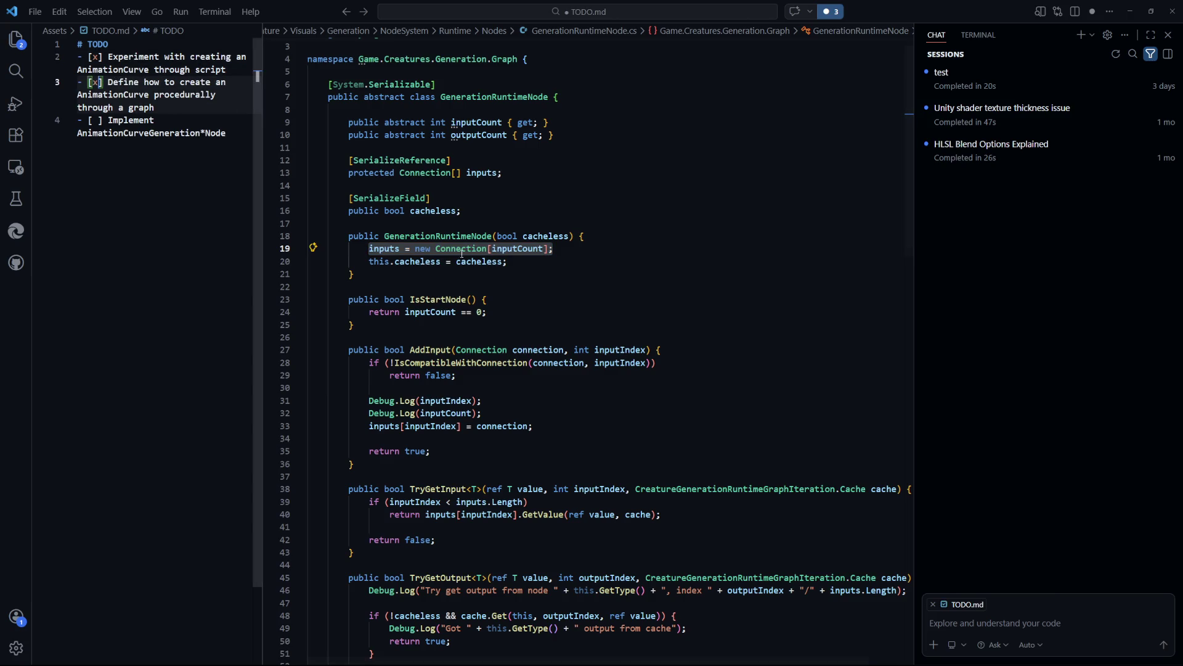
pyautogui.click(555, 274)
pyautogui.scroll(1, 686, 416)
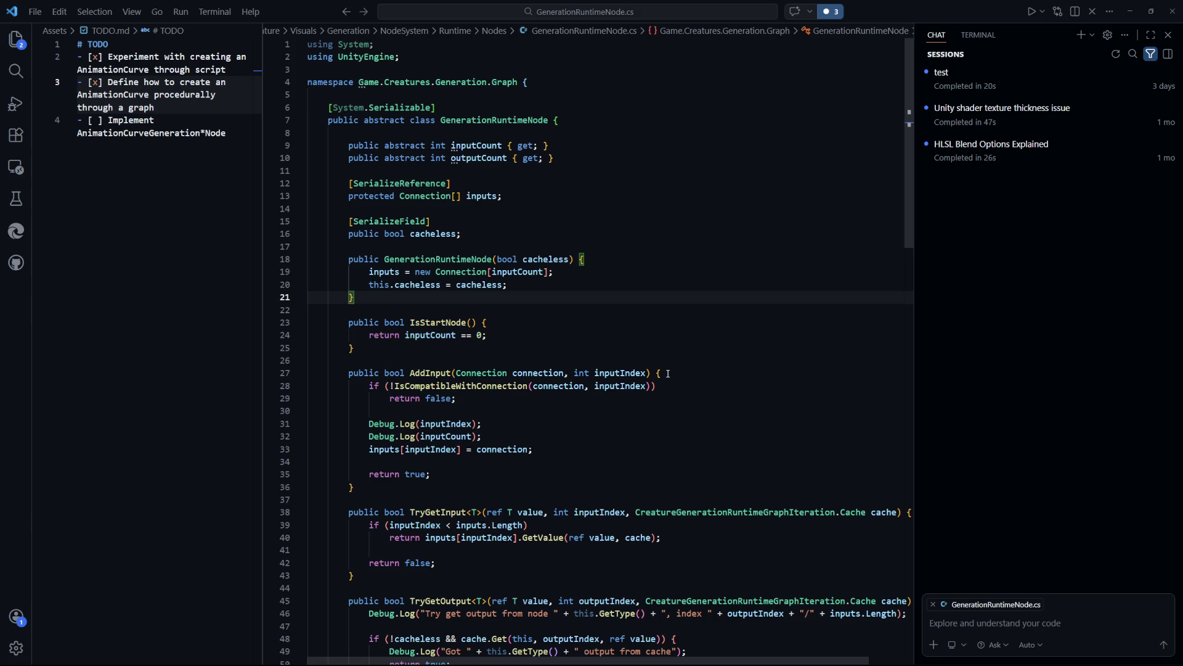
pyautogui.hotkey('ctrl', 'Tab')
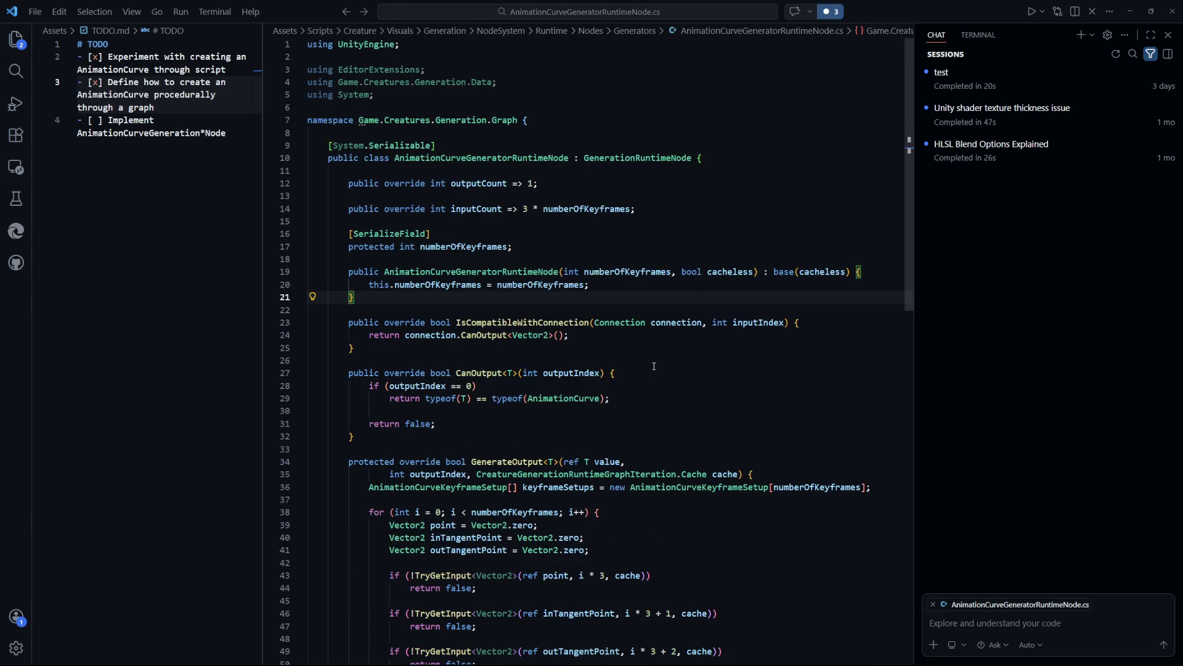
pyautogui.hotkey('ctrl', 'Tab')
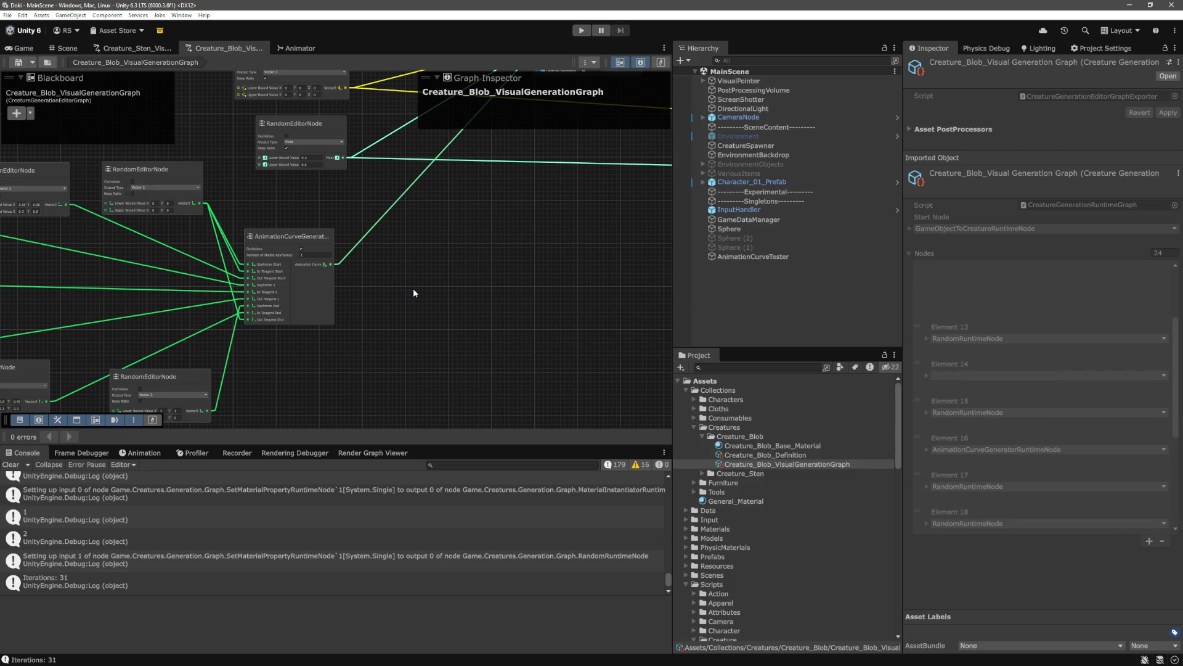
# Zoom out the creature graph and switch to the Game view showing the blob creature
pyautogui.scroll(-2, 412, 288)
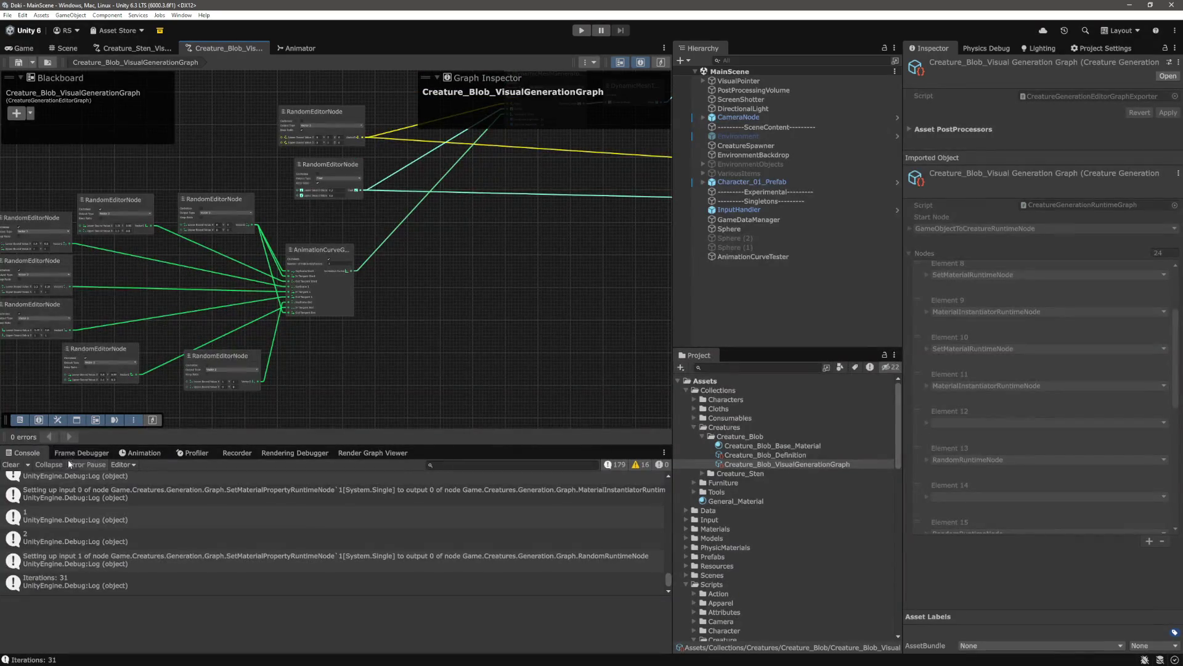
pyautogui.click(22, 49)
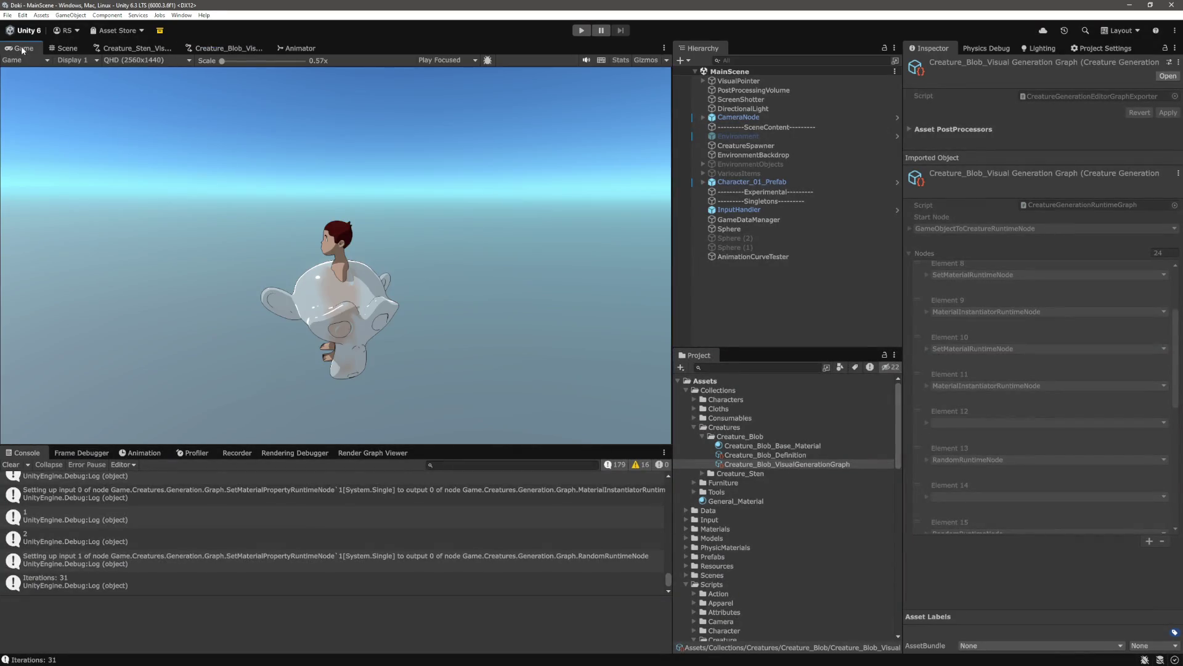
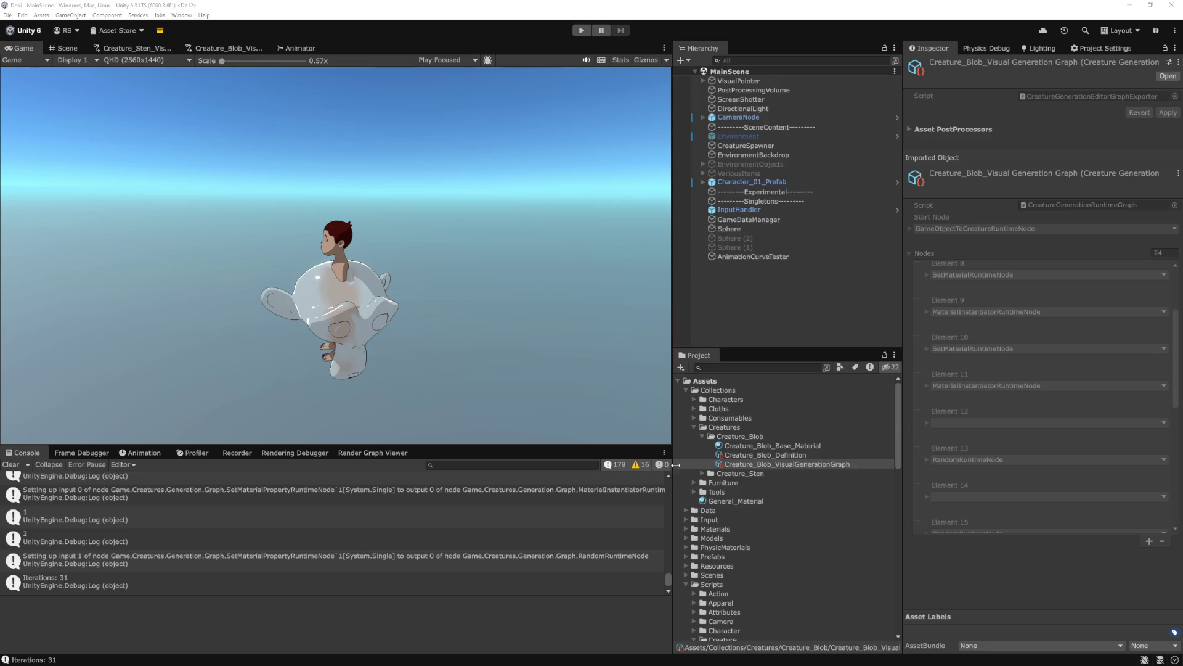
# Deselect in the Hierarchy, bring up the Creature_Blob_Vis graph, and zoom around its random and curve nodes
pyautogui.click(806, 299)
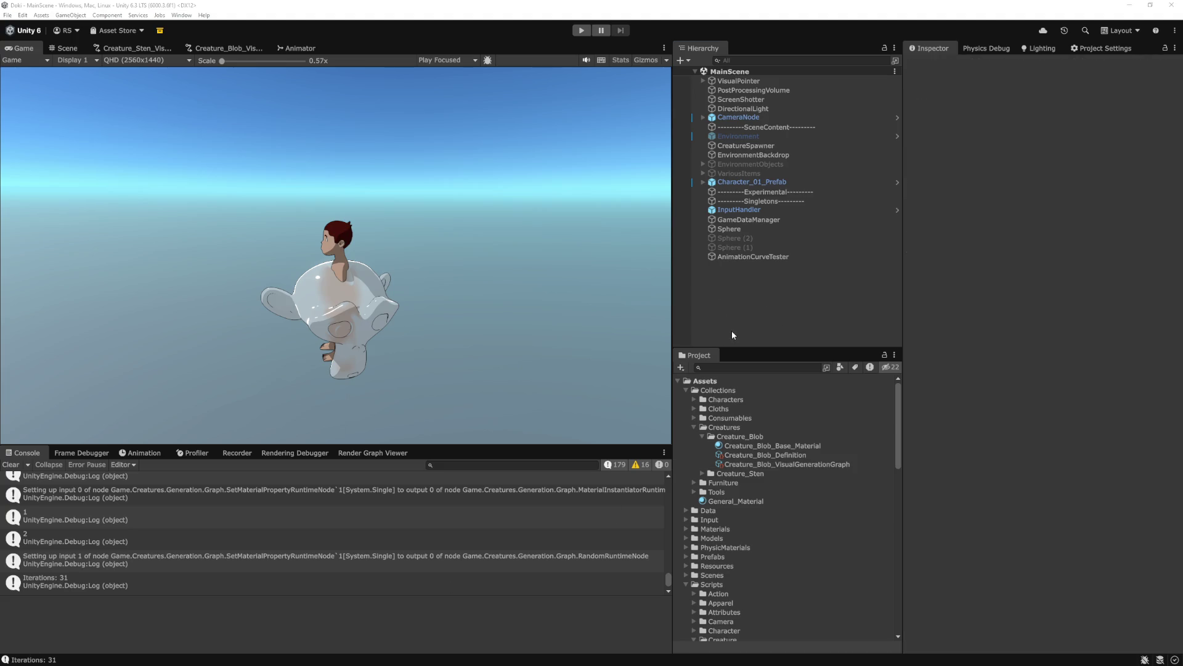
pyautogui.click(229, 49)
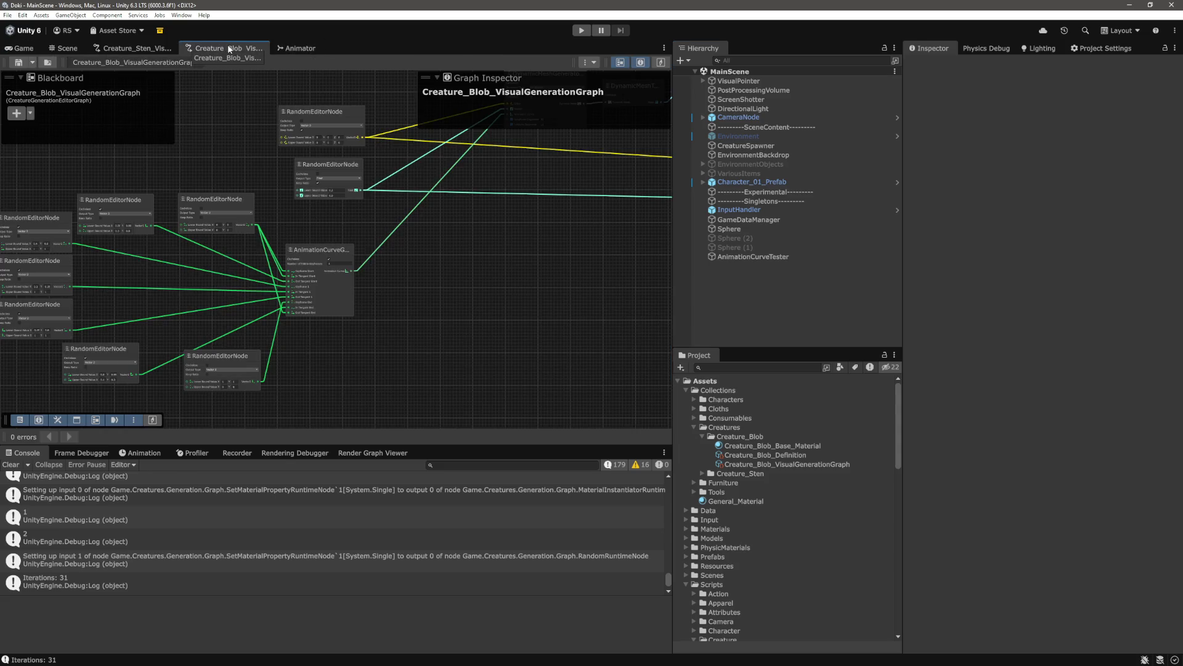
pyautogui.scroll(4, 491, 318)
pyautogui.scroll(3, 433, 298)
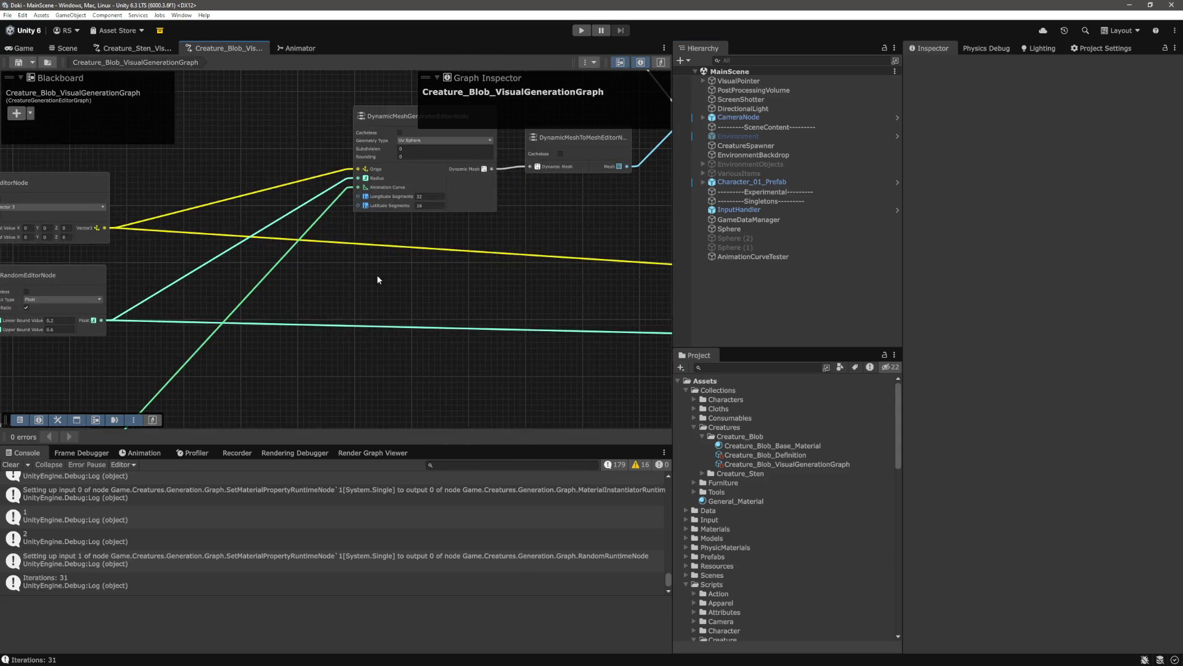
pyautogui.scroll(-4, 371, 281)
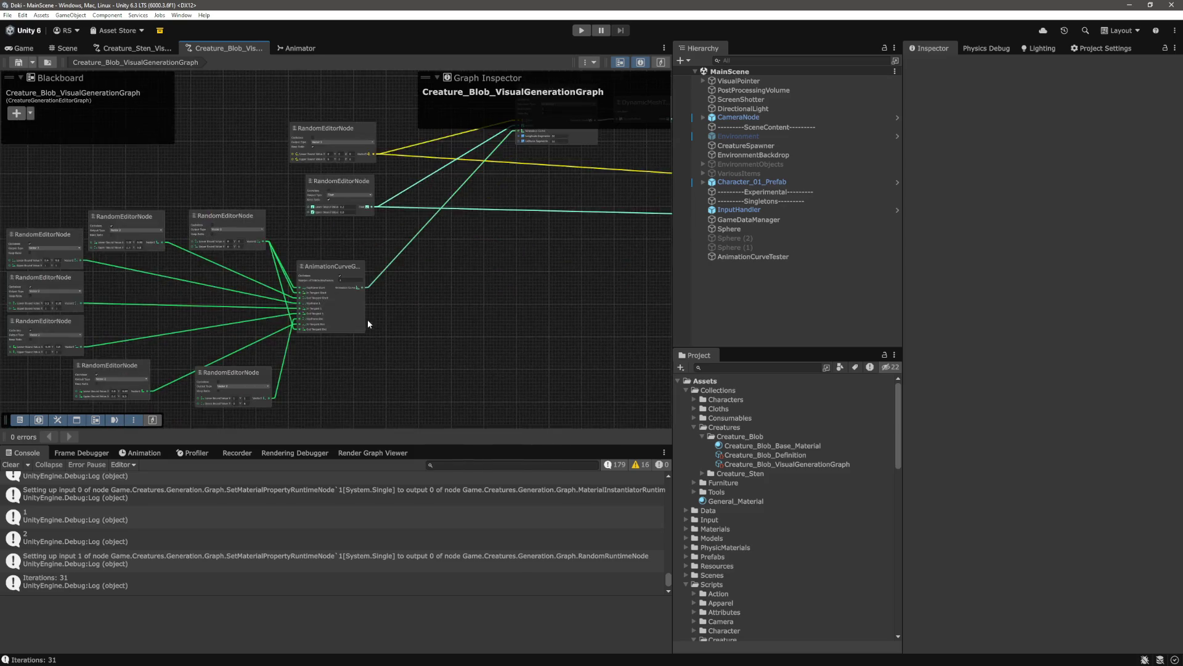
pyautogui.scroll(5, 236, 213)
pyautogui.scroll(-4, 475, 303)
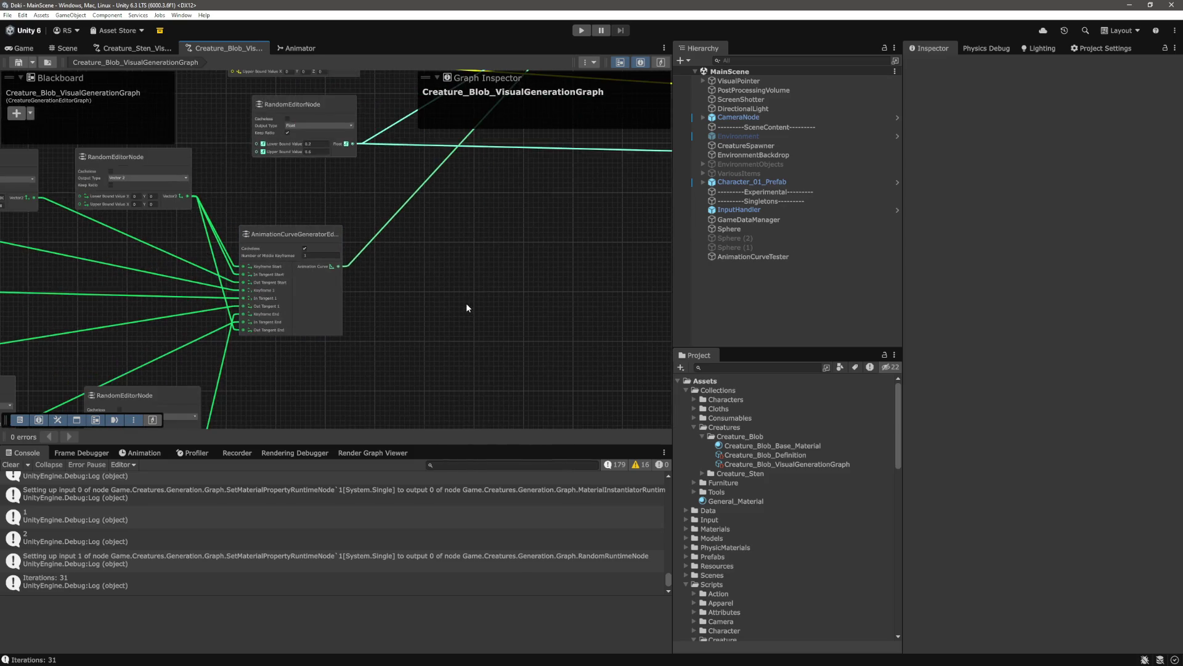
pyautogui.scroll(-6, 468, 289)
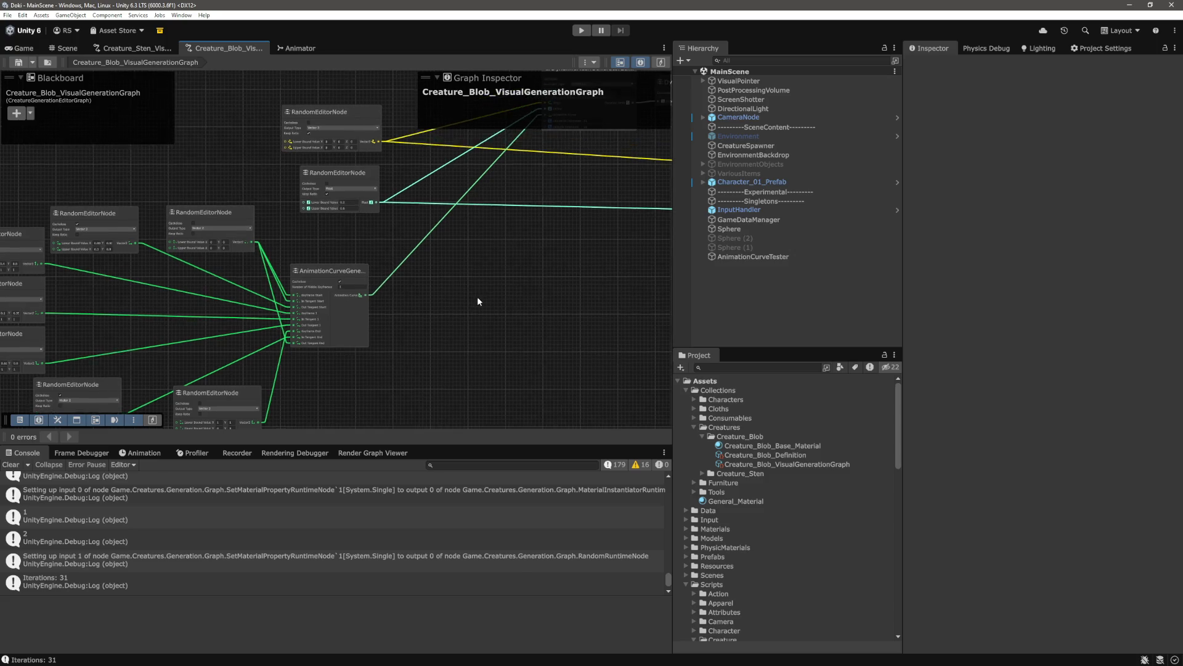
pyautogui.scroll(10, 415, 312)
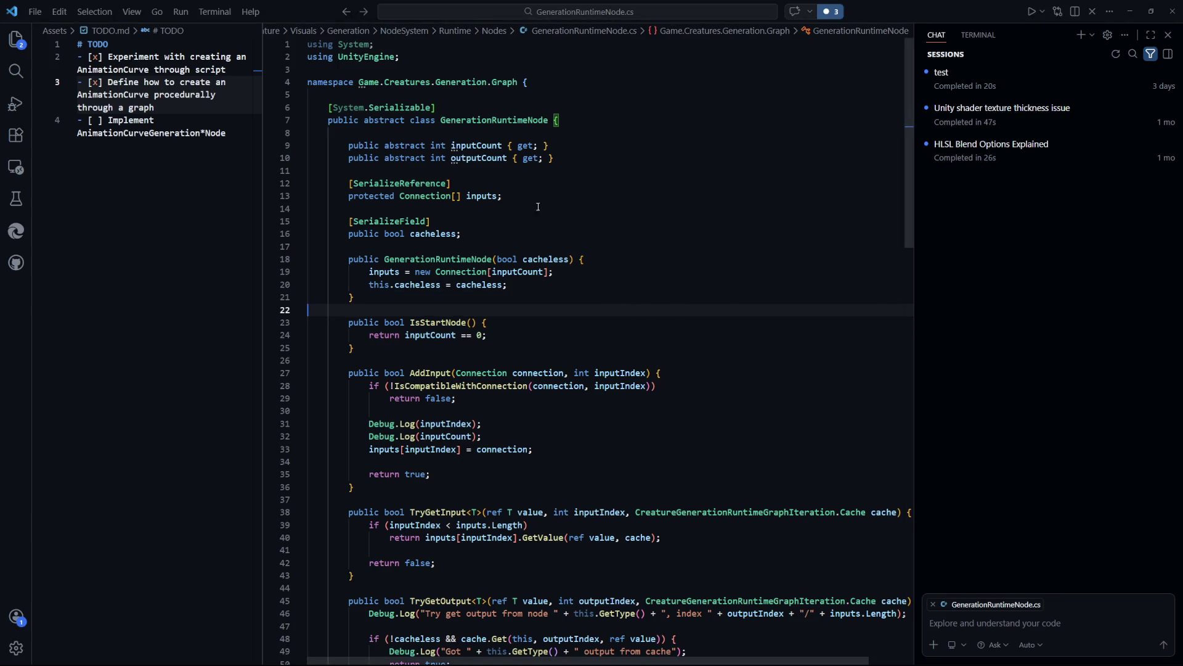
pyautogui.hotkey('ctrl', 'Tab')
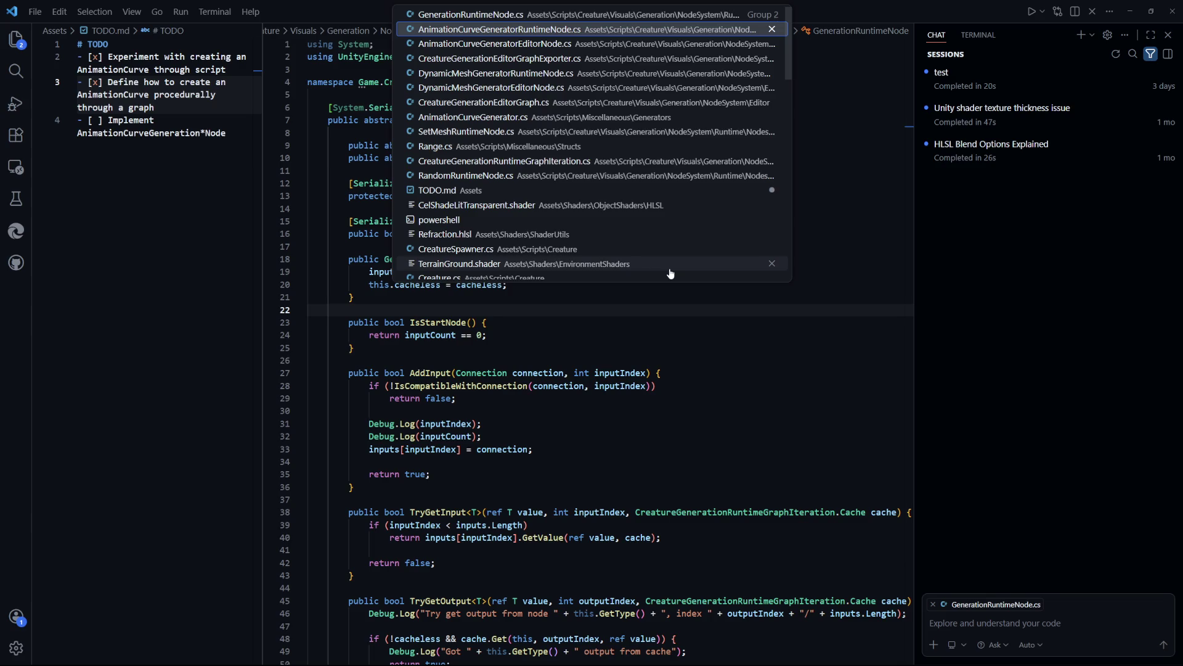
pyautogui.click(666, 260)
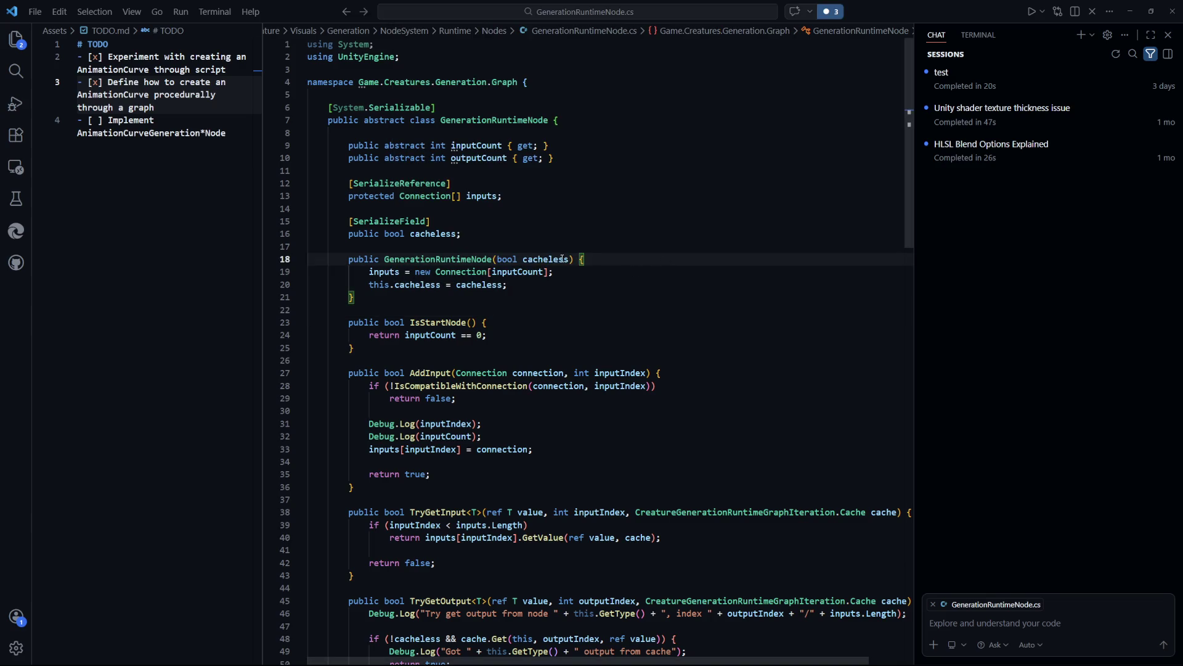
pyautogui.press('Down')
pyautogui.hotkey('ctrl', 'shift', 'Left')
pyautogui.hotkey('ctrl', 'shift', 'Left')
pyautogui.hotkey('ctrl', 'shift', 'Left')
pyautogui.press('Down')
pyautogui.press('Down')
pyautogui.press('Down')
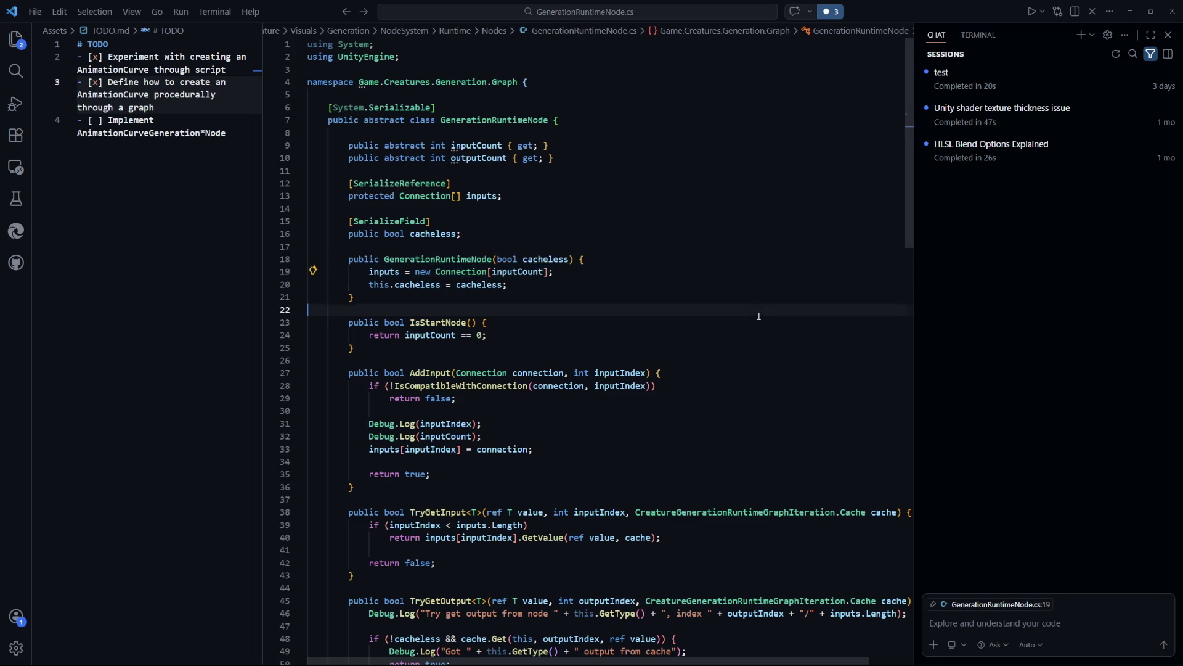
pyautogui.moveTo(578, 275); pyautogui.dragTo(368, 272)
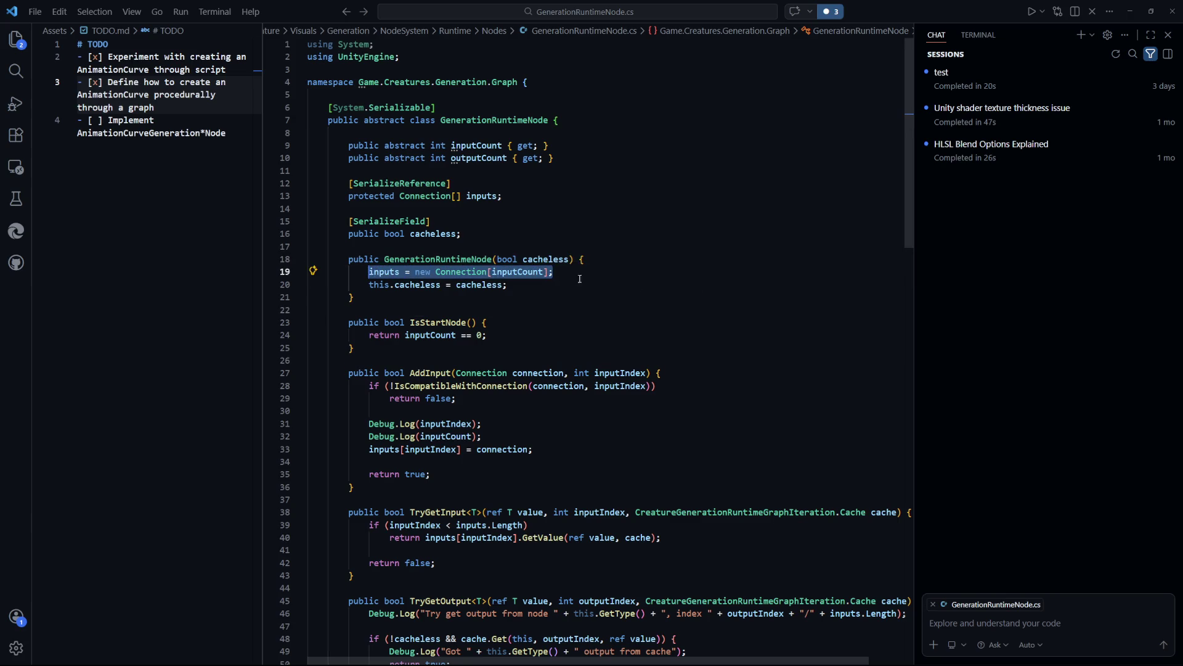
pyautogui.click(659, 291)
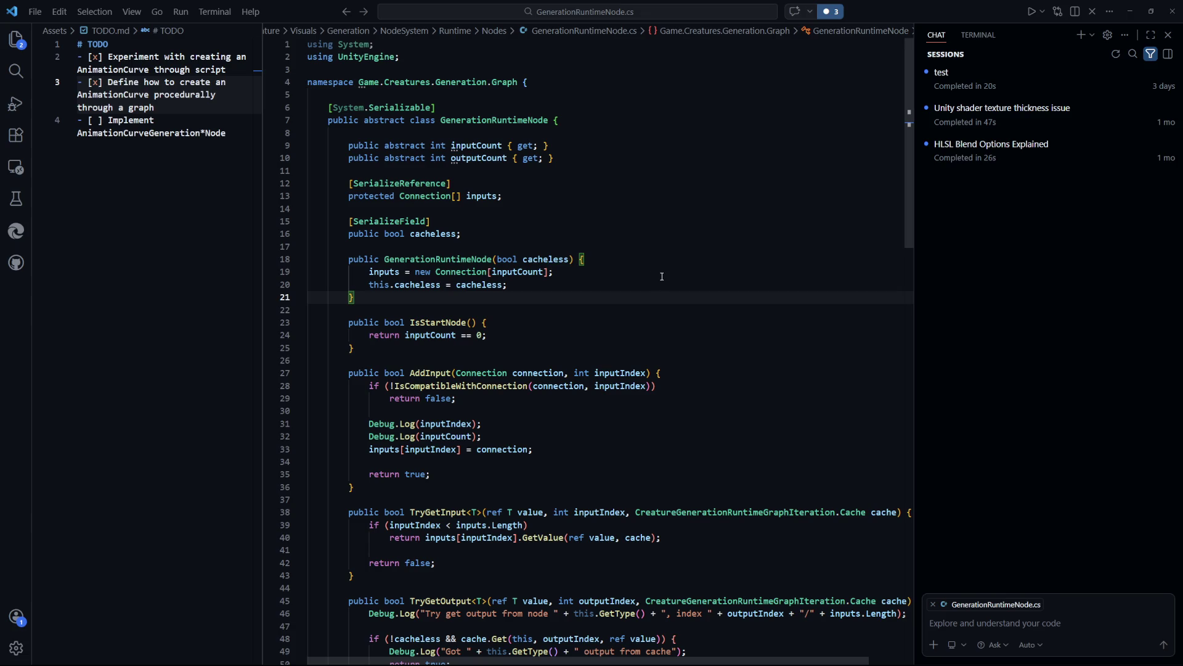
pyautogui.moveTo(549, 288); pyautogui.dragTo(369, 284)
pyautogui.click(532, 296)
pyautogui.moveTo(575, 272); pyautogui.dragTo(368, 272)
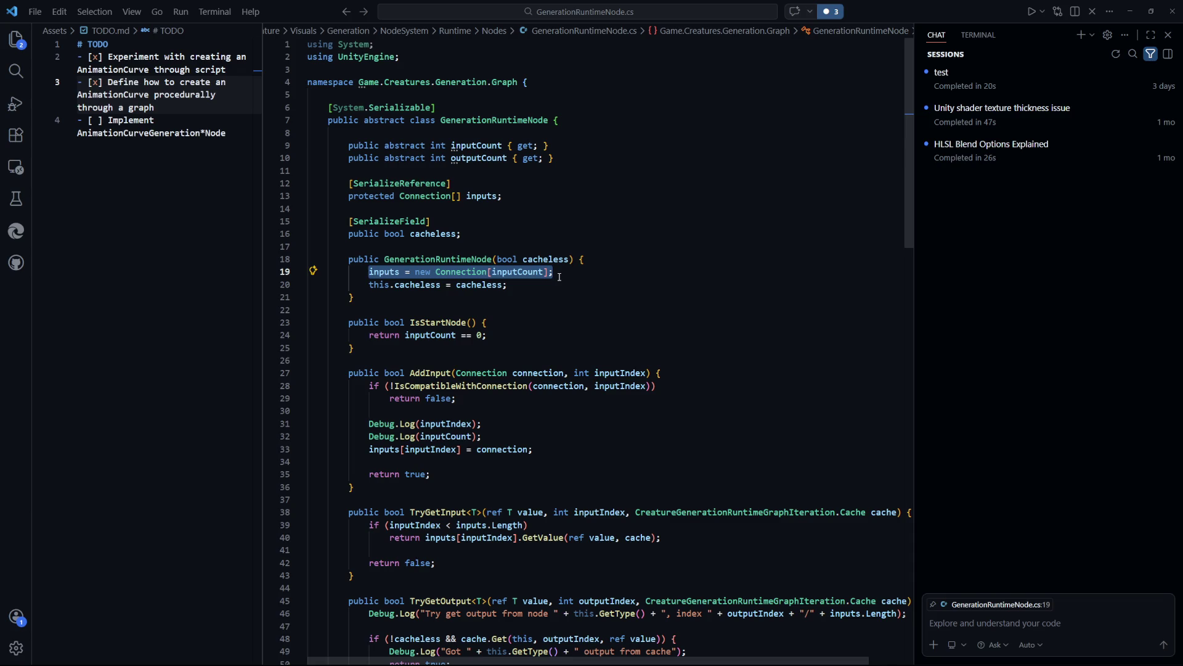
pyautogui.click(559, 275)
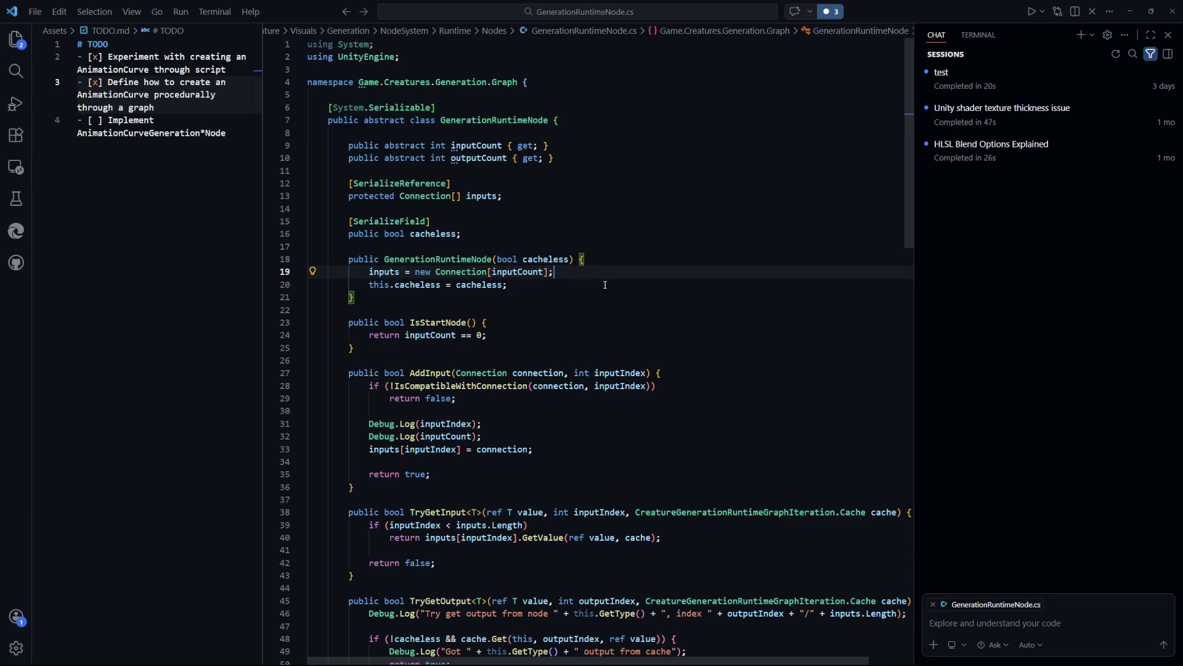
pyautogui.hotkey('alt', 'Tab')
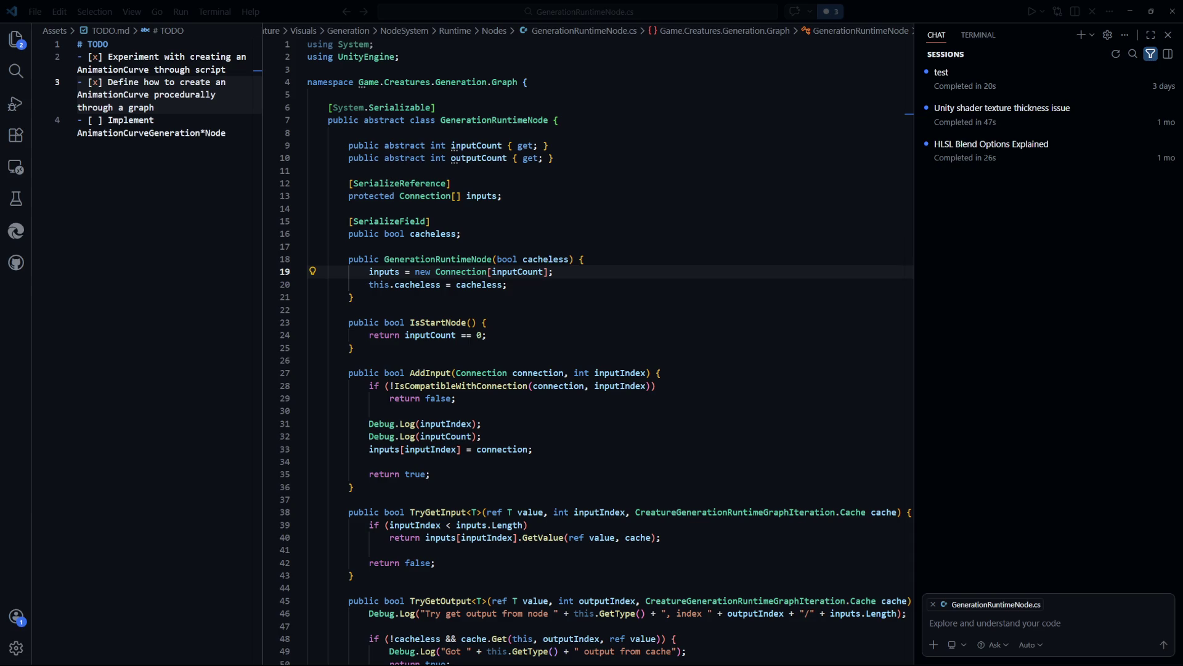
pyautogui.click(684, 335)
pyautogui.click(641, 294)
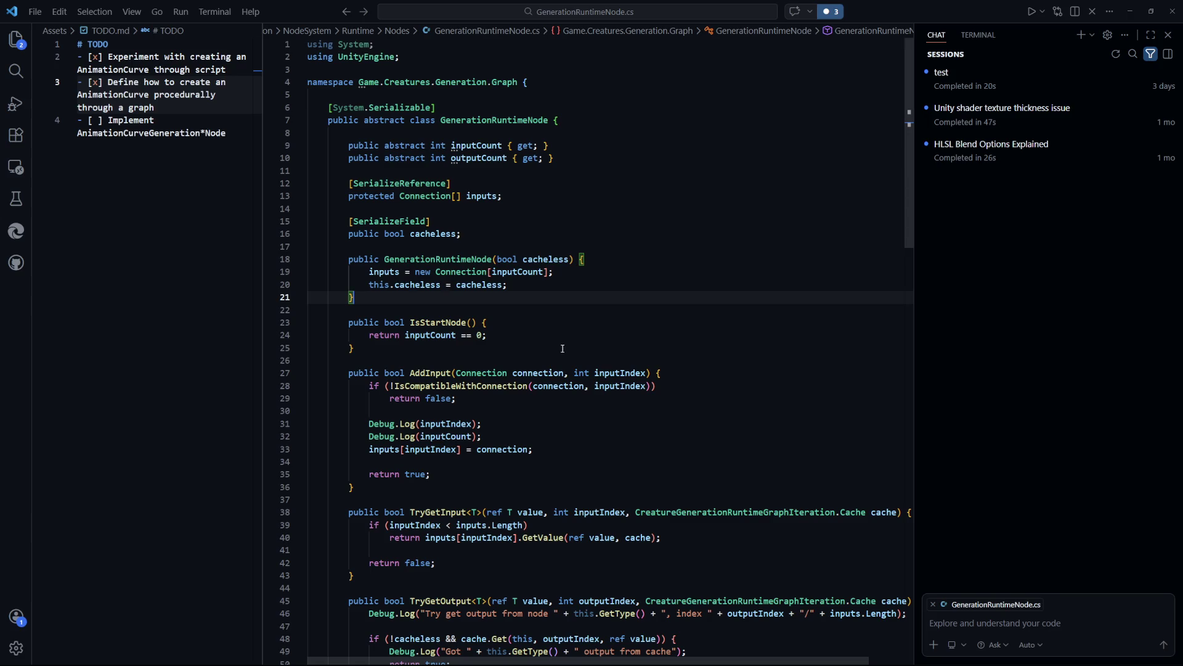
pyautogui.moveTo(526, 198); pyautogui.dragTo(348, 194)
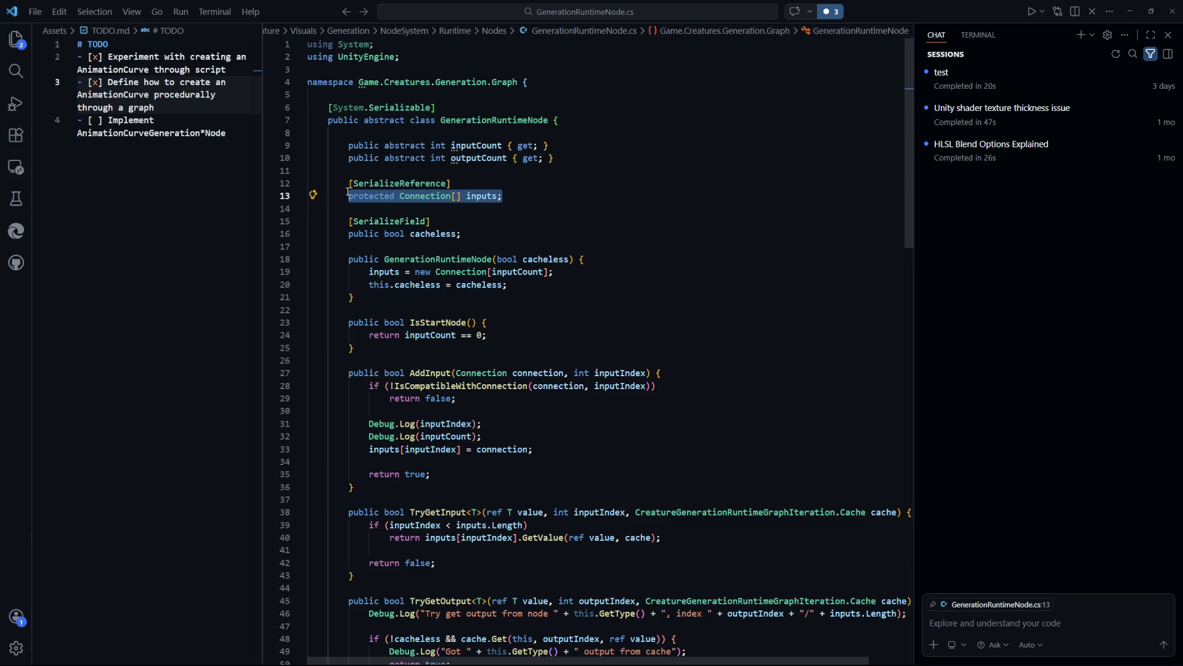
pyautogui.click(641, 237)
pyautogui.scroll(-1, 625, 265)
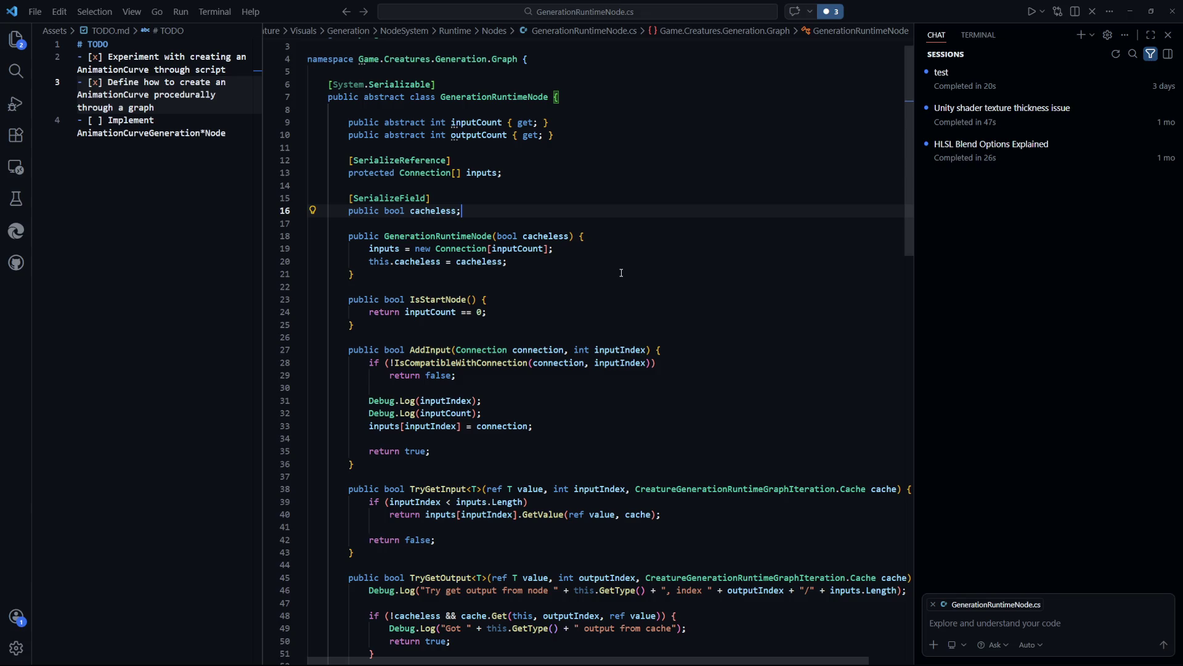
pyautogui.click(530, 261)
pyautogui.press('Down')
pyautogui.press('Down')
pyautogui.press('Down')
pyautogui.moveTo(553, 260); pyautogui.dragTo(370, 249)
pyautogui.moveTo(553, 248); pyautogui.dragTo(369, 246)
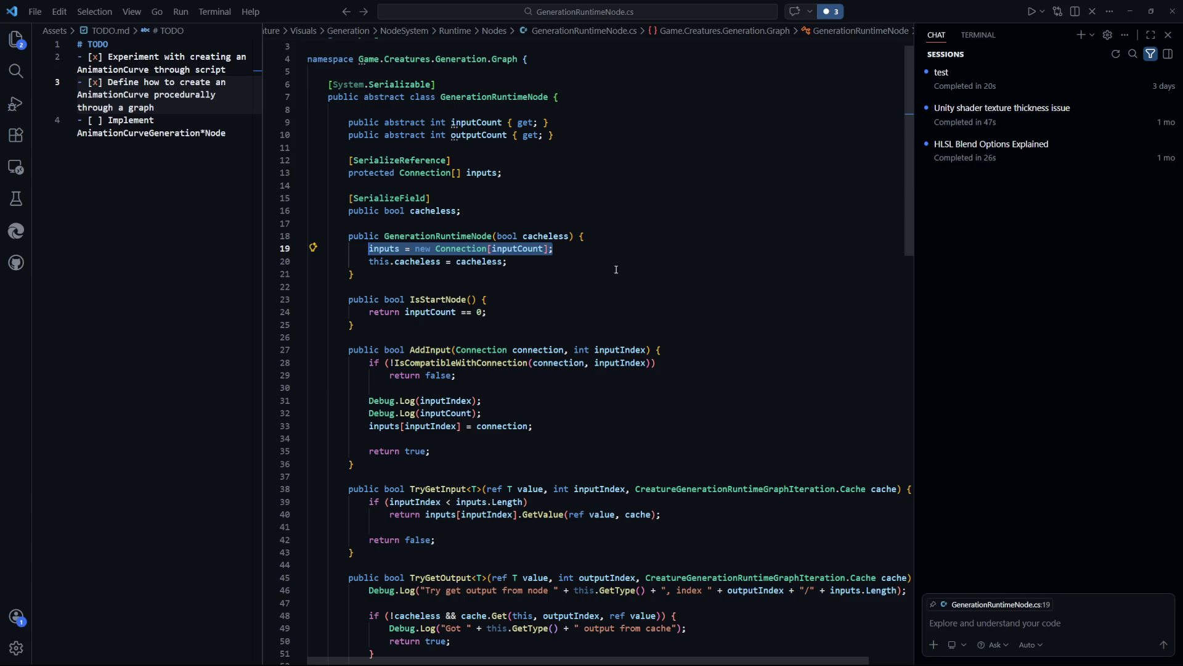
pyautogui.scroll(-1, 610, 269)
pyautogui.click(579, 286)
pyautogui.scroll(-2, 580, 286)
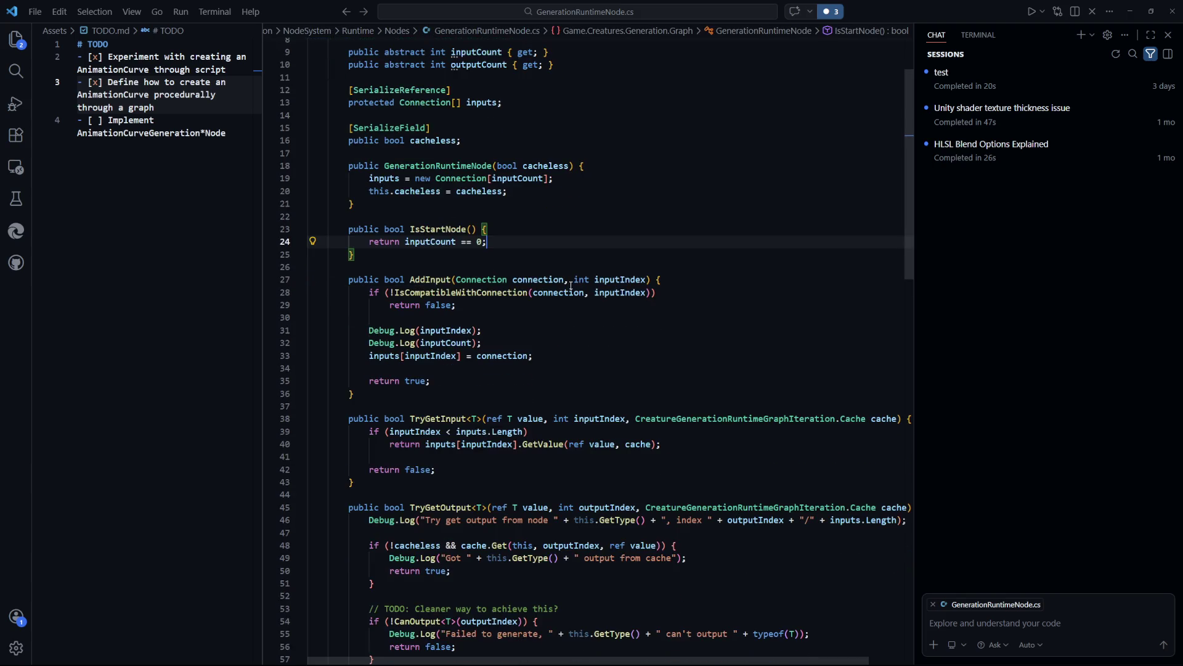
pyautogui.scroll(-2, 444, 281)
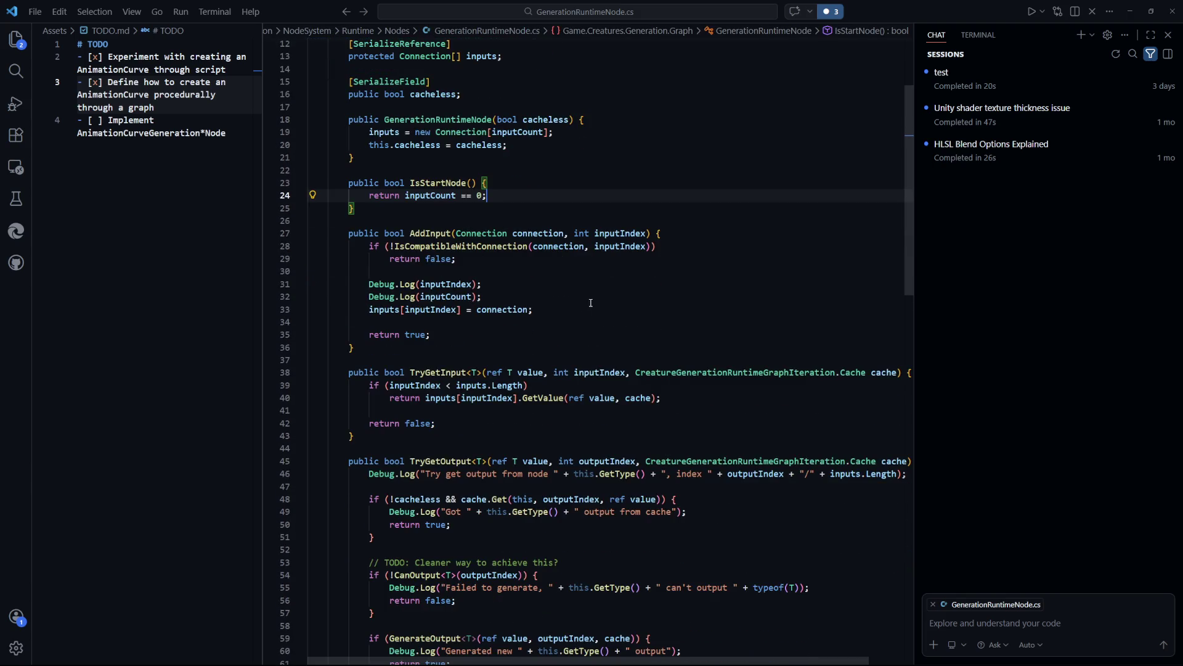
pyautogui.scroll(-5, 590, 302)
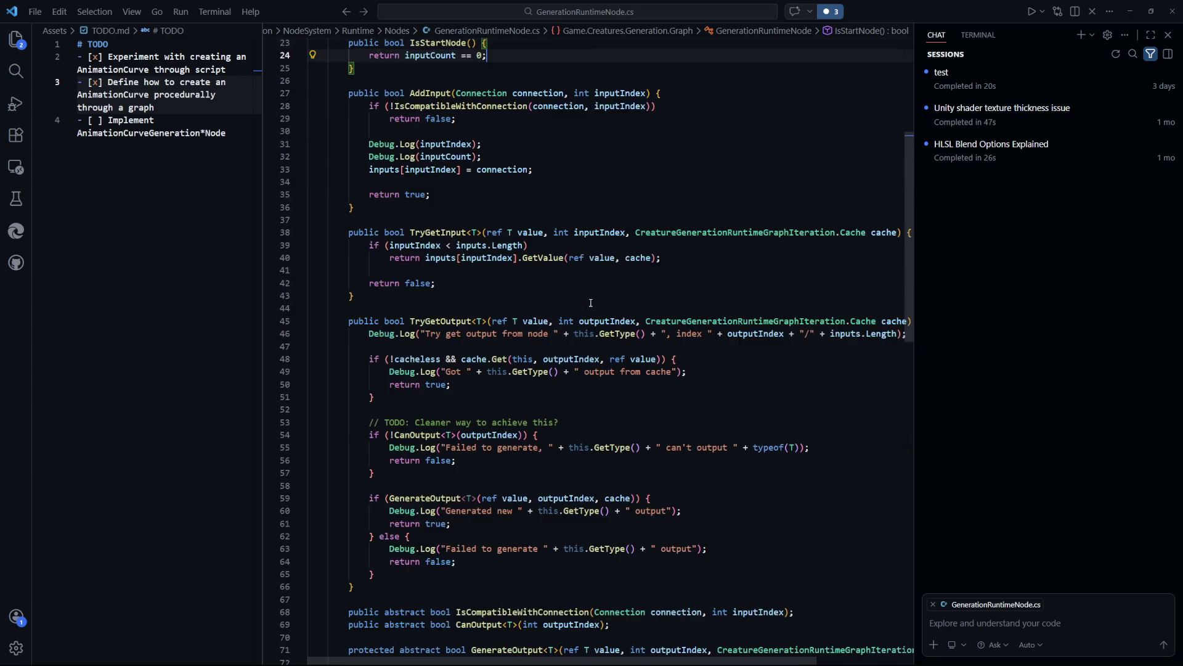
pyautogui.scroll(-7, 590, 302)
pyautogui.scroll(5, 589, 301)
pyautogui.scroll(6, 589, 302)
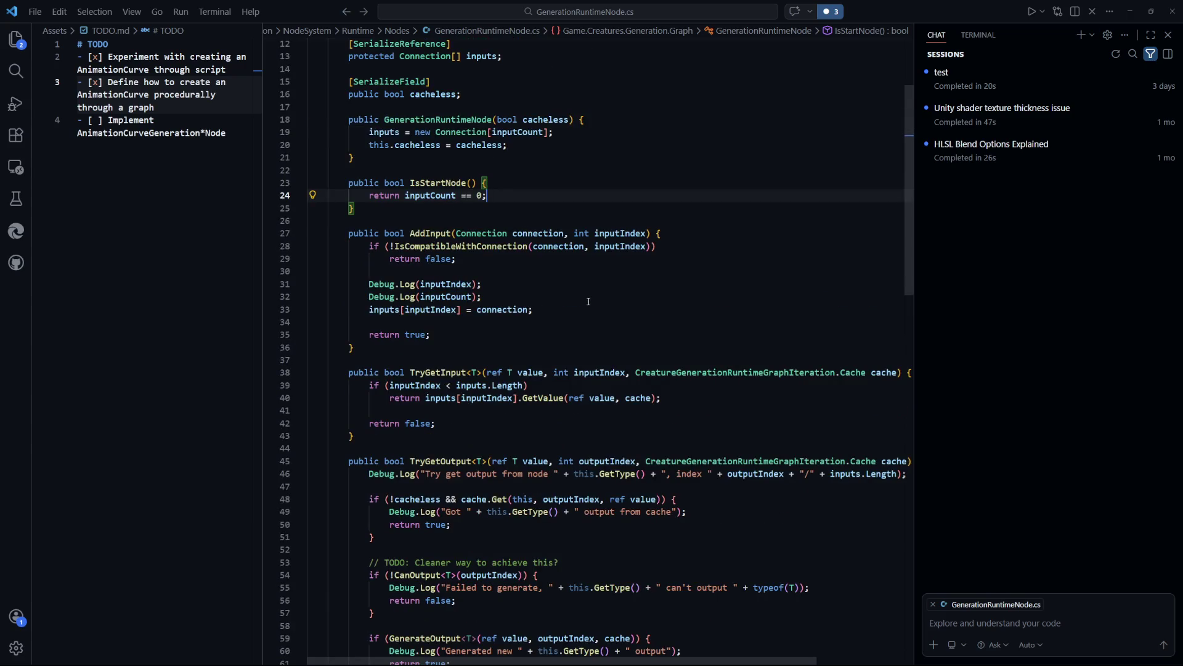
pyautogui.scroll(3, 589, 302)
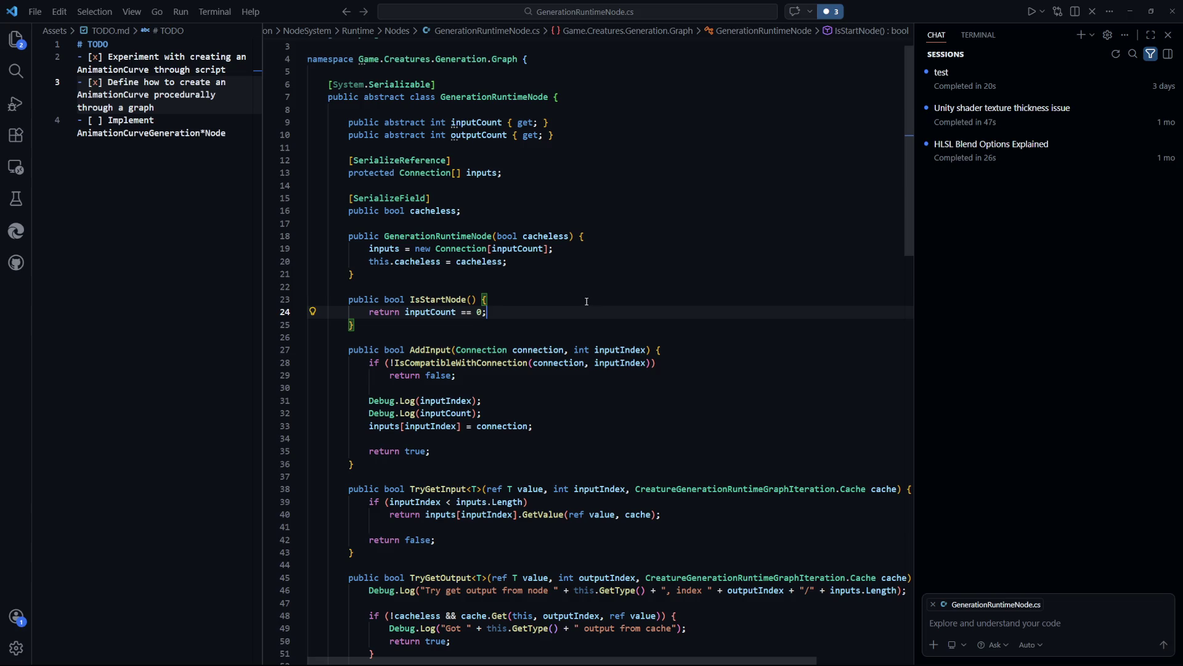
pyautogui.doubleClick(412, 122)
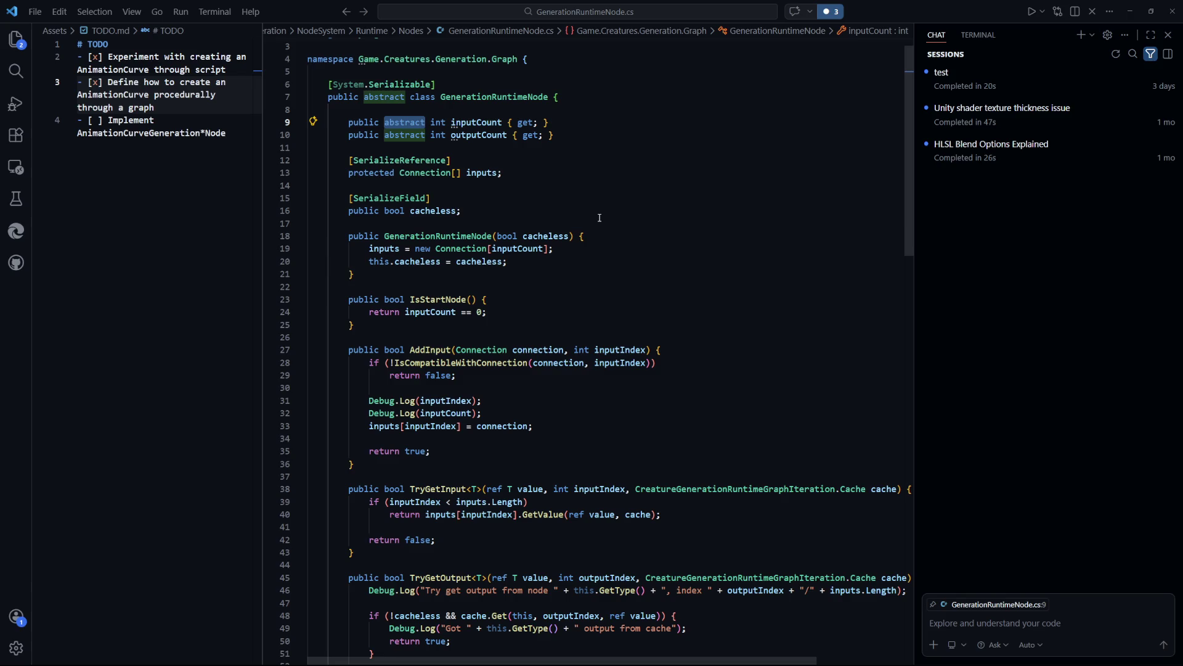
pyautogui.click(599, 217)
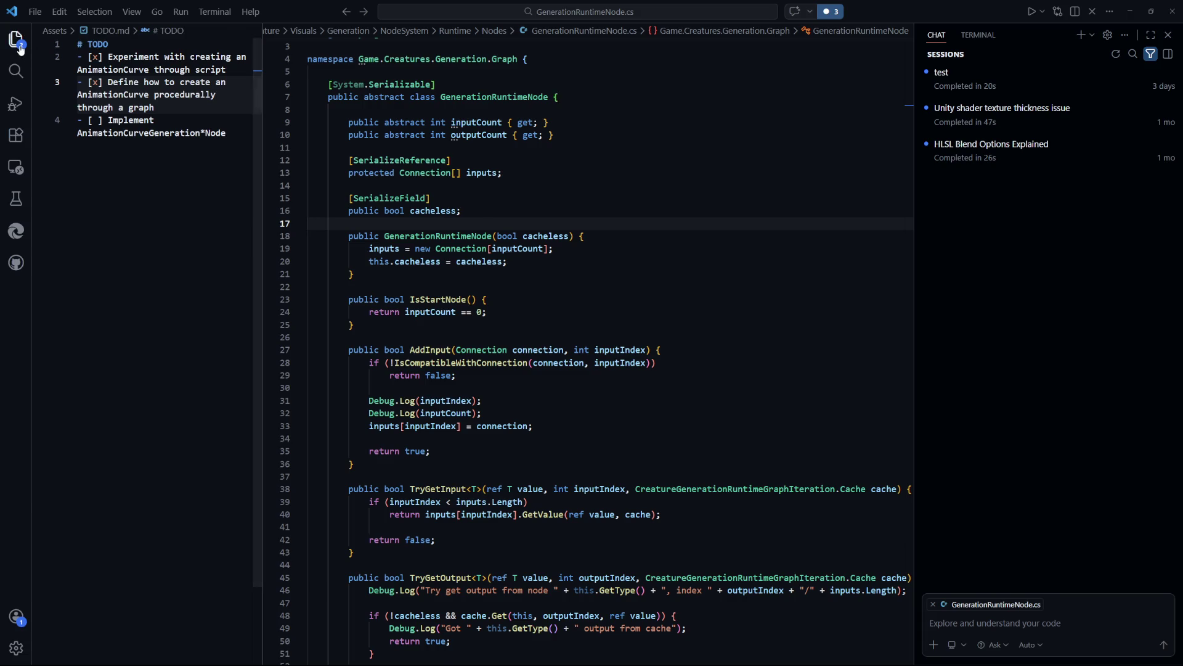
# Expand the Setters folder in the file tree and select the inputs array allocation on line 19
pyautogui.click(16, 44)
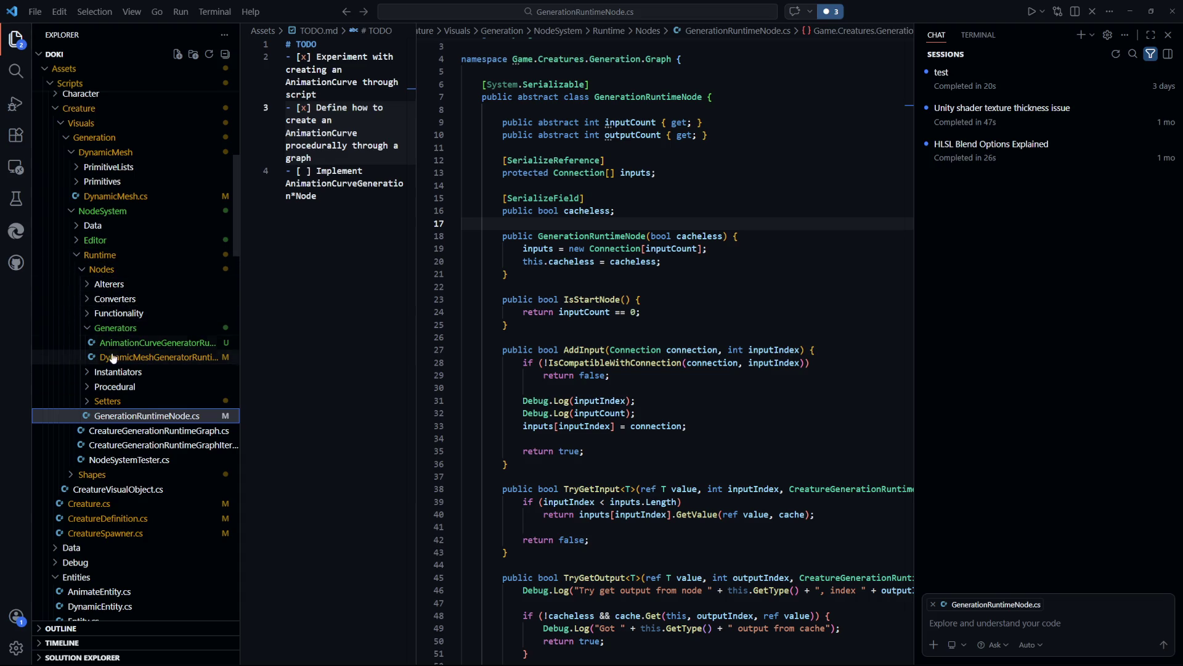
pyautogui.click(89, 402)
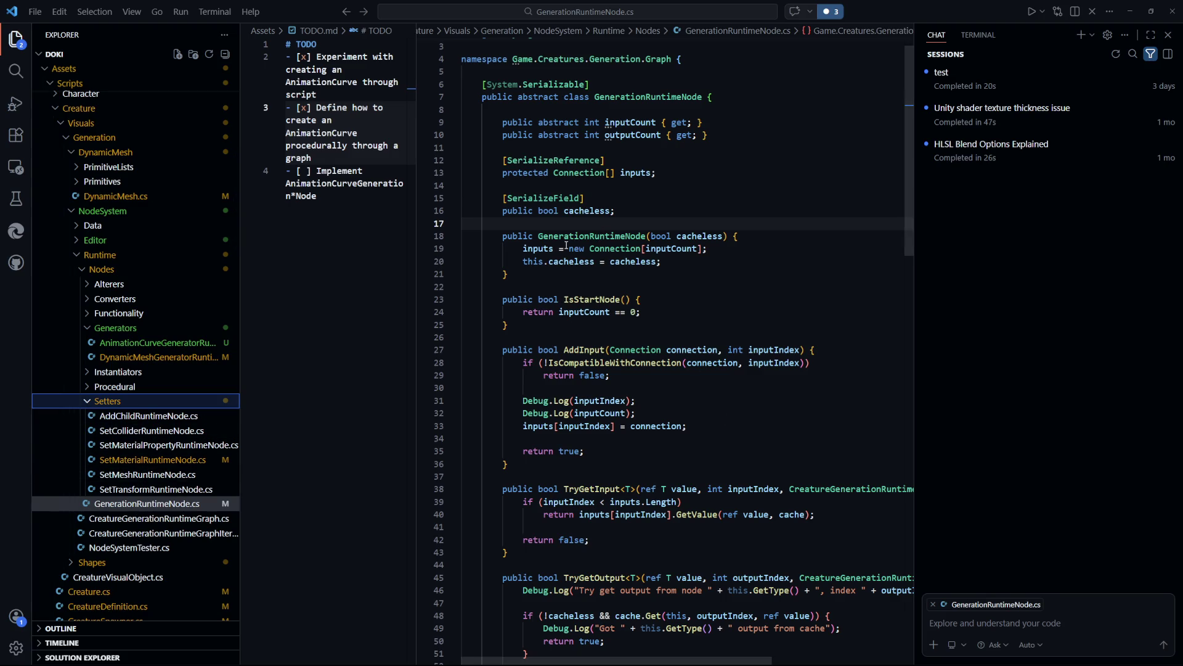
pyautogui.moveTo(707, 248); pyautogui.dragTo(522, 249)
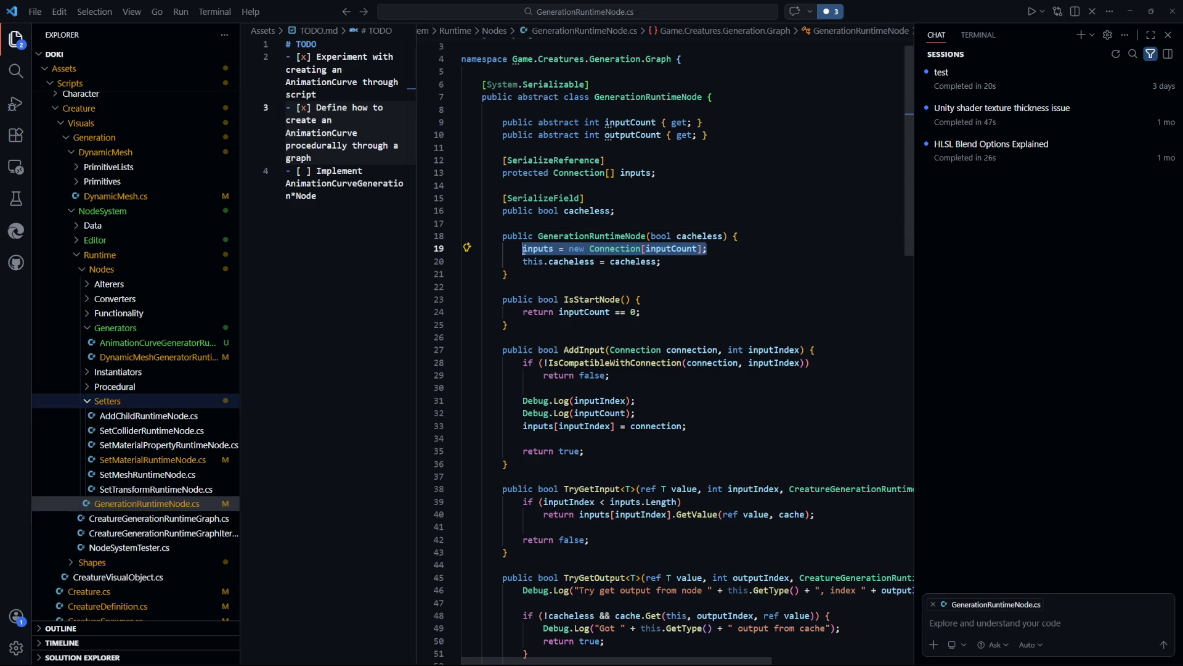
# Hide the Explorer sidebar so GenerationRuntimeNode.cs spans the full window width
pyautogui.click(19, 45)
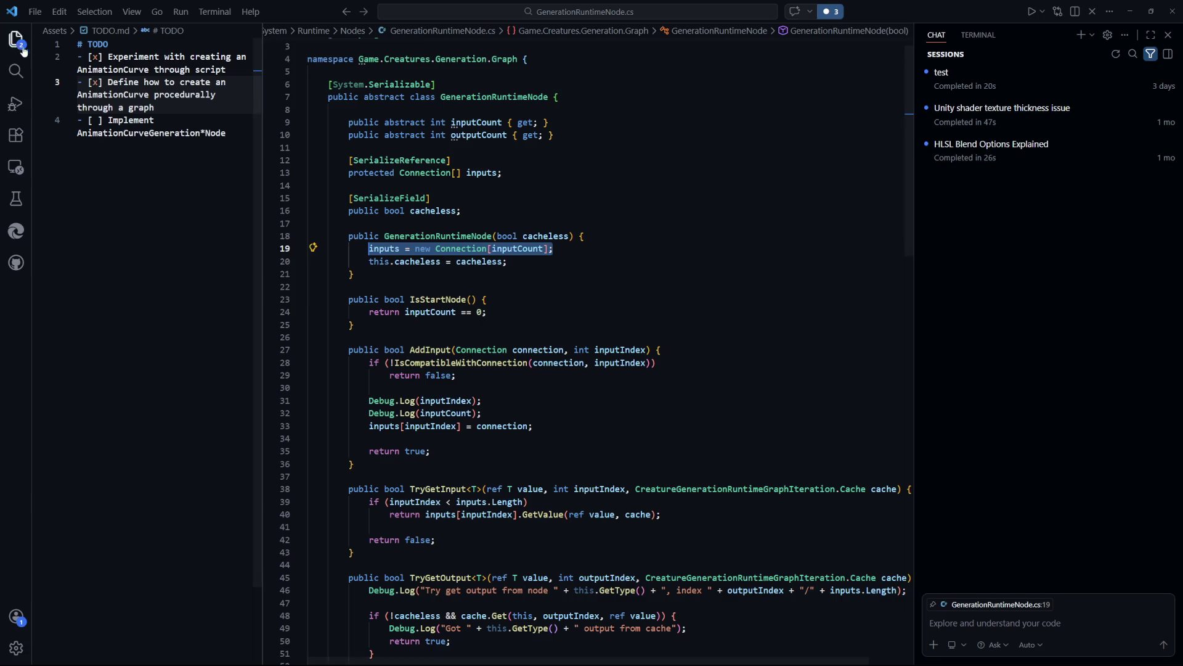
pyautogui.click(431, 274)
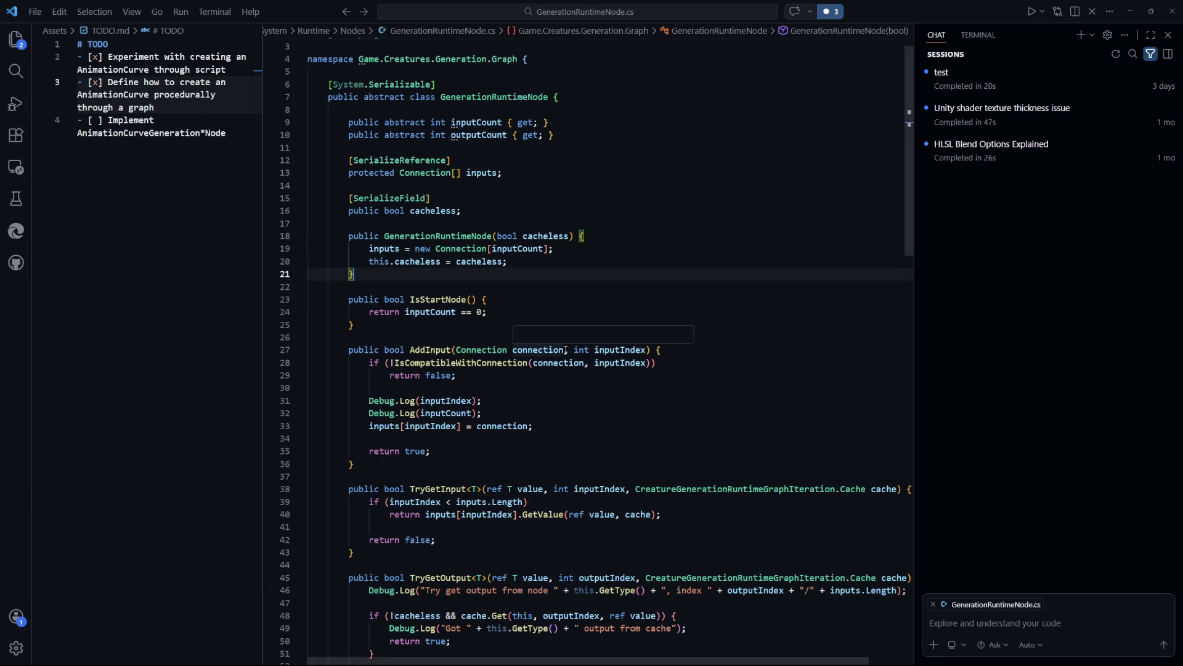
pyautogui.press('Down')
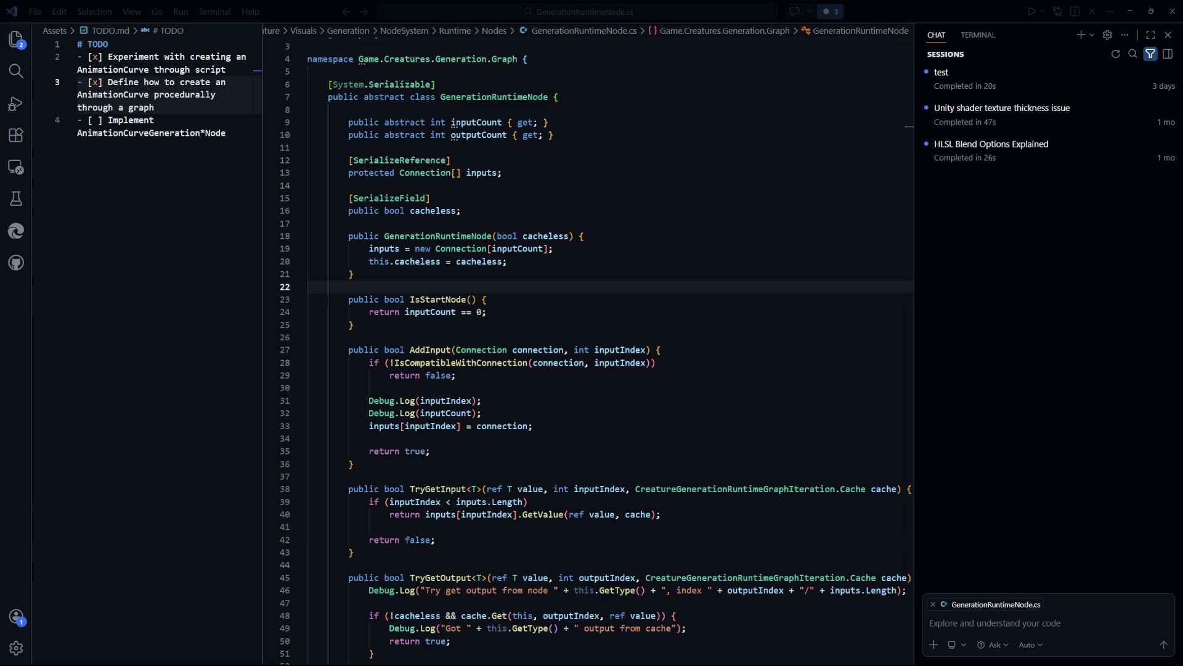
pyautogui.click(656, 313)
pyautogui.scroll(-2, 657, 322)
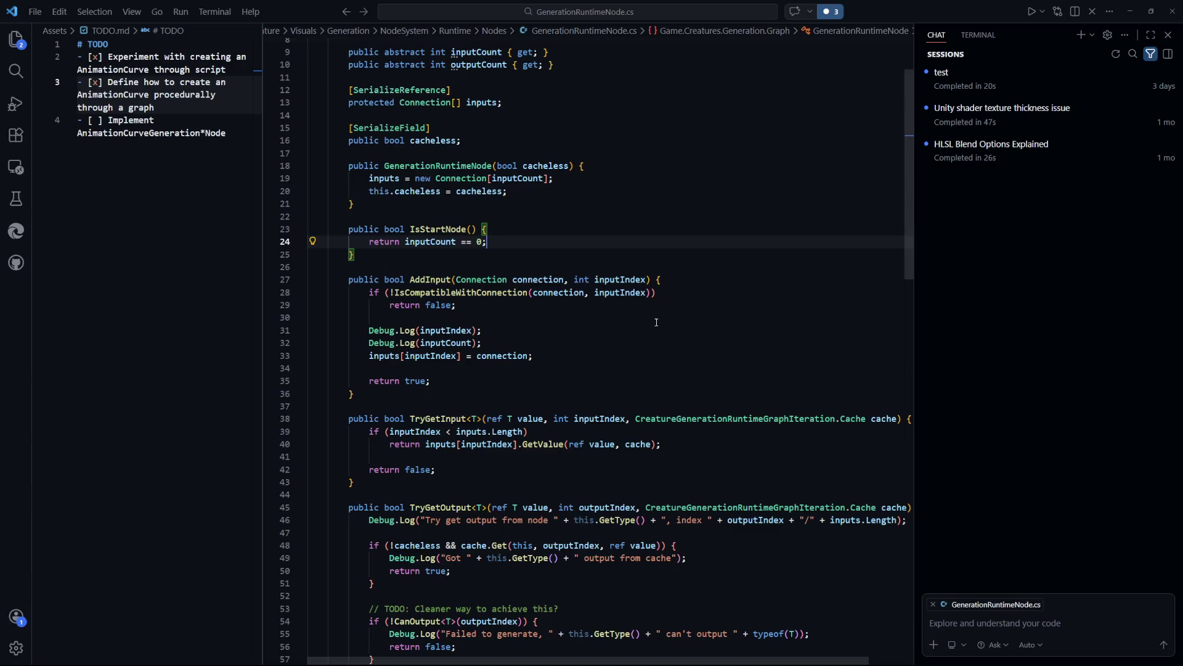
# Scroll down to AddInput and select its two Debug.Log lines
pyautogui.scroll(-3, 656, 322)
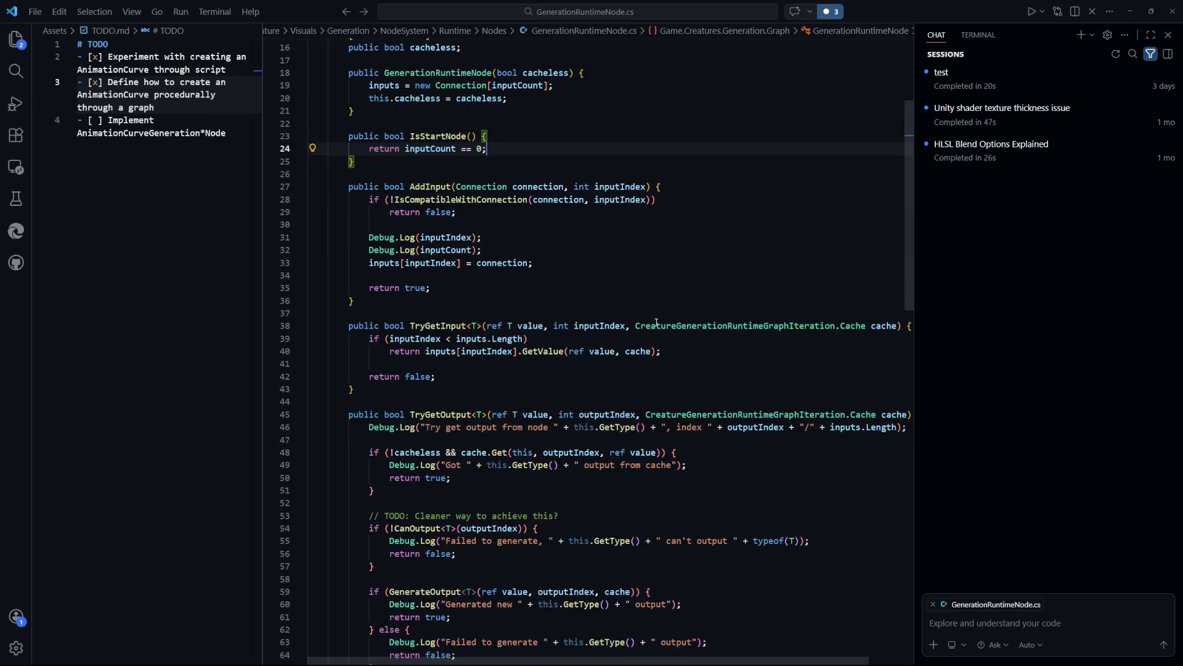
pyautogui.scroll(-2, 657, 323)
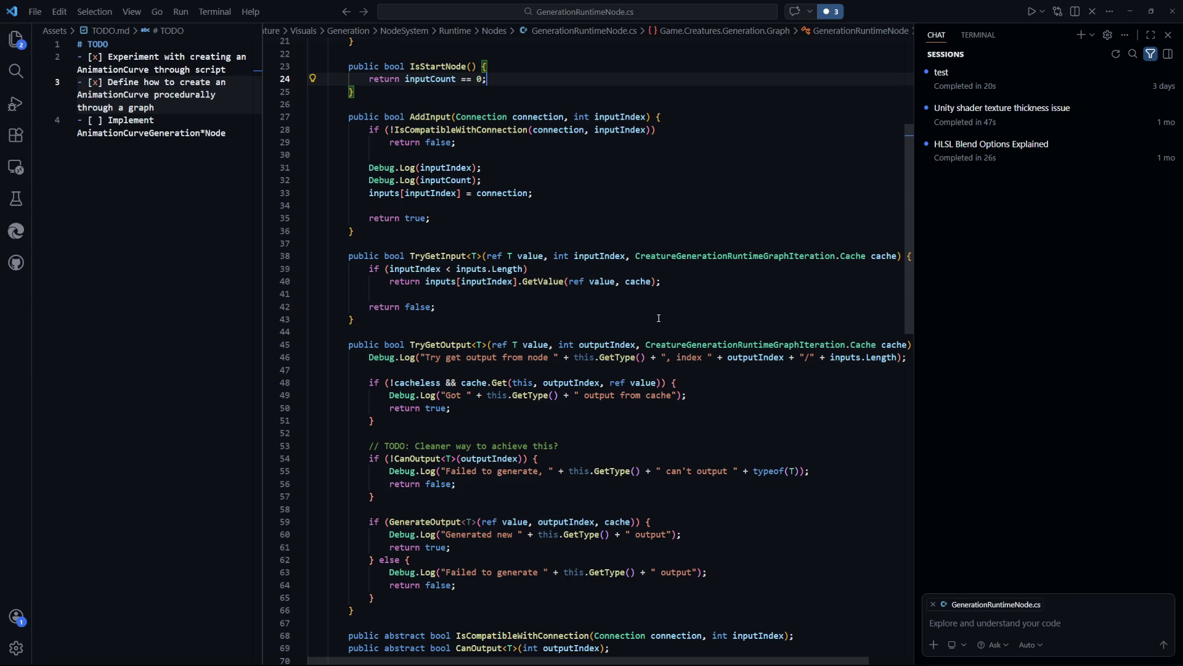
pyautogui.scroll(-3, 658, 318)
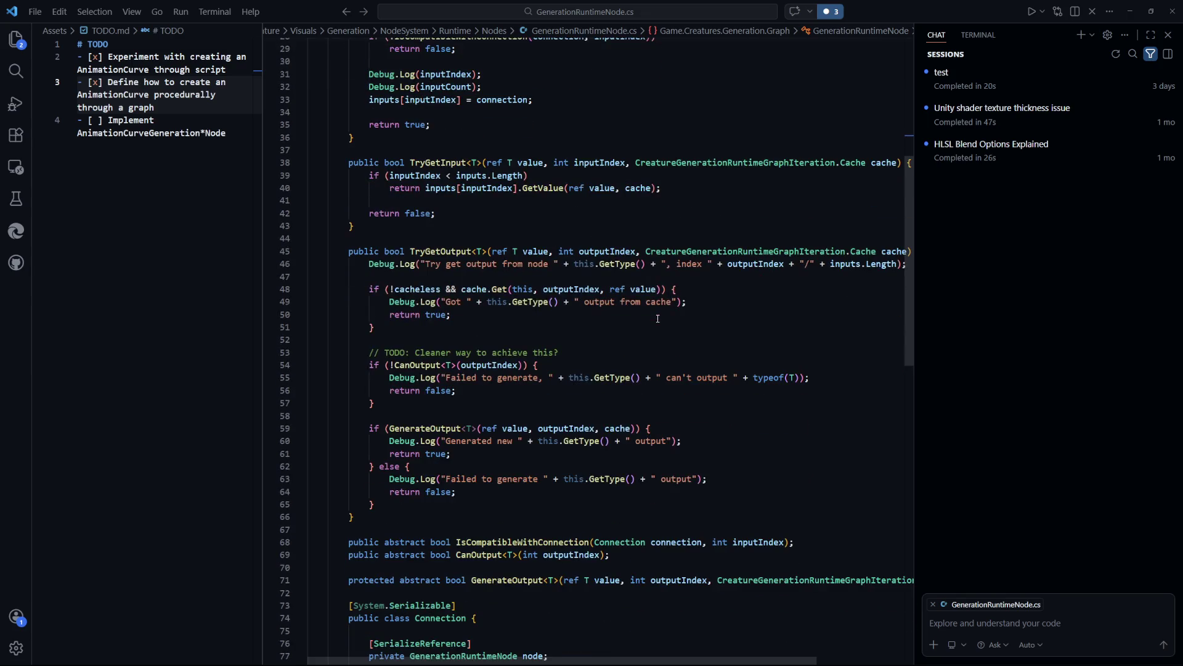
pyautogui.scroll(-4, 658, 318)
pyautogui.scroll(12, 657, 319)
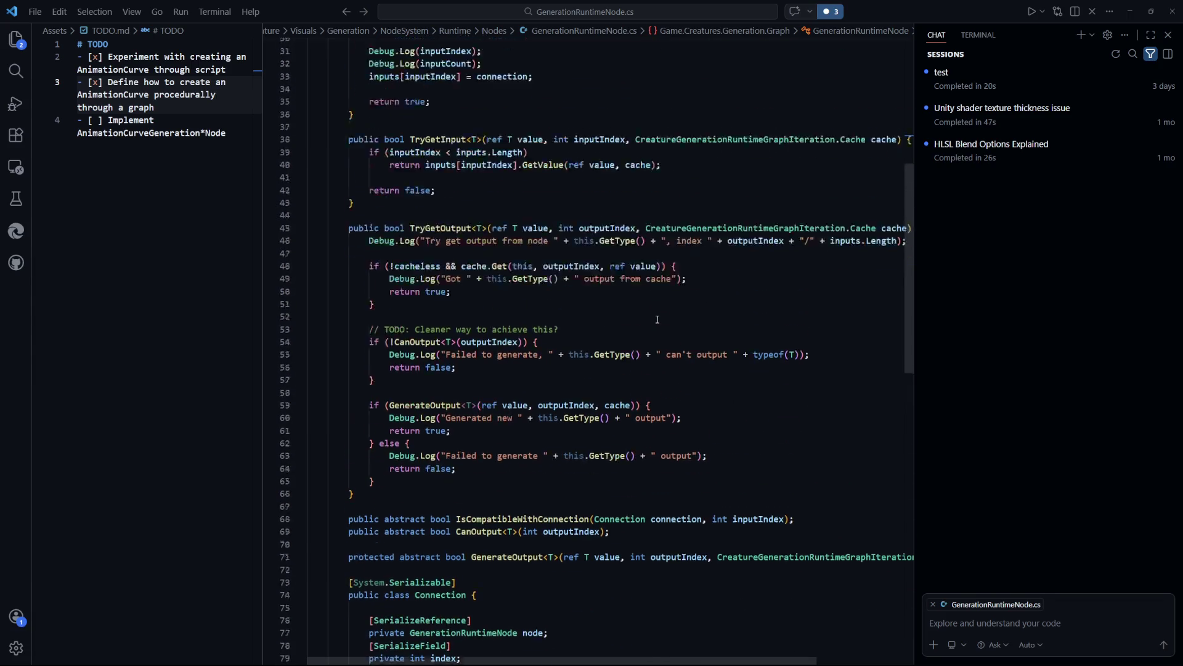
pyautogui.scroll(-2, 654, 321)
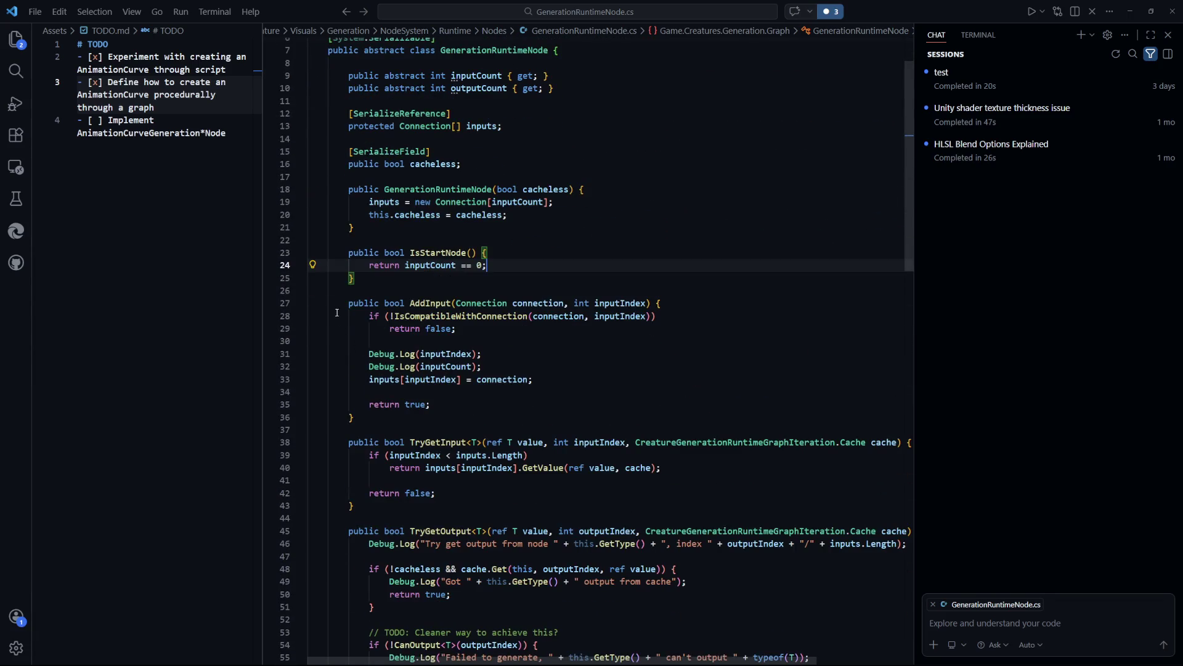
pyautogui.moveTo(350, 304); pyautogui.dragTo(497, 407)
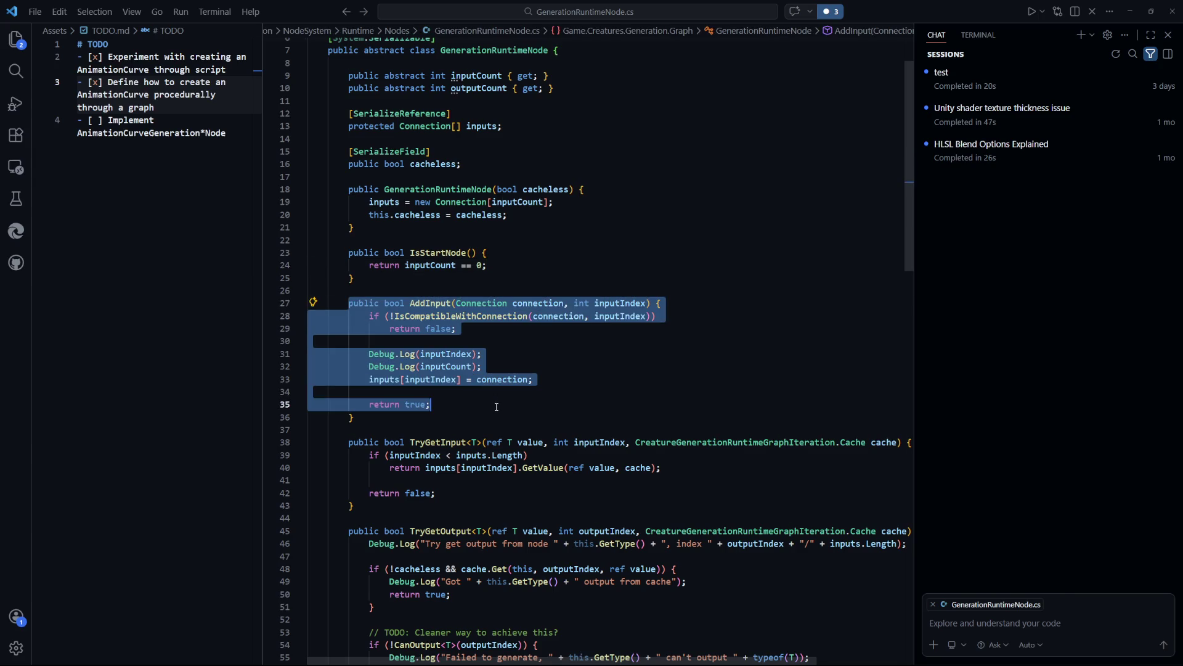
pyautogui.click(497, 406)
pyautogui.moveTo(481, 366)
pyautogui.mouseDown()
pyautogui.moveTo(370, 366)
pyautogui.moveTo(370, 355)
pyautogui.moveTo(481, 366)
pyautogui.mouseUp()
pyautogui.click(370, 355)
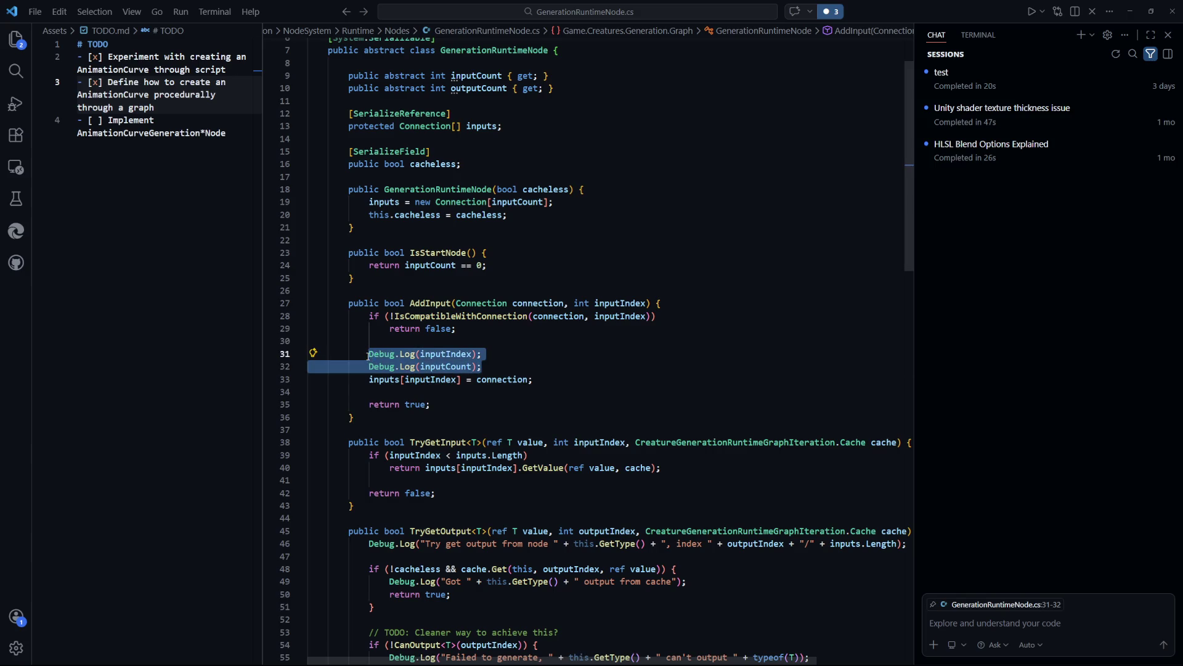
pyautogui.click(547, 358)
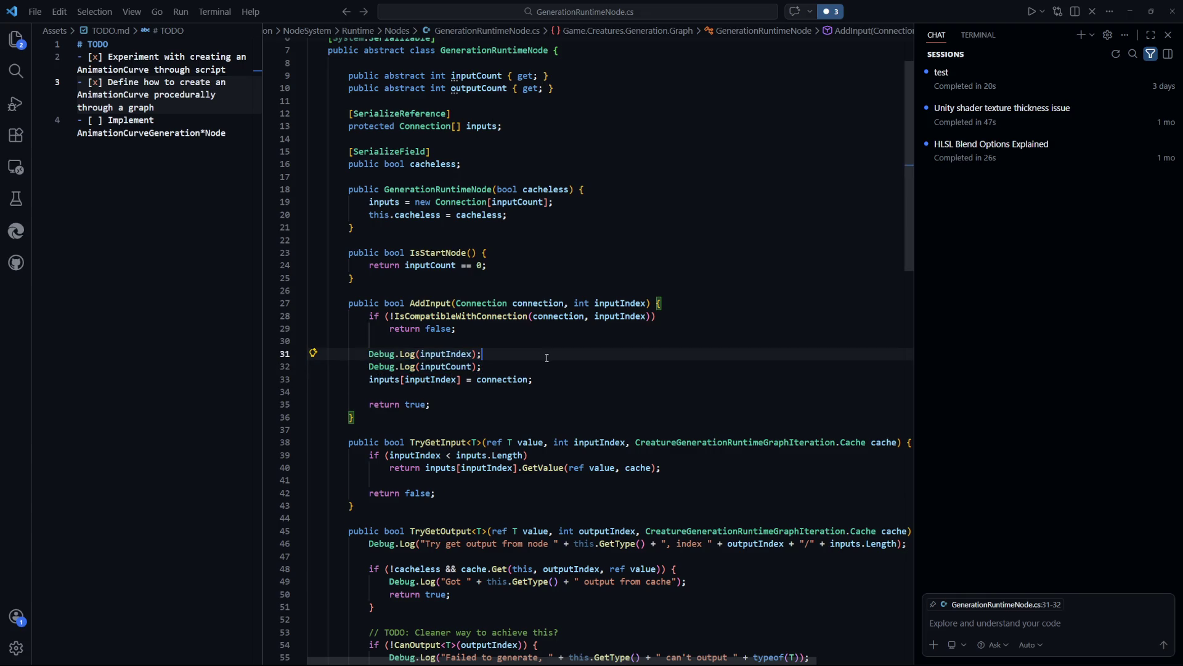
pyautogui.moveTo(510, 366); pyautogui.dragTo(510, 342)
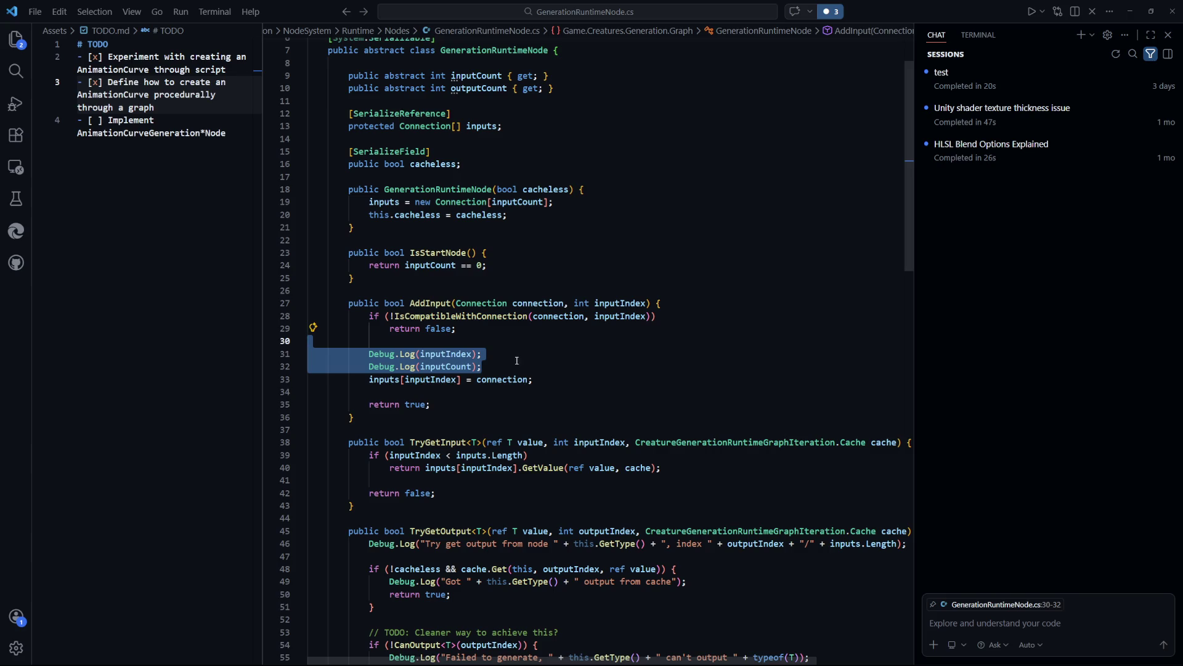
pyautogui.click(512, 354)
pyautogui.moveTo(517, 367); pyautogui.dragTo(512, 344)
# Select and look over the GenerationRuntimeNode constructor
pyautogui.moveTo(547, 220)
pyautogui.mouseDown()
pyautogui.moveTo(373, 202)
pyautogui.moveTo(350, 186)
pyautogui.moveTo(350, 201)
pyautogui.moveTo(349, 190)
pyautogui.mouseUp()
pyautogui.click(483, 265)
pyautogui.click(361, 225)
pyautogui.click(483, 253)
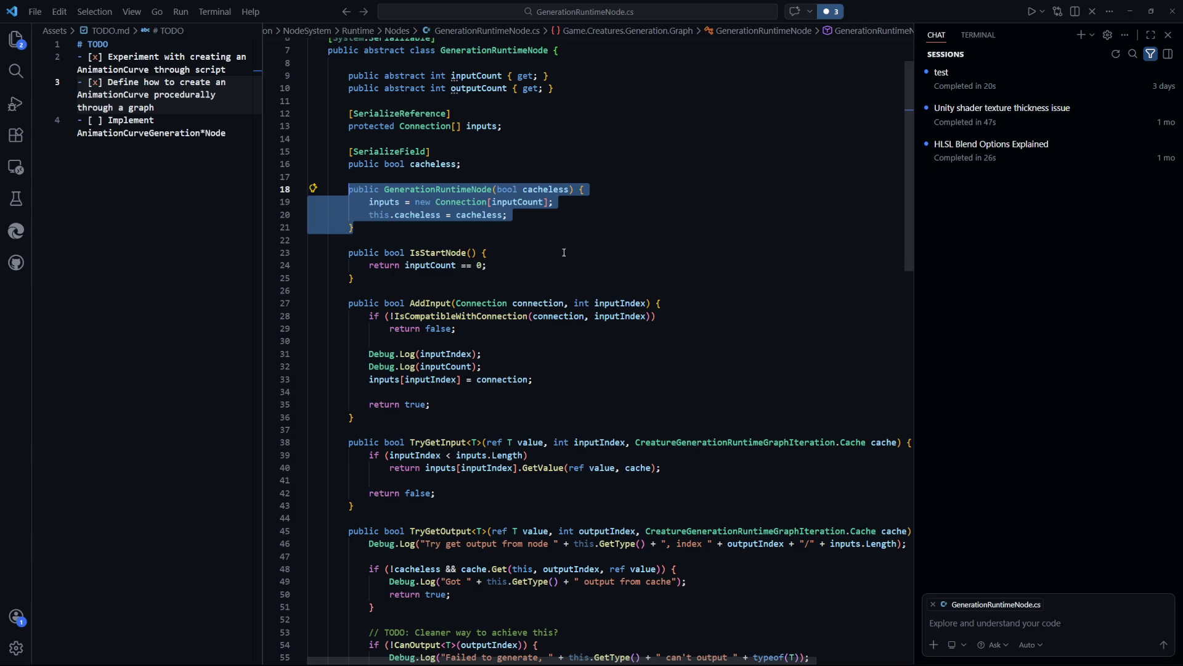
pyautogui.click(487, 252)
pyautogui.scroll(2, 441, 276)
pyautogui.moveTo(487, 436); pyautogui.dragTo(369, 424)
# Delete the Debug.Log(inputIndex) and Debug.Log(inputCount) lines and save the file
pyautogui.click(507, 439)
pyautogui.moveTo(506, 438); pyautogui.dragTo(311, 411)
pyautogui.press('BackSpace')
pyautogui.click(534, 246)
pyautogui.hotkey('ctrl', 's')
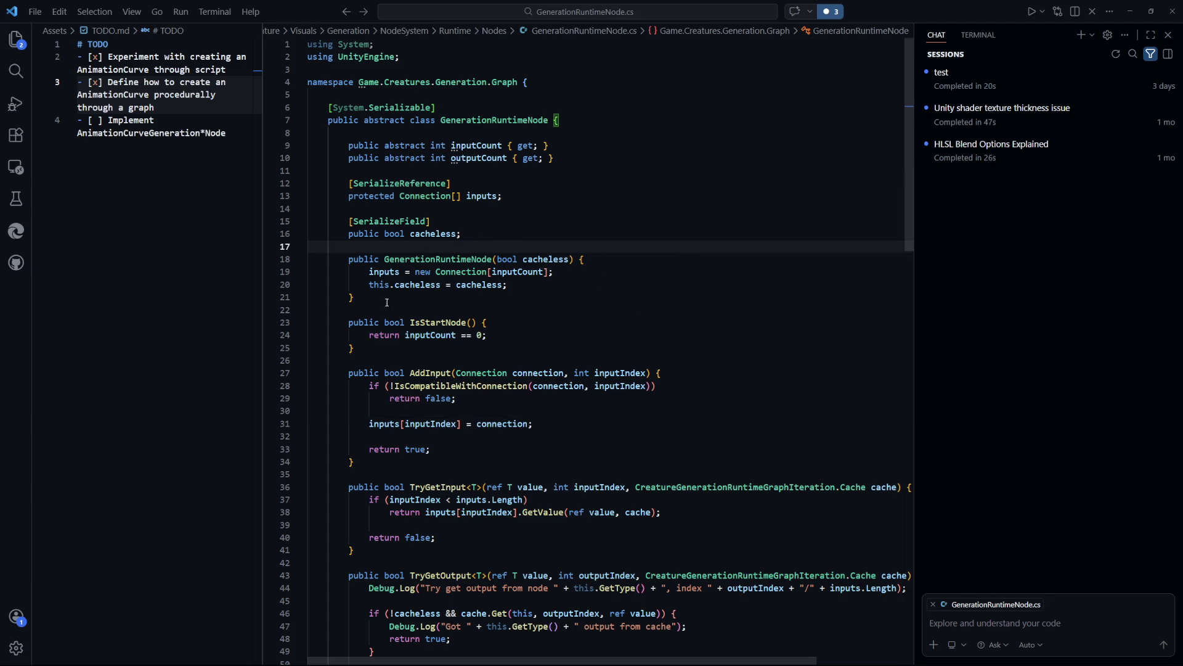
# Duplicate the GenerationRuntimeNode constructor below the original and save
pyautogui.keyDown('shift'); pyautogui.click(393, 301); pyautogui.keyUp('shift')
pyautogui.hotkey('ctrl', 'c')
pyautogui.click(393, 302)
pyautogui.press('Return')
pyautogui.hotkey('ctrl', 'v')
pyautogui.hotkey('ctrl', 's')
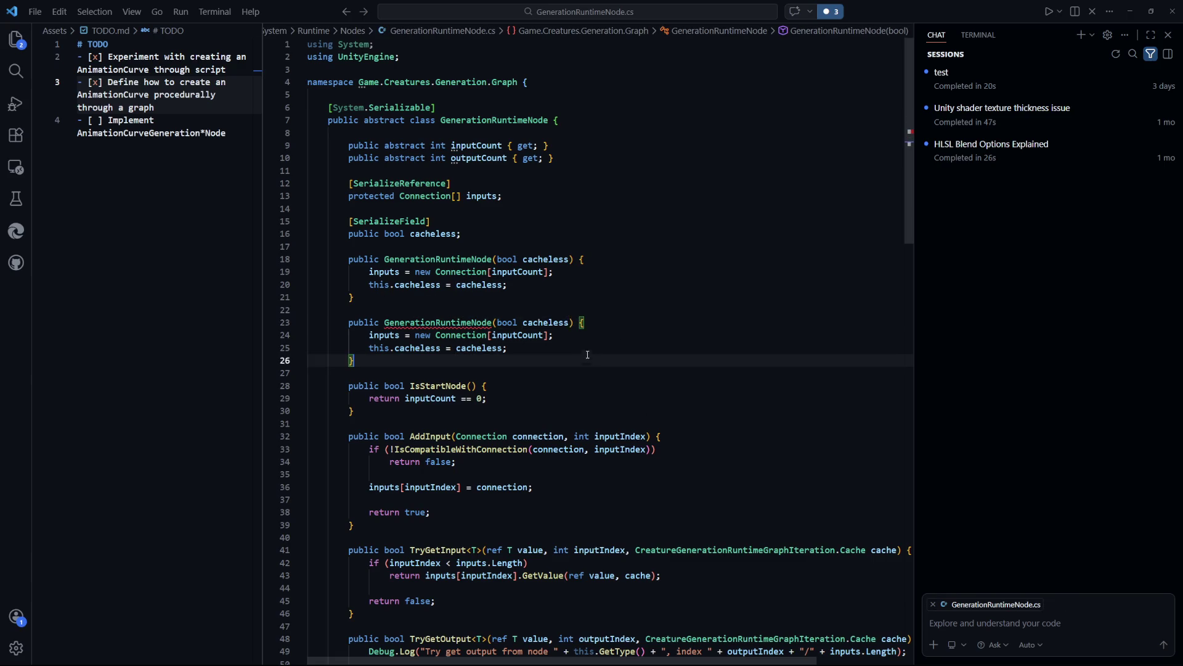
# Add an ', int inputCount' parameter to the duplicate constructor and save
pyautogui.click(571, 323)
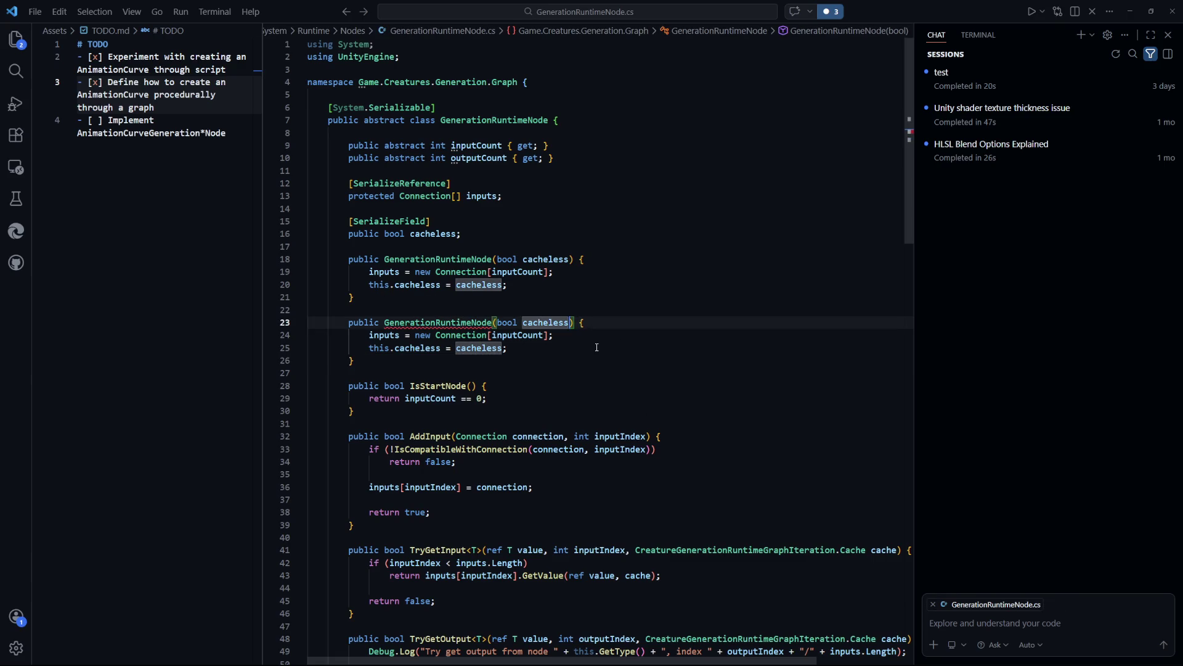
pyautogui.write(', ')
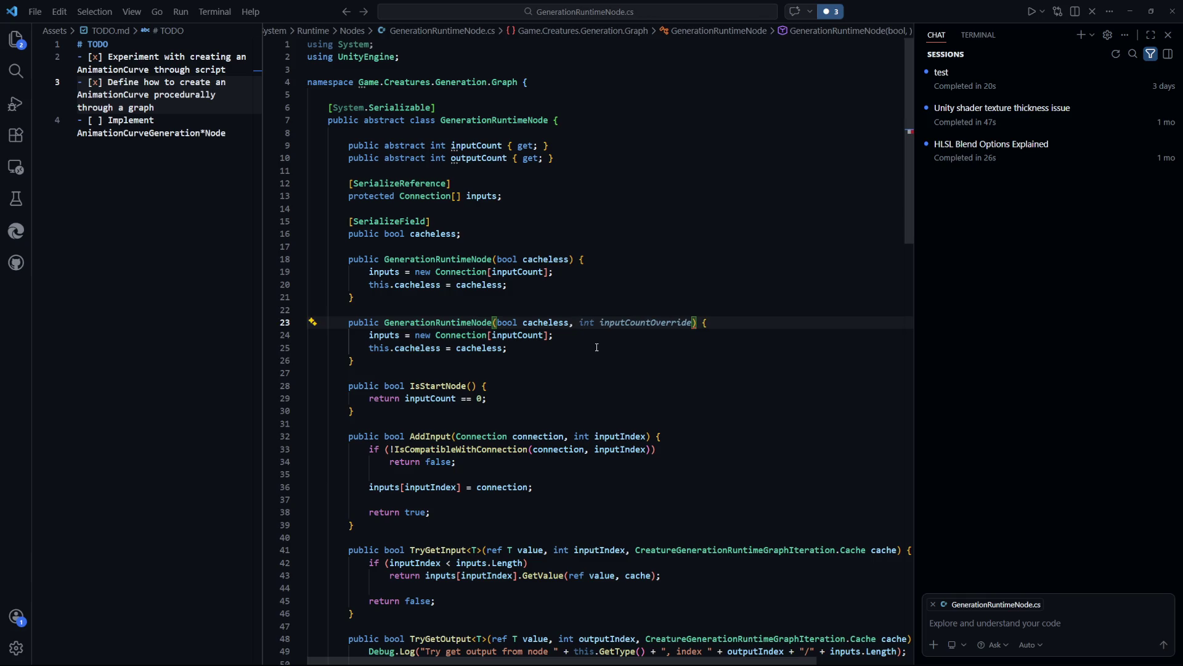
pyautogui.write('int input')
pyautogui.write('Count')
pyautogui.press('Down')
pyautogui.click(640, 378)
pyautogui.hotkey('ctrl', 's')
pyautogui.click(614, 339)
pyautogui.click(652, 321)
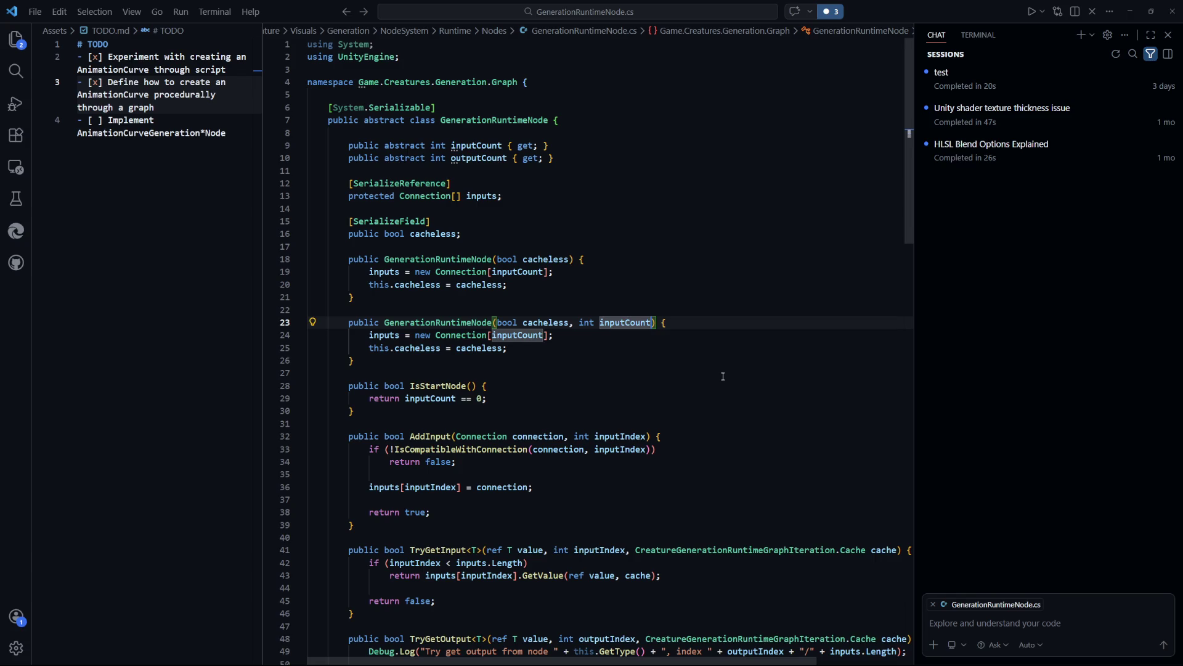
pyautogui.click(723, 376)
pyautogui.click(652, 323)
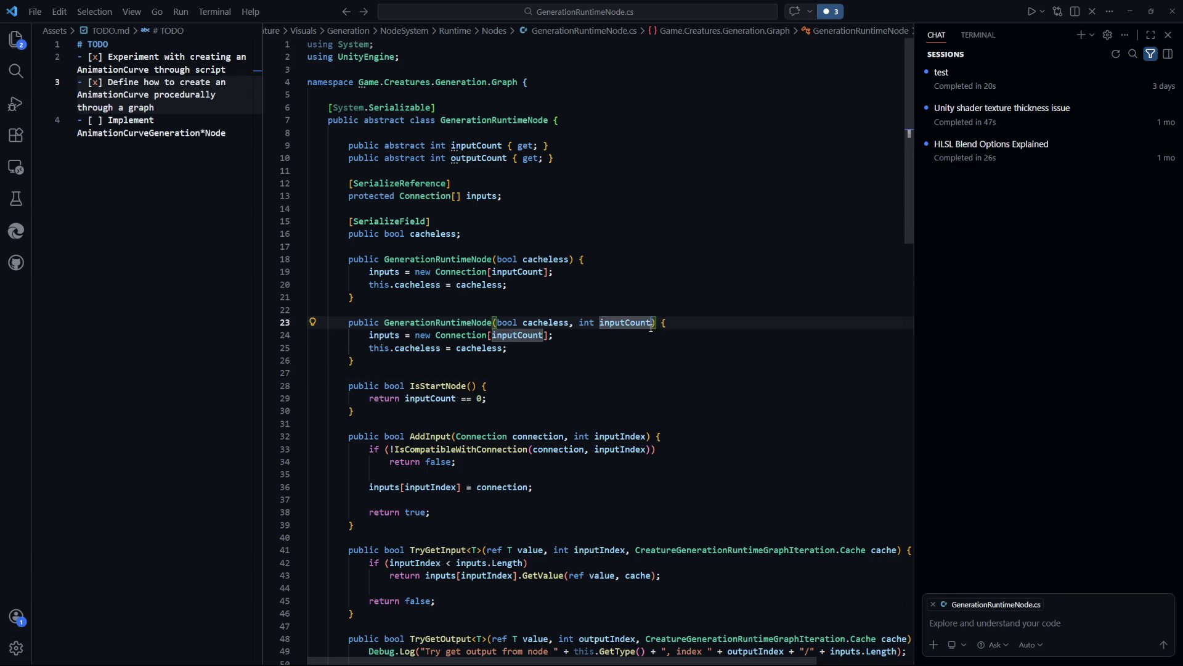
pyautogui.click(553, 340)
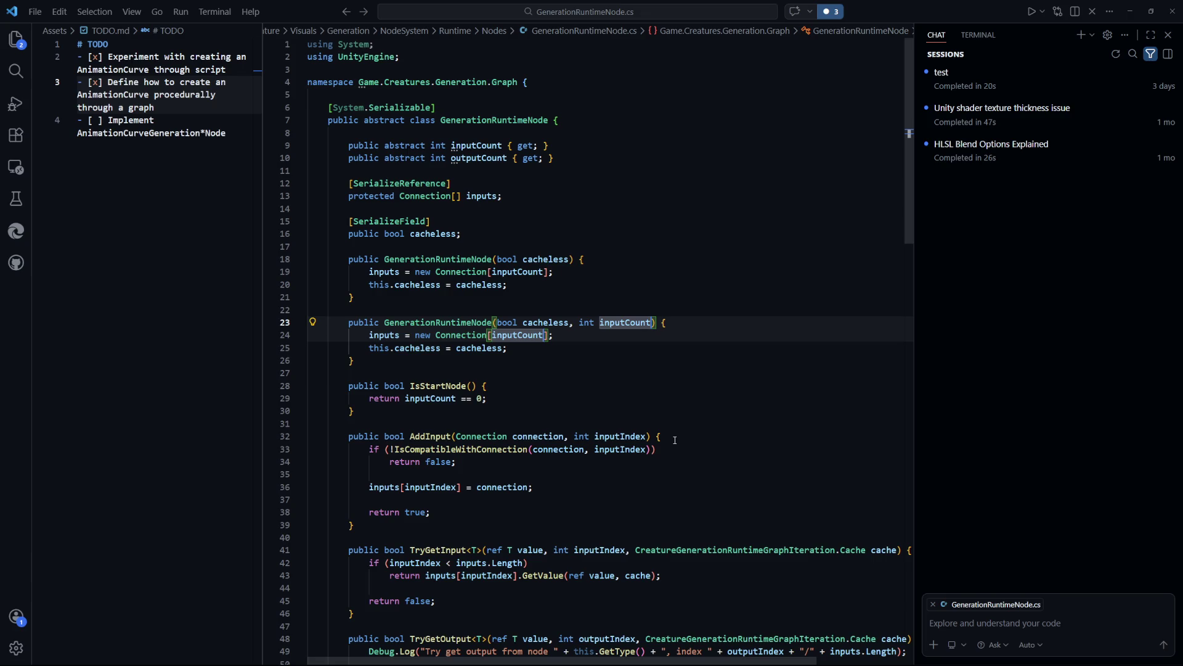
# Rename the new parameter to dynamicInputCount with F2, then switch to AnimationCurveGeneratorRuntimeNode.cs
pyautogui.press('F2')
pyautogui.write('Overridedy')
pyautogui.press('Return')
pyautogui.write('namicInputCount')
pyautogui.click(748, 389)
pyautogui.hotkey('ctrl', 'Tab')
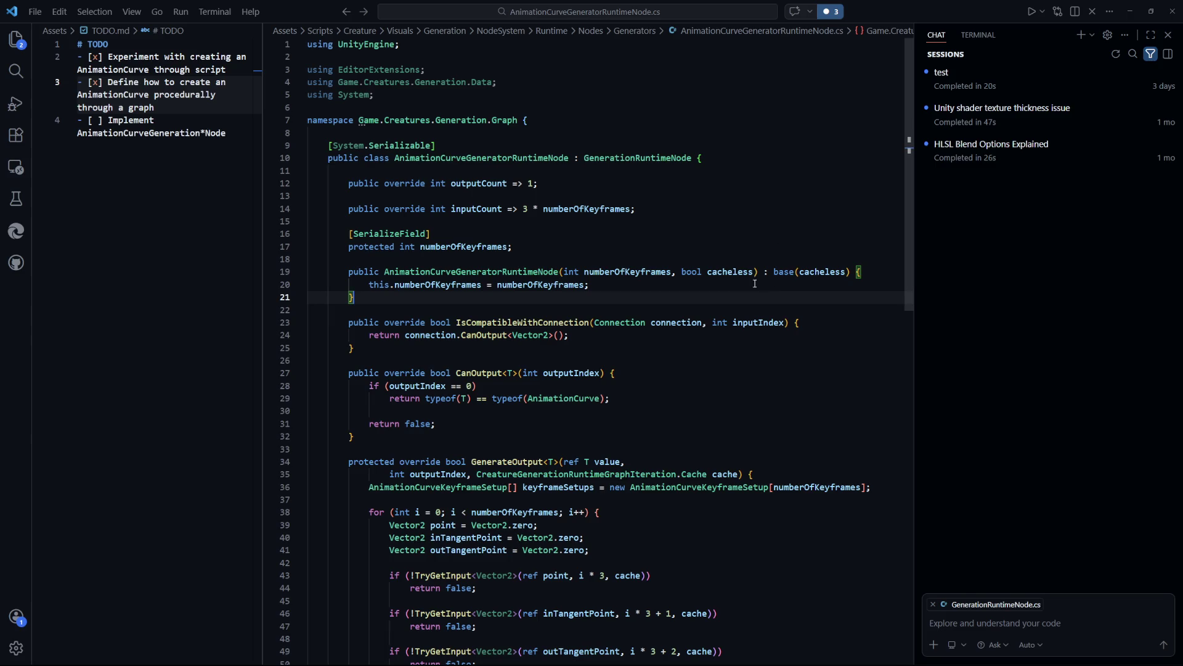
# Wrap bool cacheless onto its own line and pass 3 * numberOfKeyframes to the base constructor, saving
pyautogui.click(701, 272)
pyautogui.press('Return')
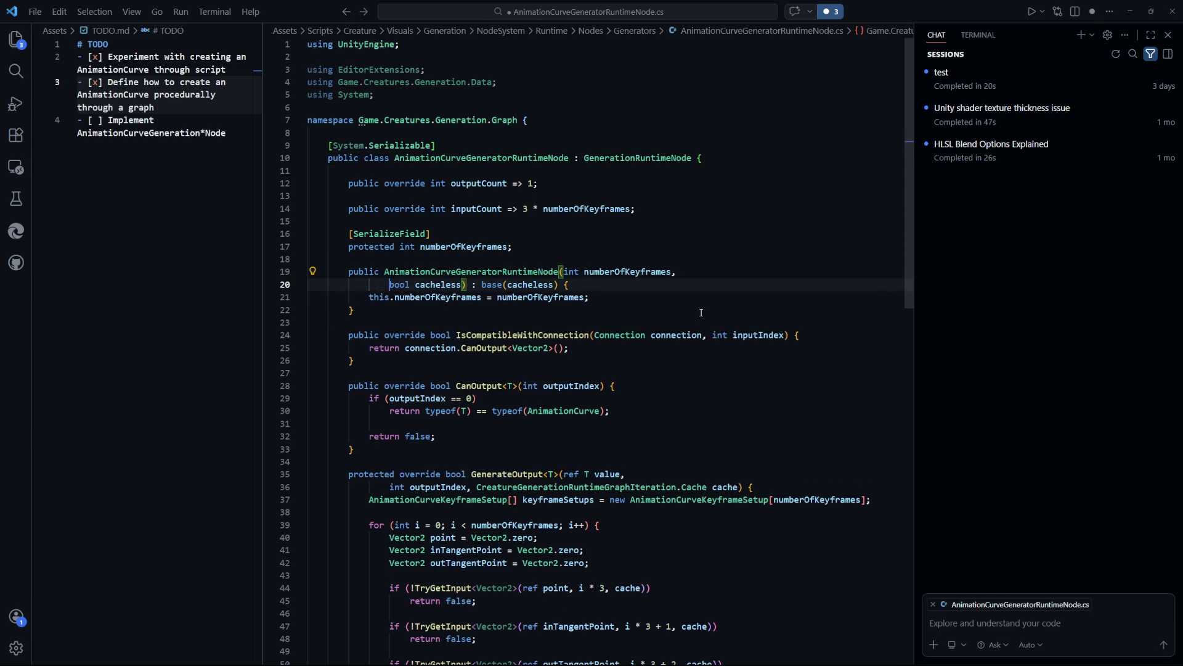
pyautogui.click(636, 309)
pyautogui.hotkey('ctrl', 's')
pyautogui.click(425, 298)
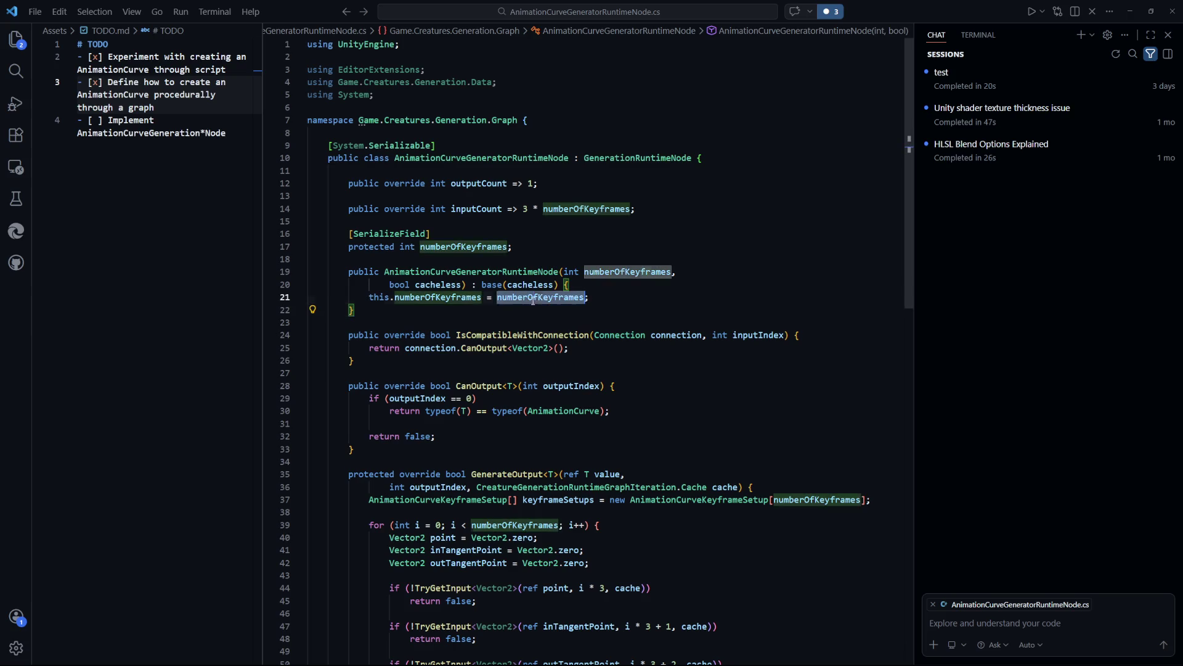
pyautogui.click(654, 314)
pyautogui.click(741, 264)
pyautogui.press('Tab')
pyautogui.hotkey('ctrl', 's')
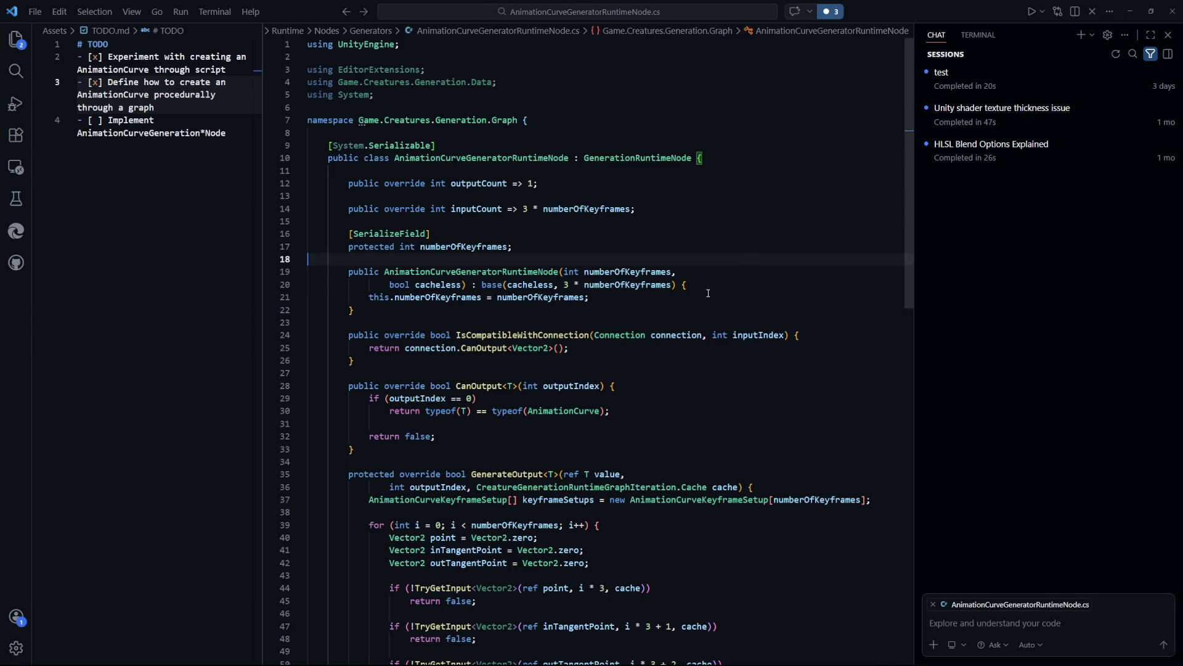
# Check the numberOfKeyframes field and code near line 58, then return to Unity
pyautogui.click(708, 293)
pyautogui.moveTo(708, 293); pyautogui.dragTo(429, 272)
pyautogui.click(713, 250)
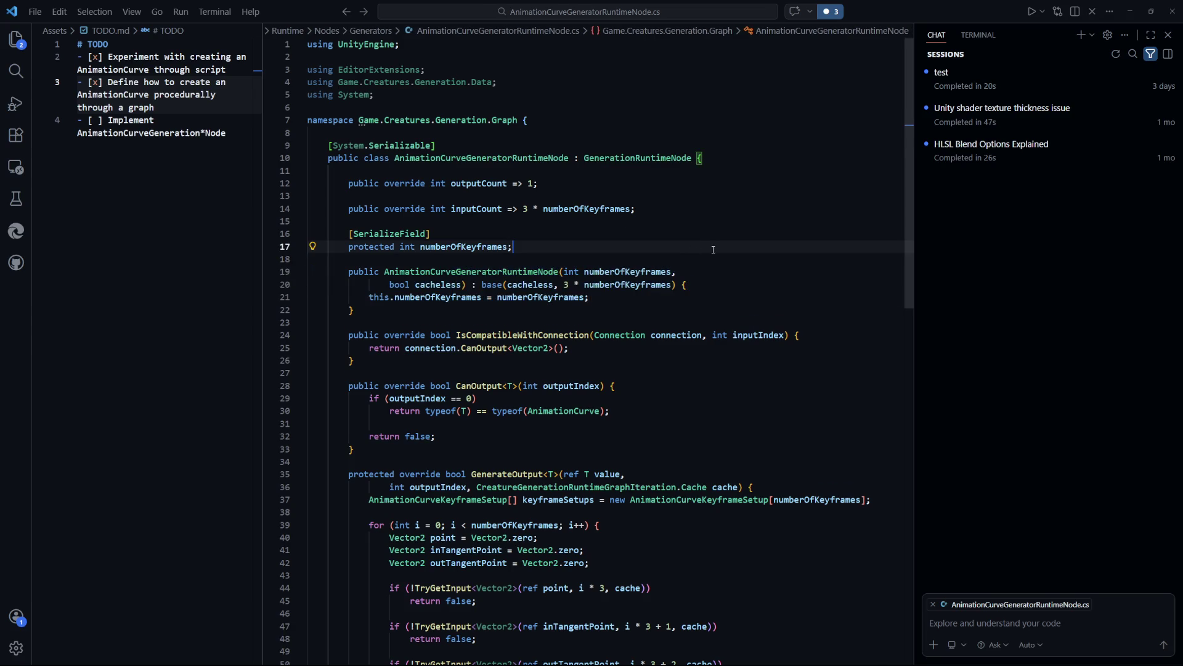
pyautogui.scroll(-10, 714, 250)
pyautogui.click(718, 415)
pyautogui.hotkey('alt', 'Tab')
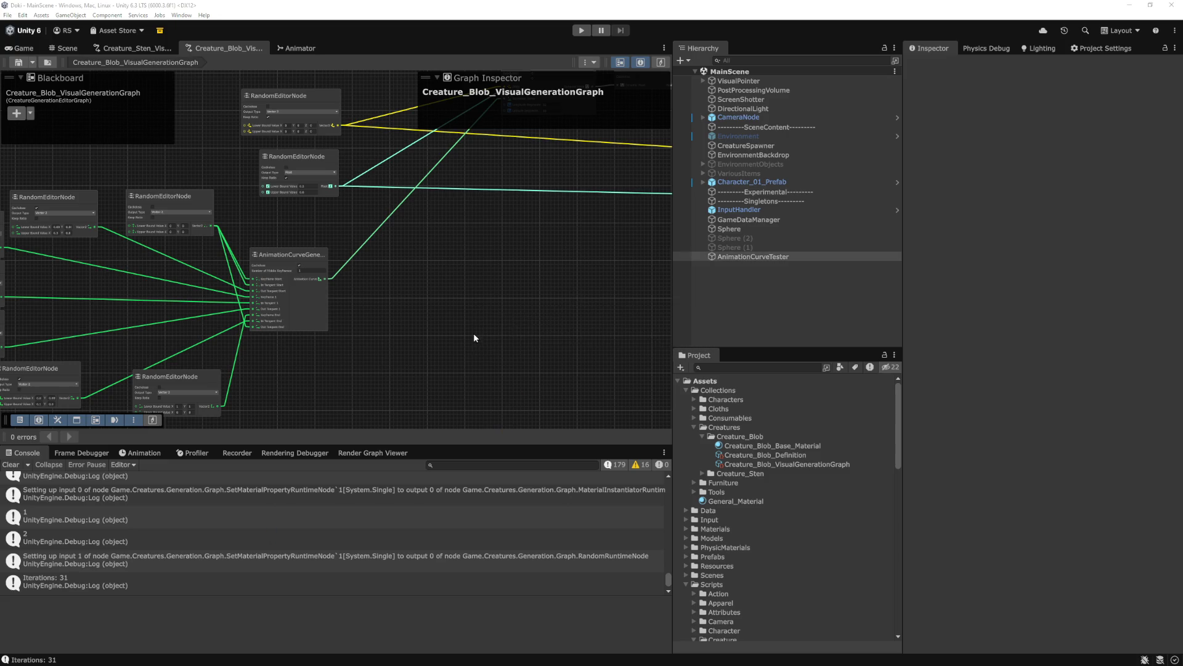
# Clear the Console warnings, deselect in the Hierarchy, and show the Game view
pyautogui.click(10, 464)
pyautogui.scroll(-5, 499, 336)
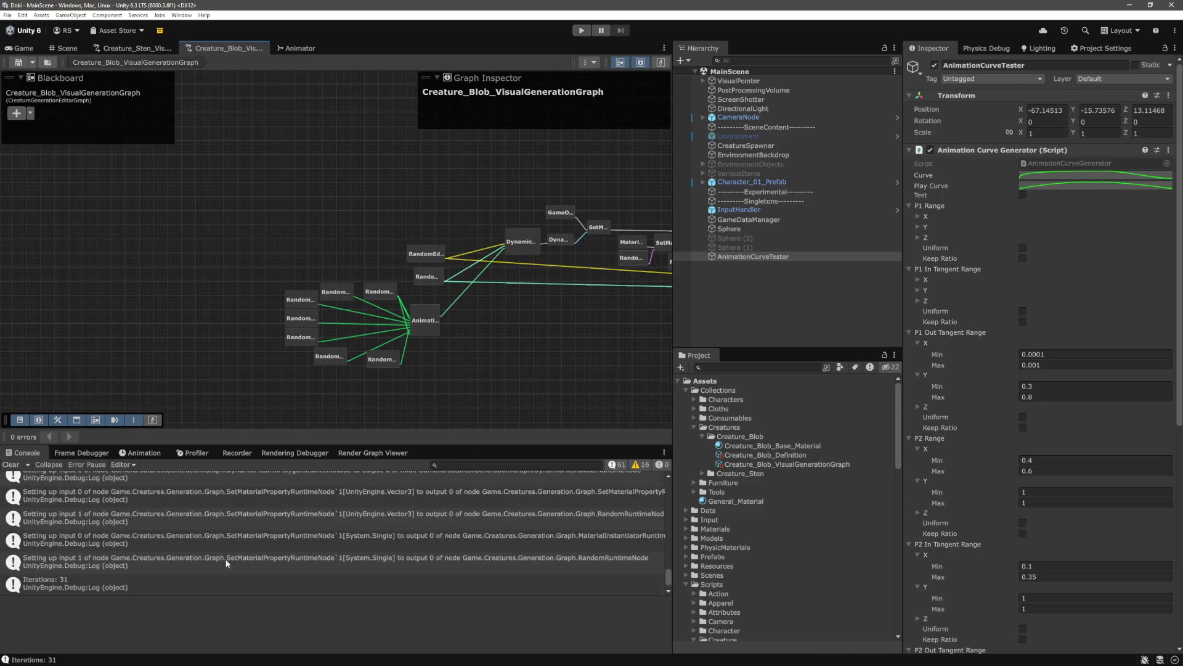
pyautogui.click(11, 464)
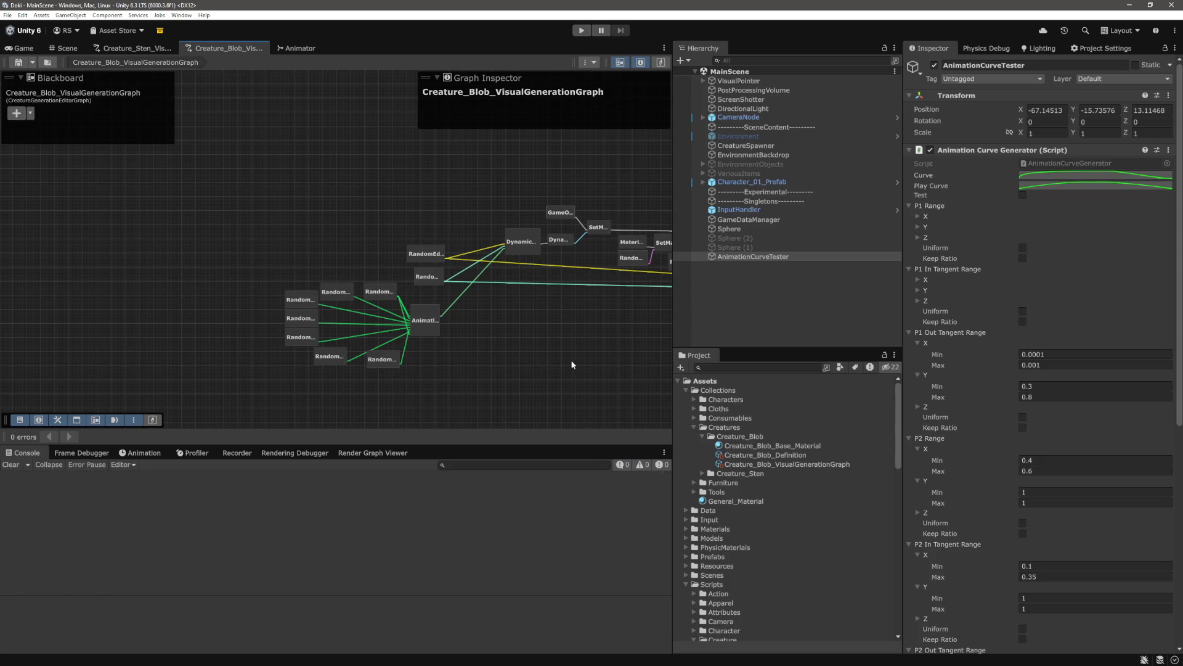
pyautogui.click(784, 310)
pyautogui.scroll(10, 401, 267)
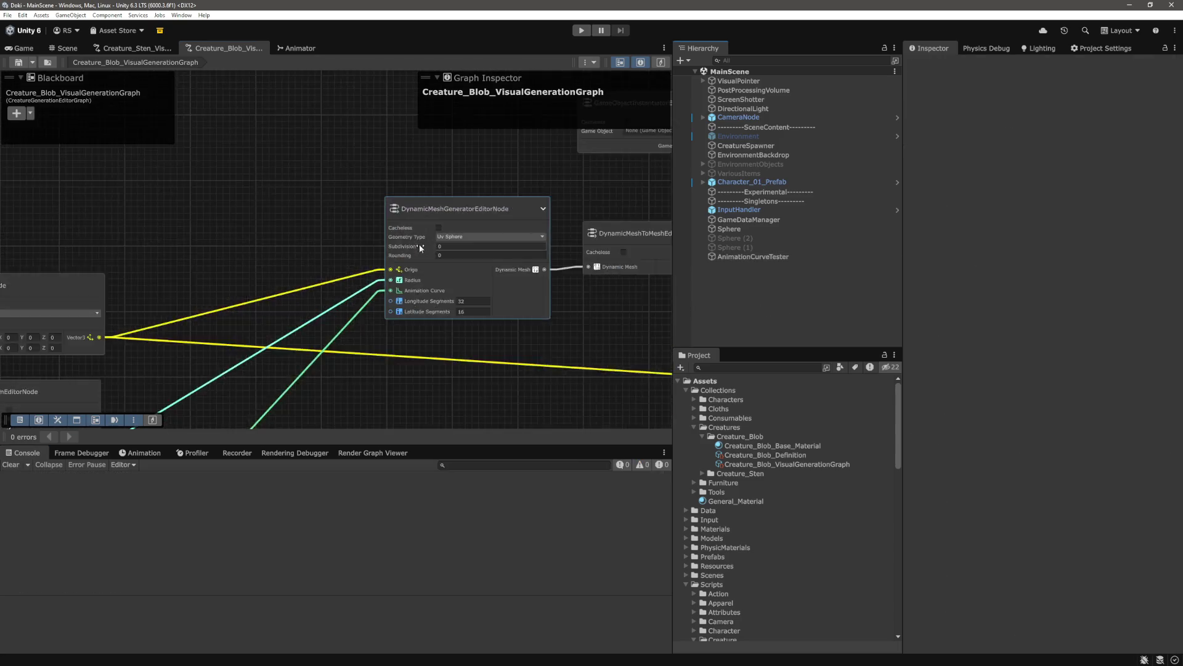
pyautogui.scroll(-10, 299, 221)
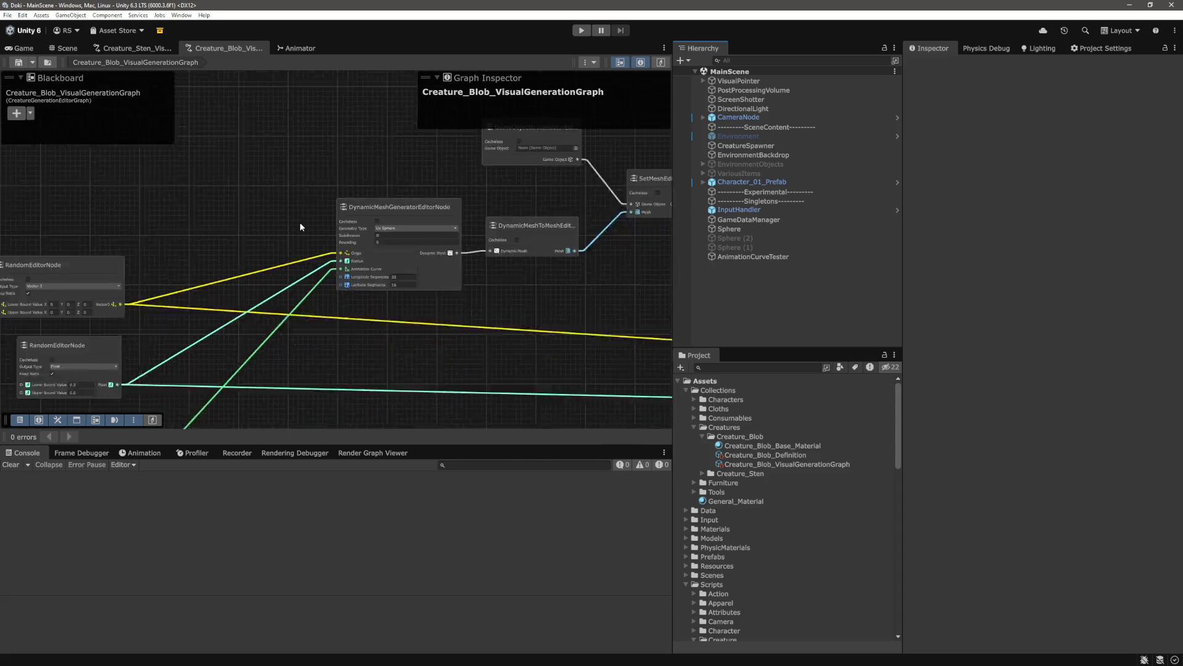
pyautogui.click(21, 48)
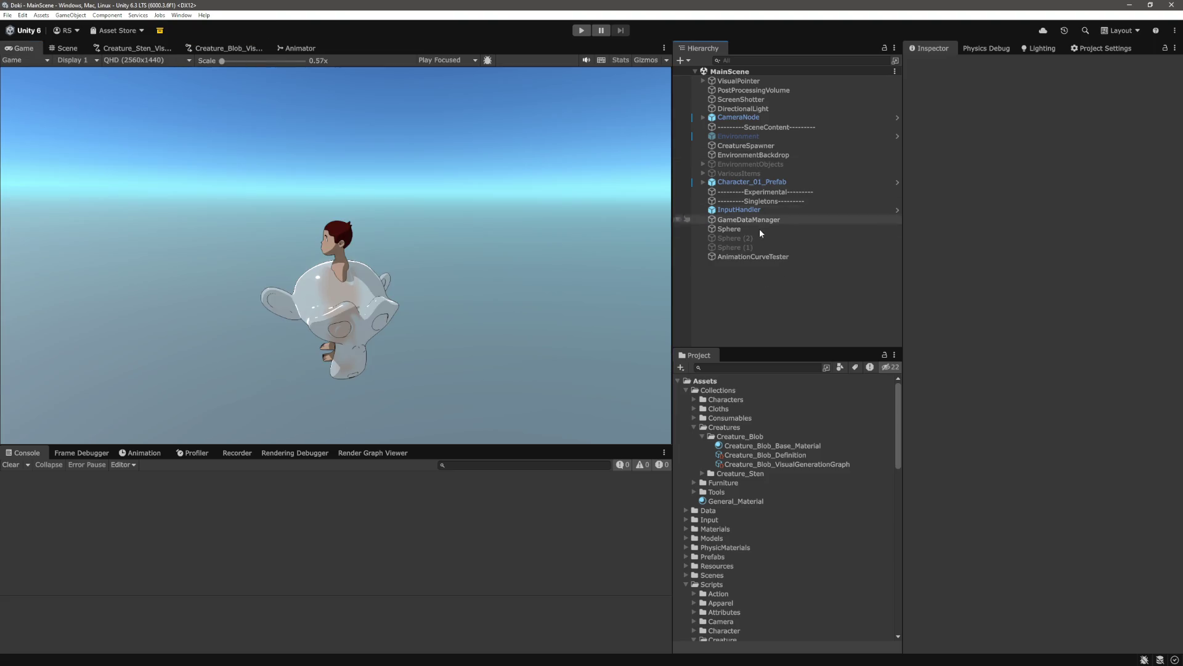
# Confirm CreatureSpawner's Quantity of 10, then play, walk among the blobs, and stop
pyautogui.click(760, 146)
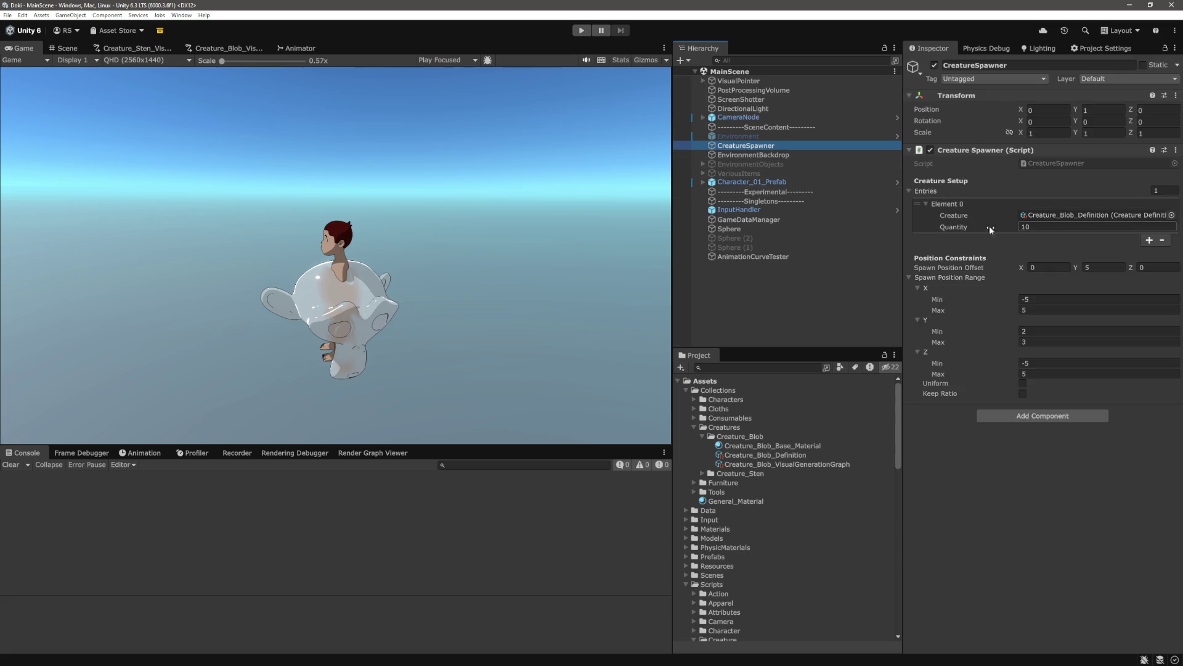
pyautogui.click(773, 315)
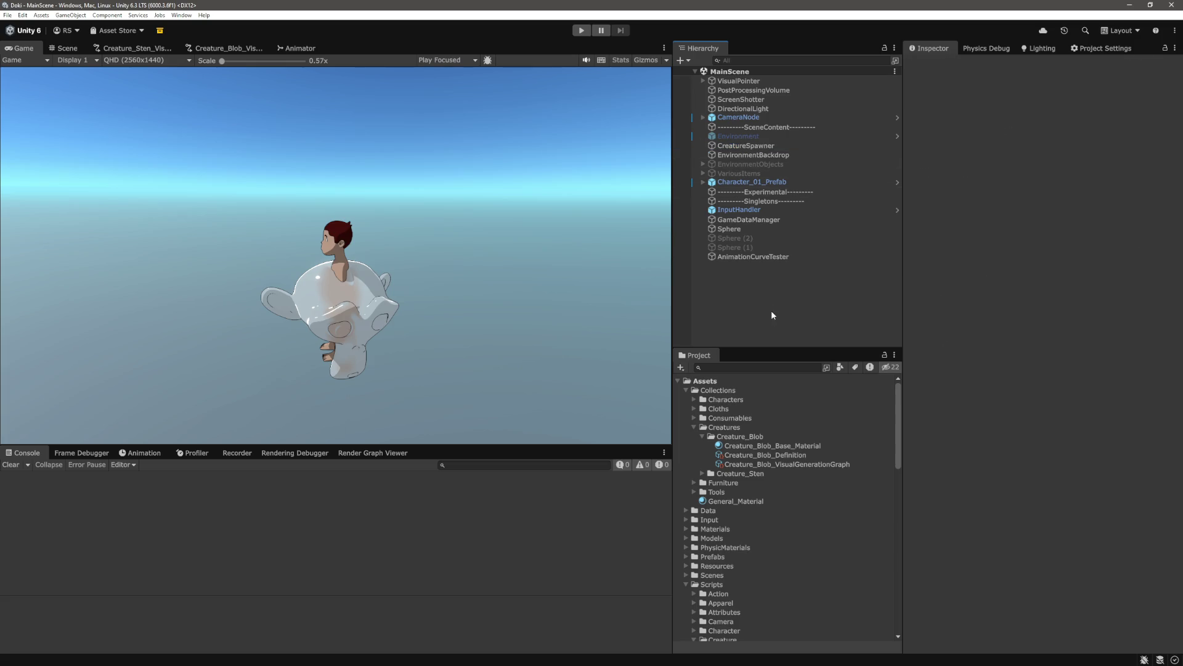
pyautogui.click(582, 31)
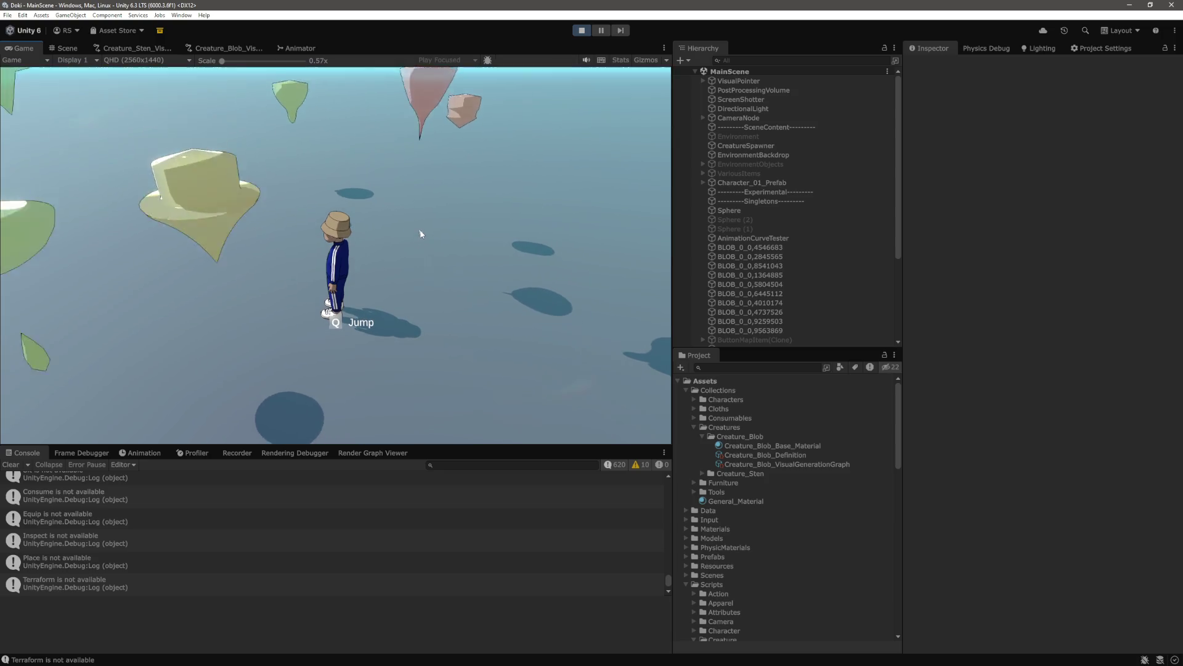
pyautogui.click(360, 208)
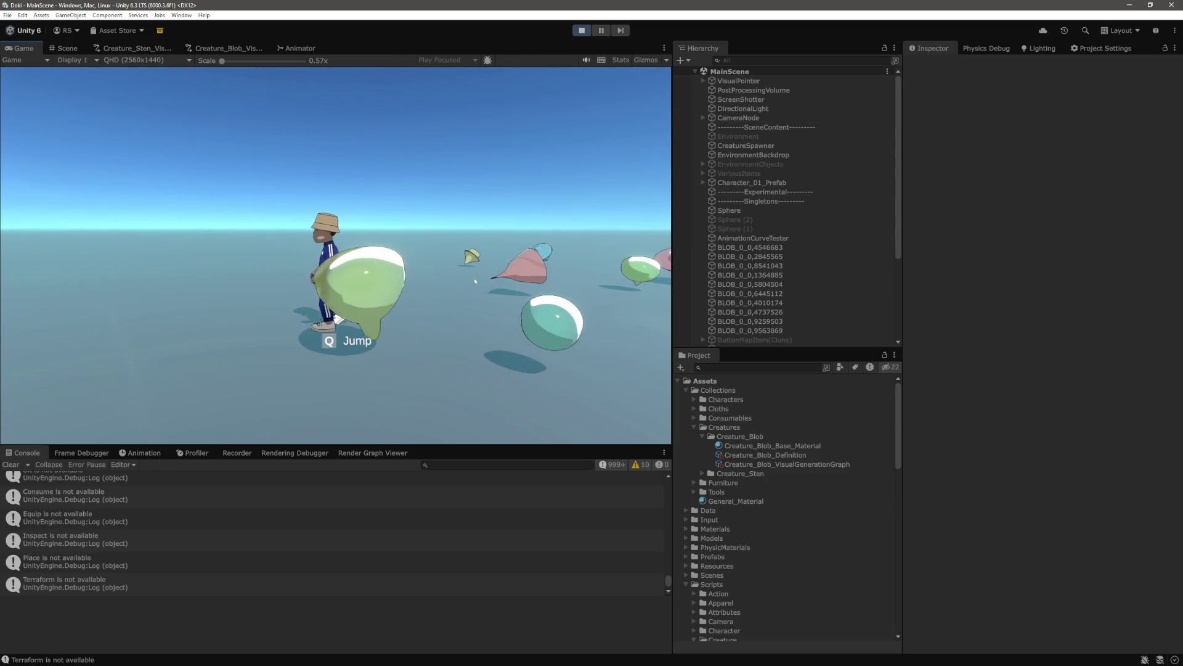
pyautogui.hotkey('ctrl', 'p')
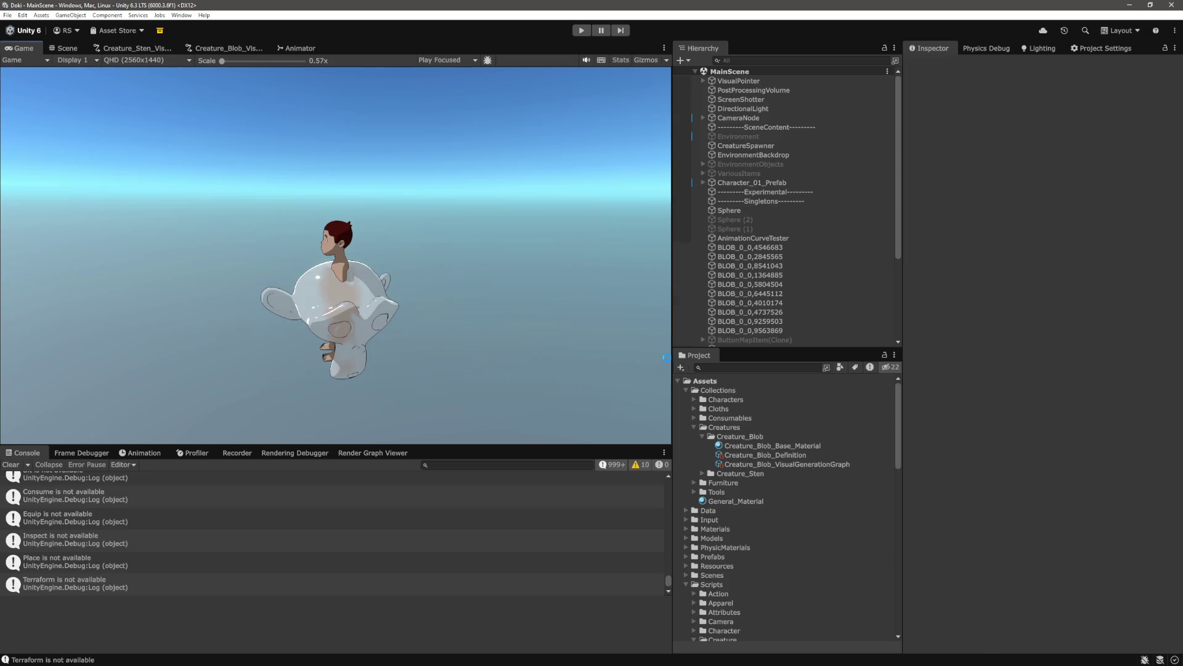
# Switch briefly to Visual Studio Code and back to Unity
pyautogui.hotkey('alt', 'Tab')
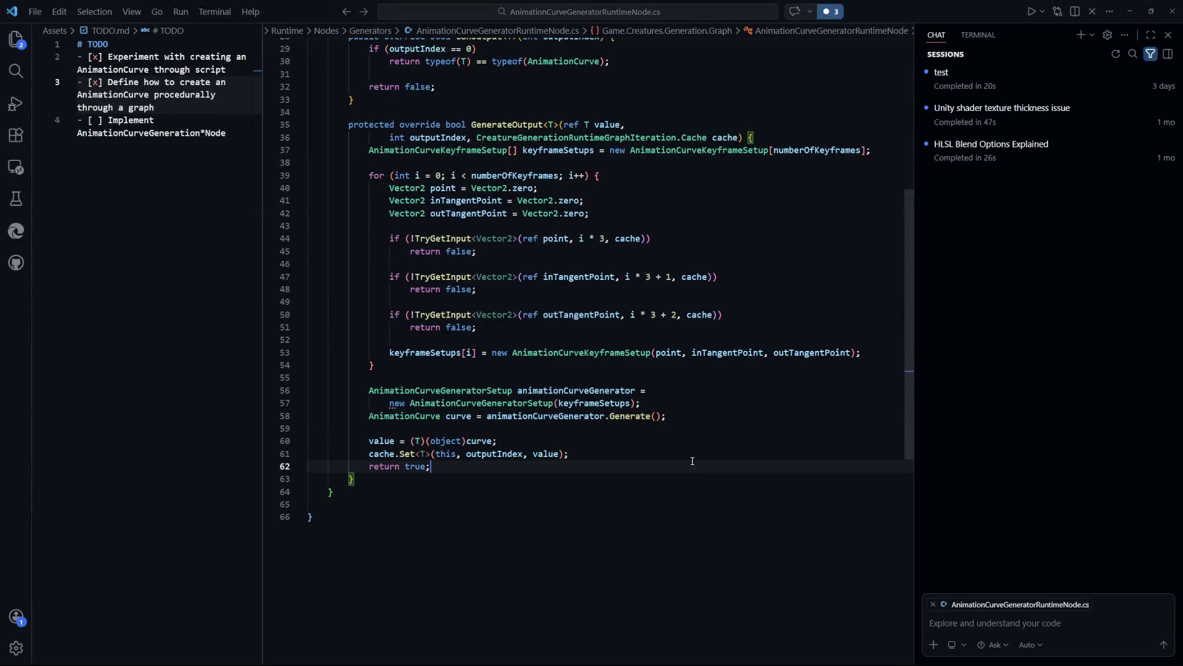
pyautogui.click(664, 457)
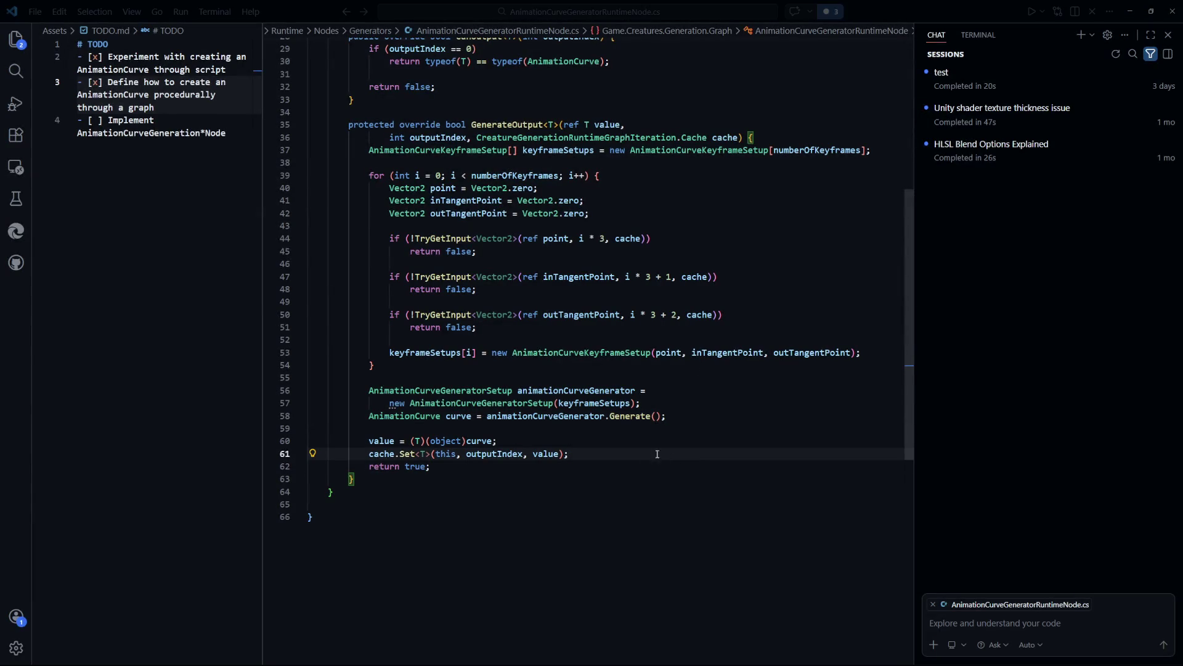
pyautogui.hotkey('alt', 'Tab')
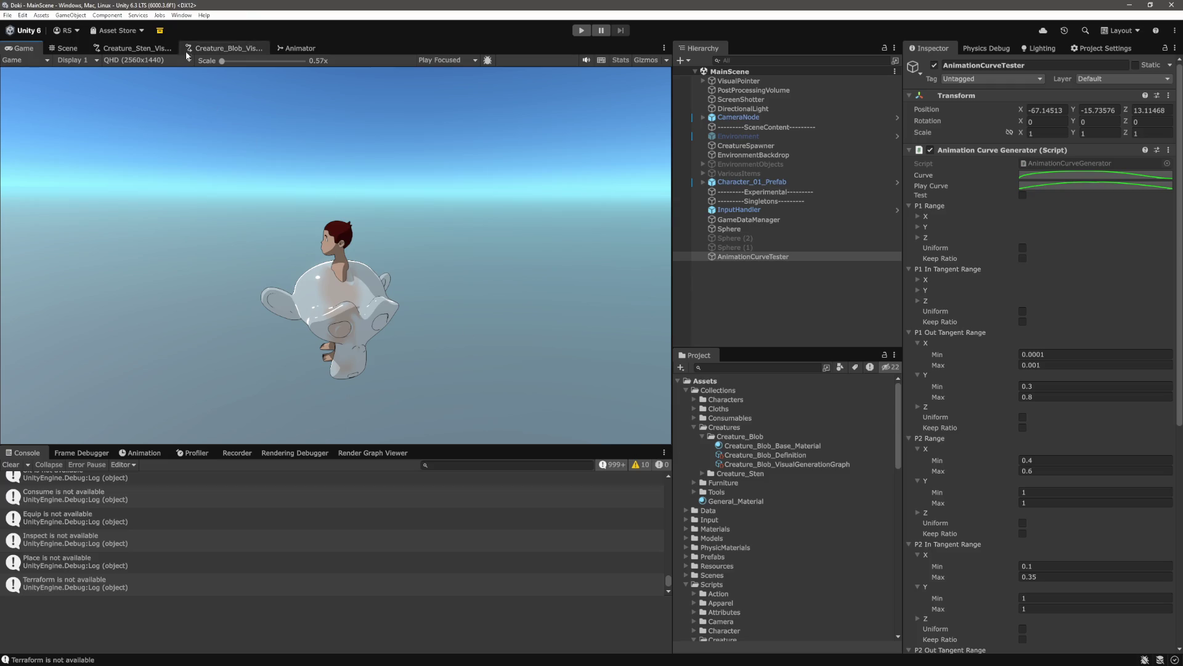
# Reopen the Creature_Blob graph and zoom around the Random nodes feeding AnimationCurveGenerator
pyautogui.click(246, 48)
pyautogui.scroll(10, 262, 339)
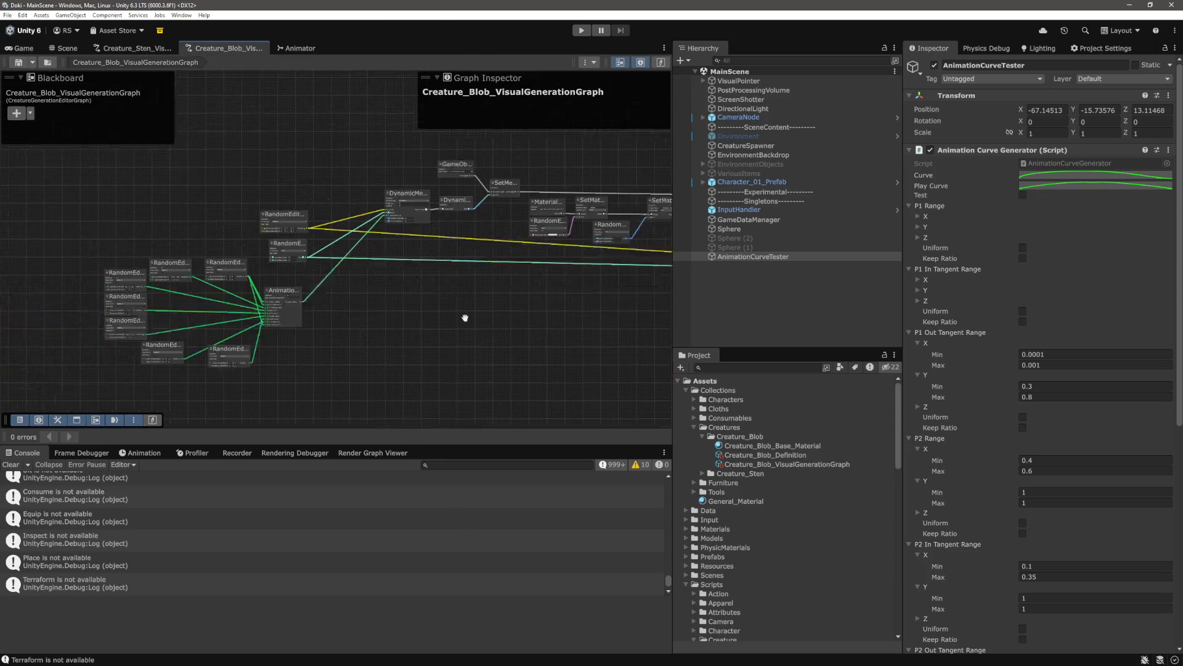
pyautogui.scroll(-3, 349, 249)
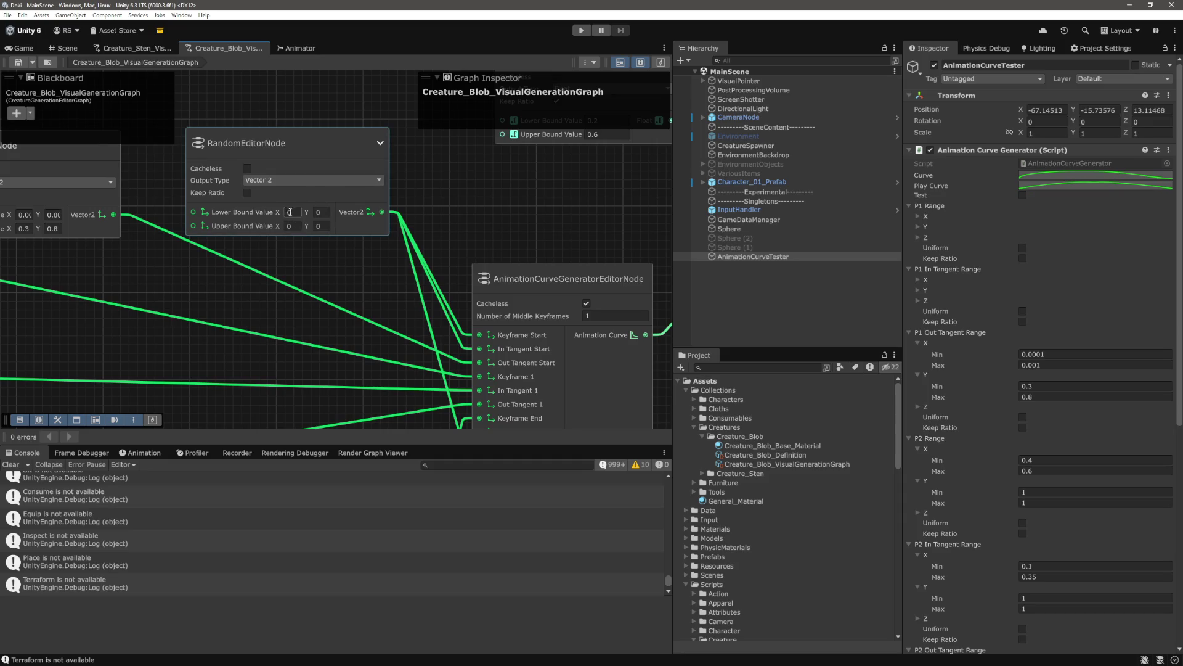
pyautogui.scroll(-1, 290, 212)
pyautogui.scroll(1, 411, 276)
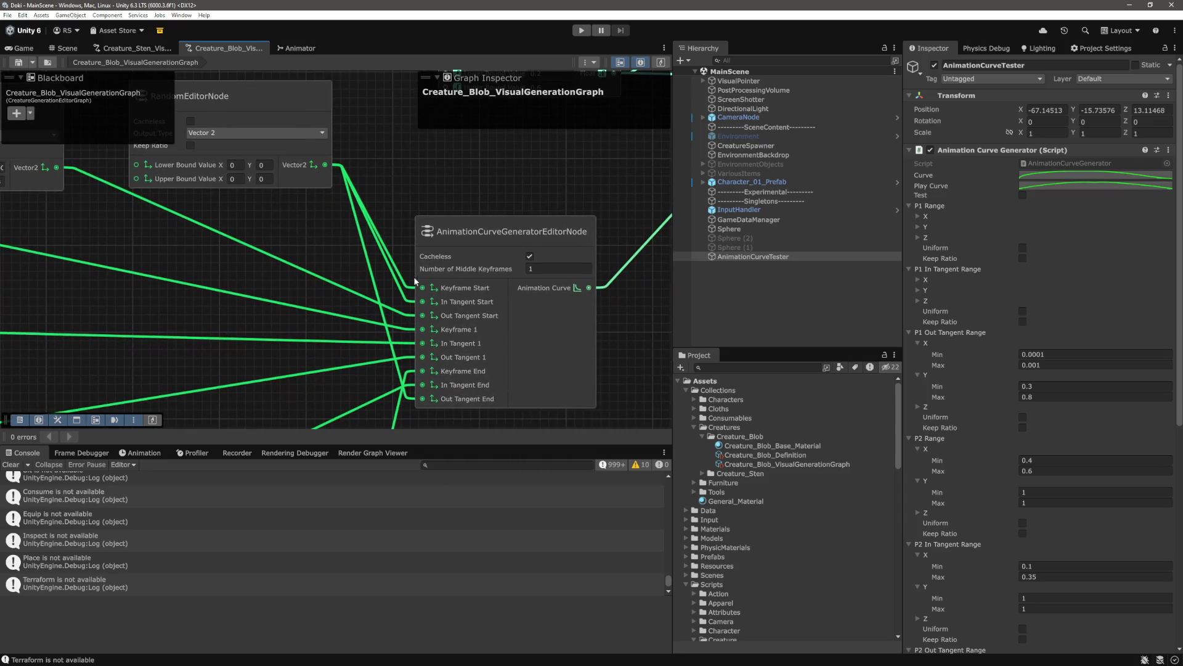
pyautogui.scroll(-1, 411, 276)
pyautogui.scroll(1, 305, 194)
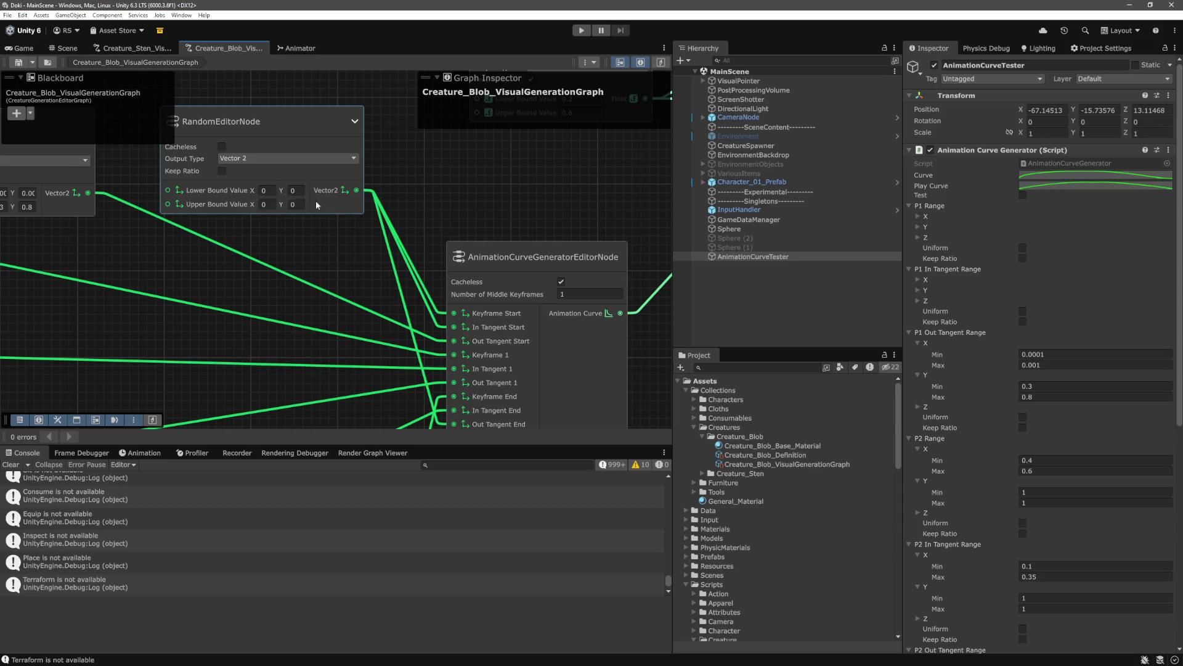
pyautogui.scroll(-1, 328, 249)
pyautogui.scroll(1, 357, 261)
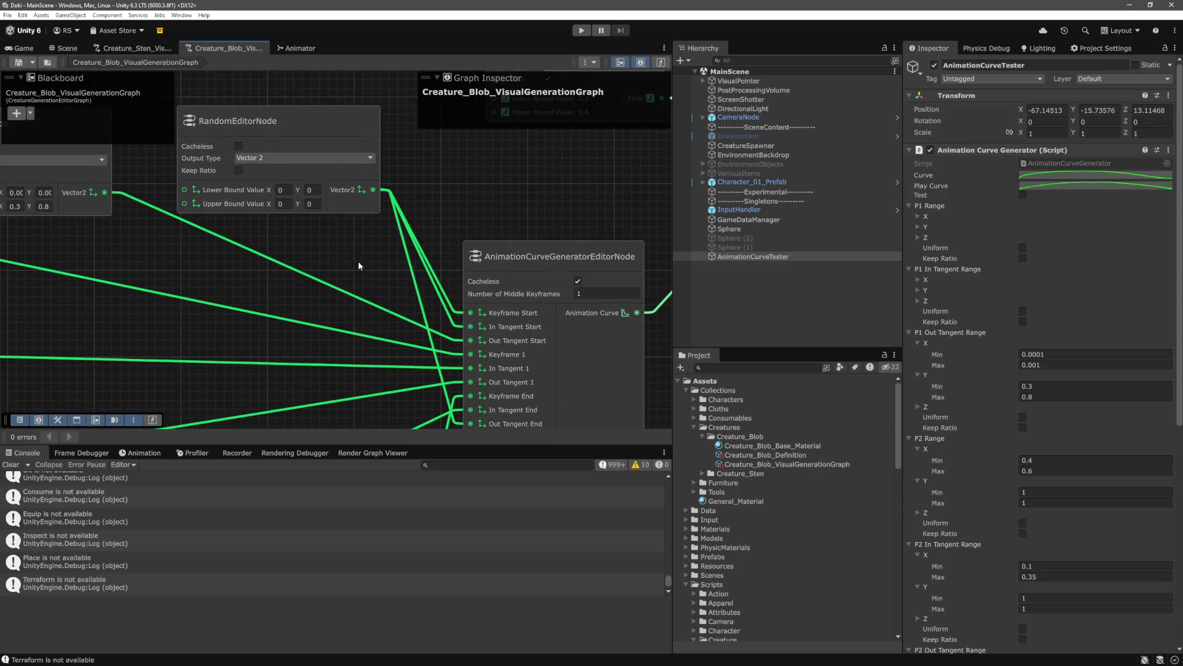
pyautogui.scroll(1, 358, 266)
pyautogui.scroll(-1, 350, 239)
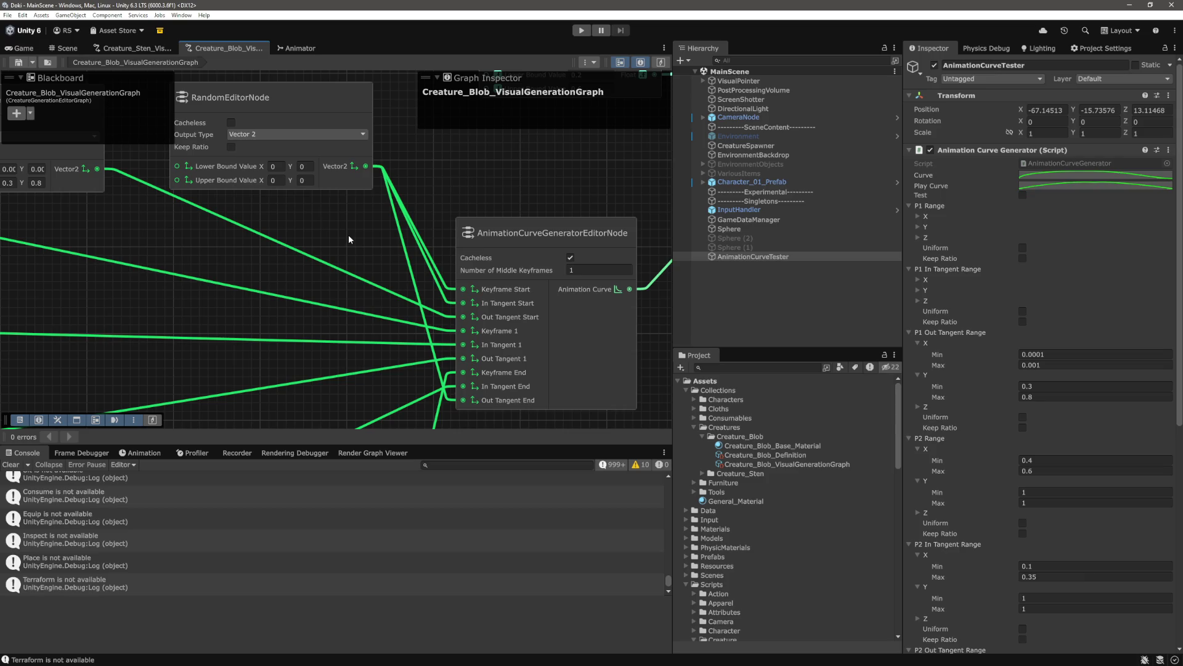
pyautogui.scroll(-1, 349, 234)
pyautogui.scroll(-1, 461, 409)
pyautogui.scroll(-1, 465, 310)
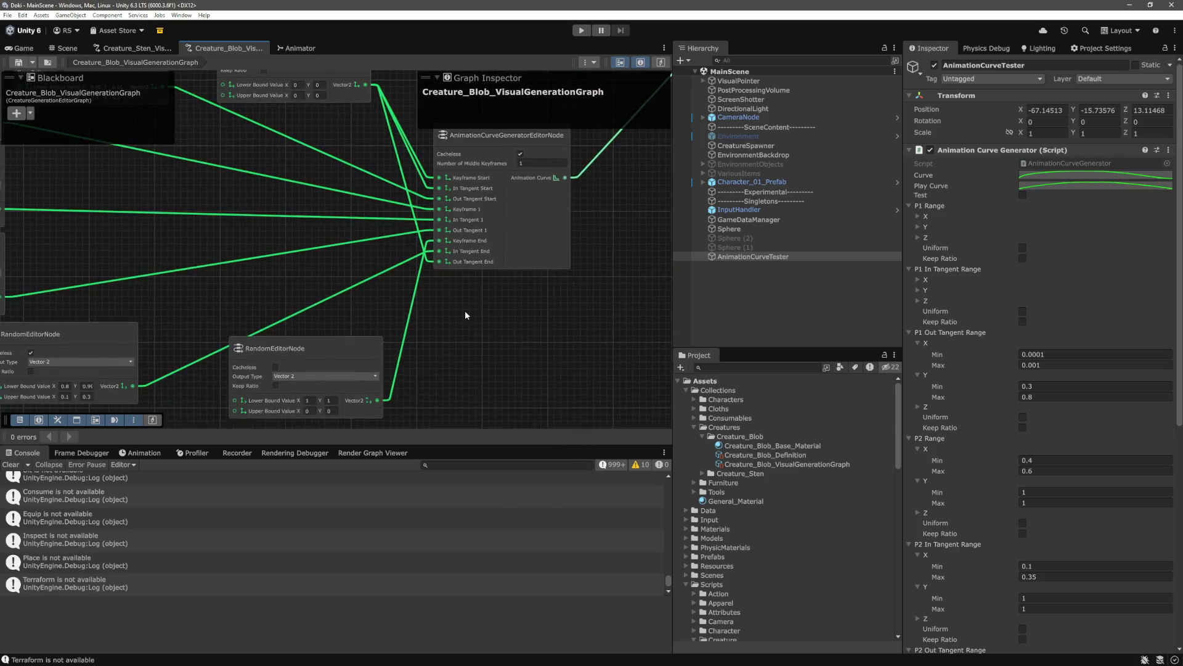
pyautogui.scroll(-1, 464, 315)
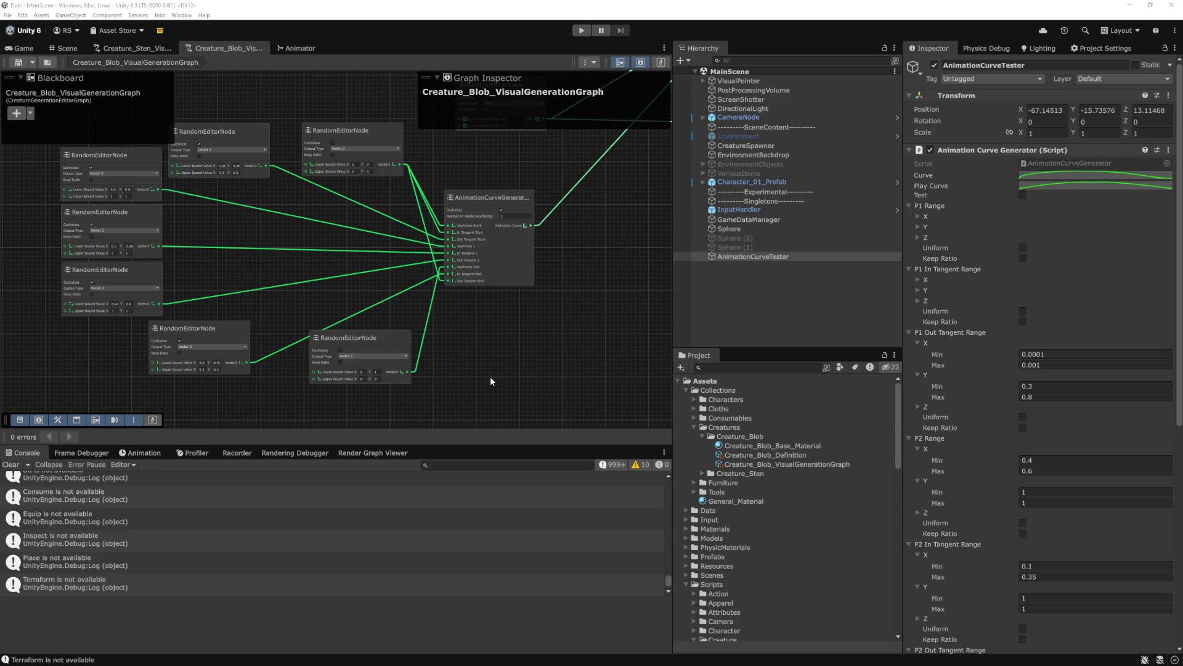
pyautogui.hotkey('alt', 'Tab')
# Open RandomEditorNode.cs via quick search and select the Vector2 min/max bounds-reading code
pyautogui.hotkey('ctrl', 'p')
pyautogui.write('randomedit')
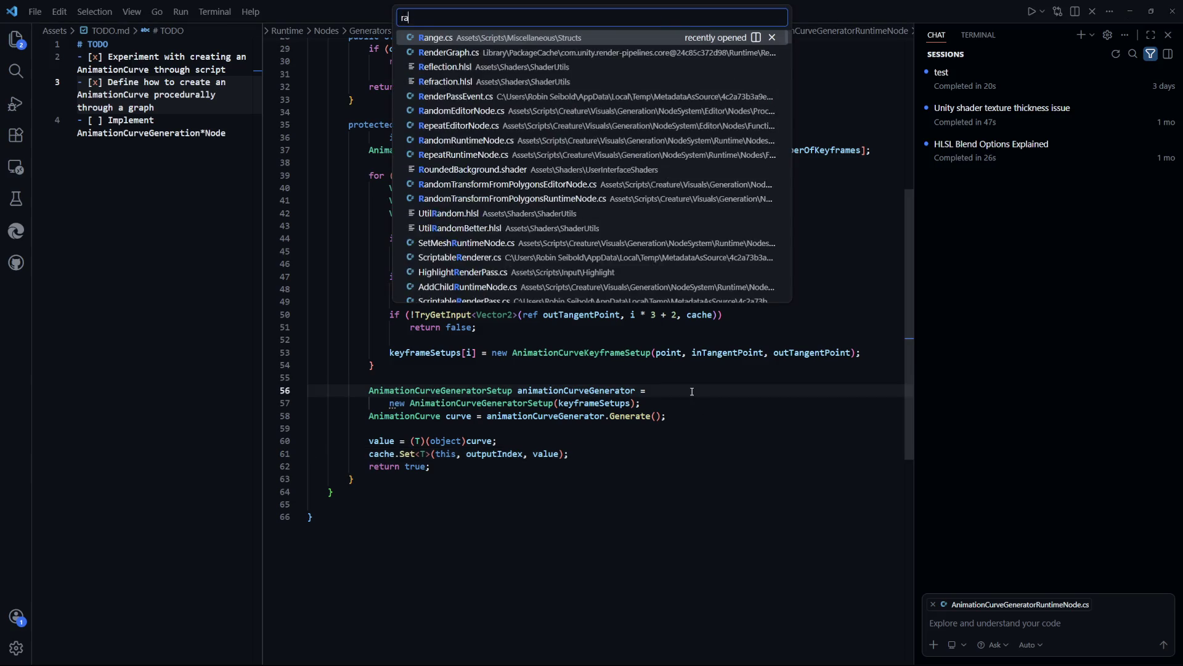
pyautogui.press('Return')
pyautogui.scroll(-20, 692, 391)
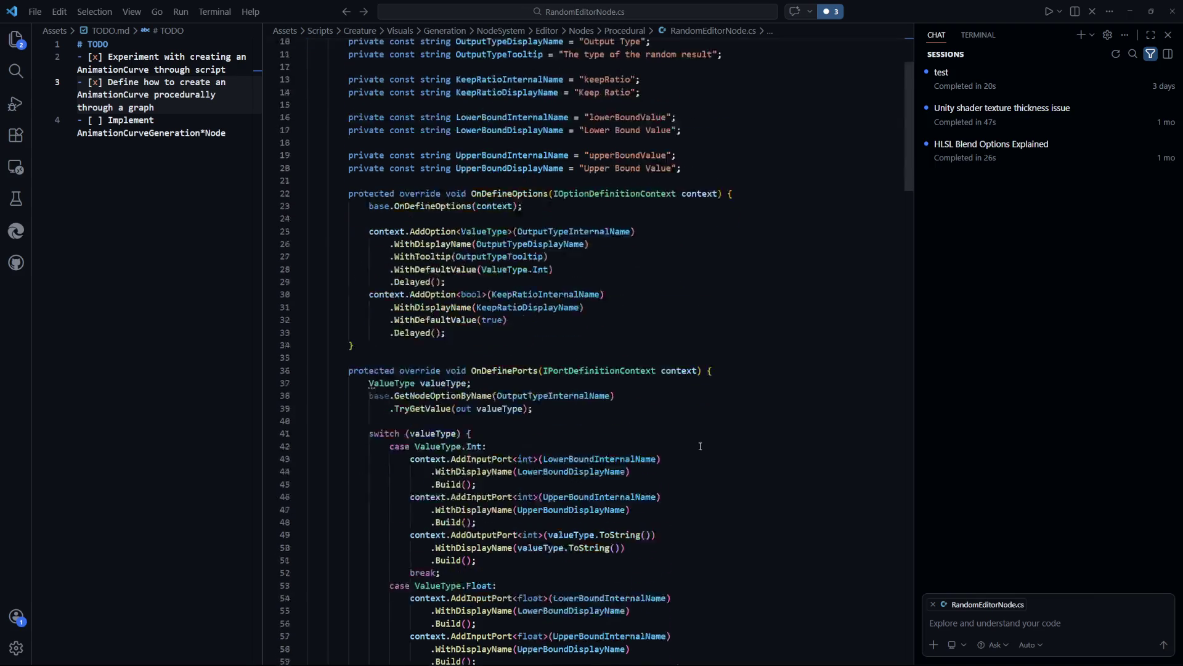
pyautogui.scroll(-15, 702, 426)
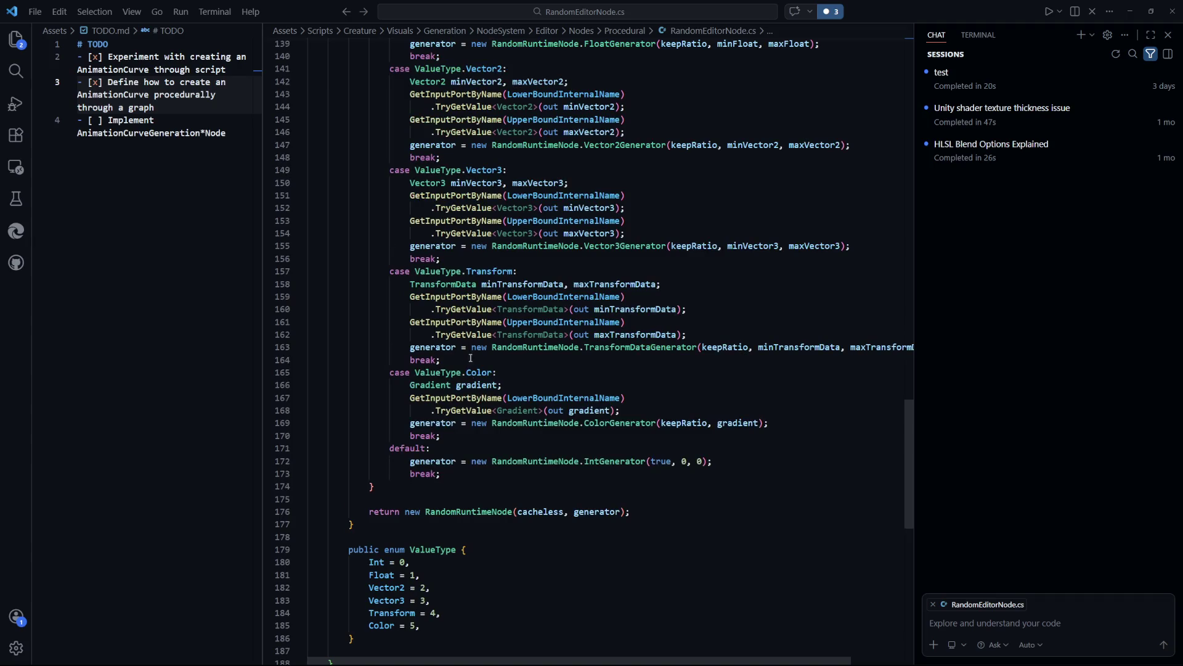
pyautogui.scroll(7, 471, 352)
pyautogui.moveTo(593, 338); pyautogui.dragTo(413, 339)
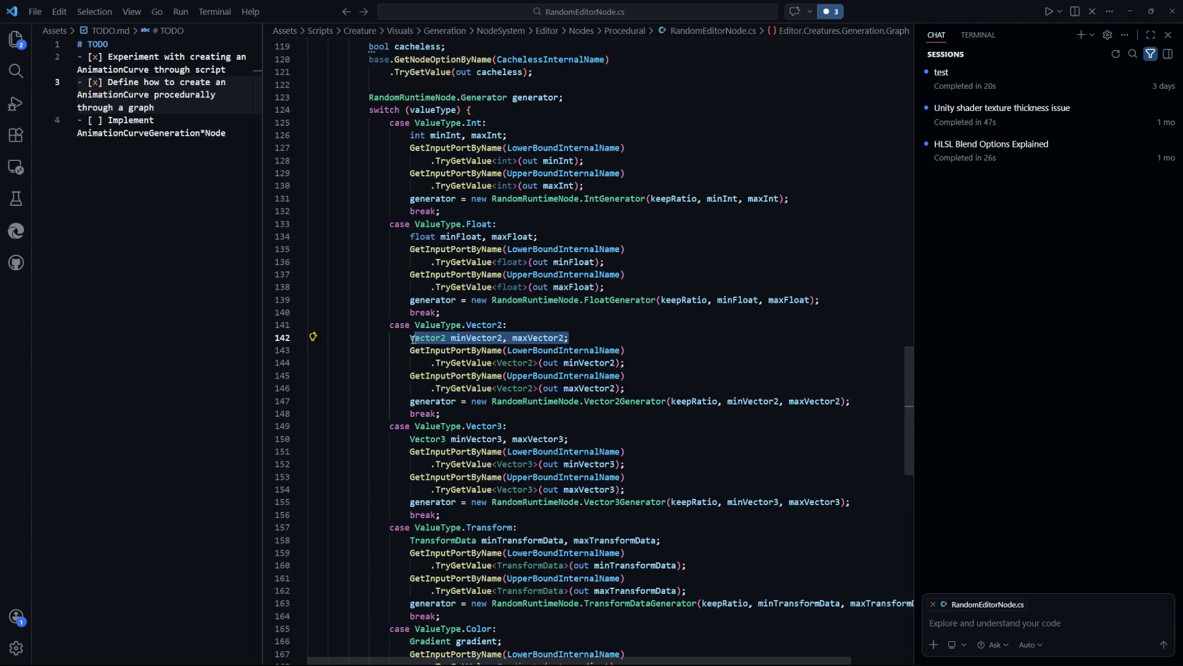
pyautogui.click(612, 335)
pyautogui.moveTo(646, 383)
pyautogui.mouseDown()
pyautogui.moveTo(431, 362)
pyautogui.moveTo(411, 338)
pyautogui.mouseUp()
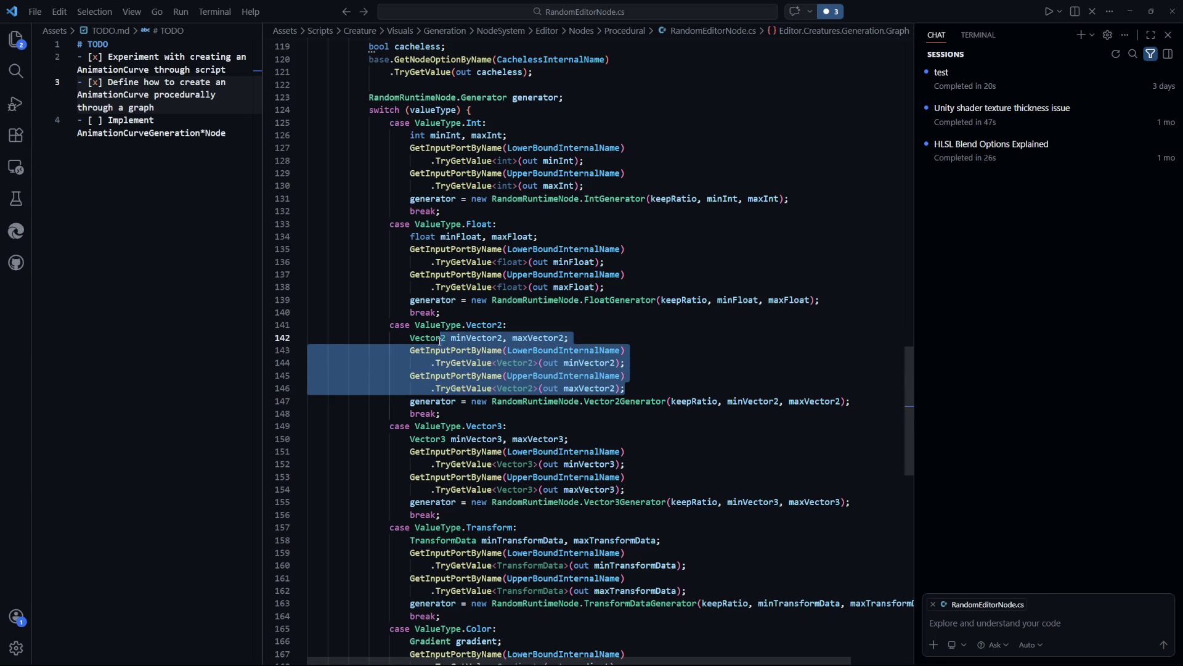
pyautogui.click(782, 364)
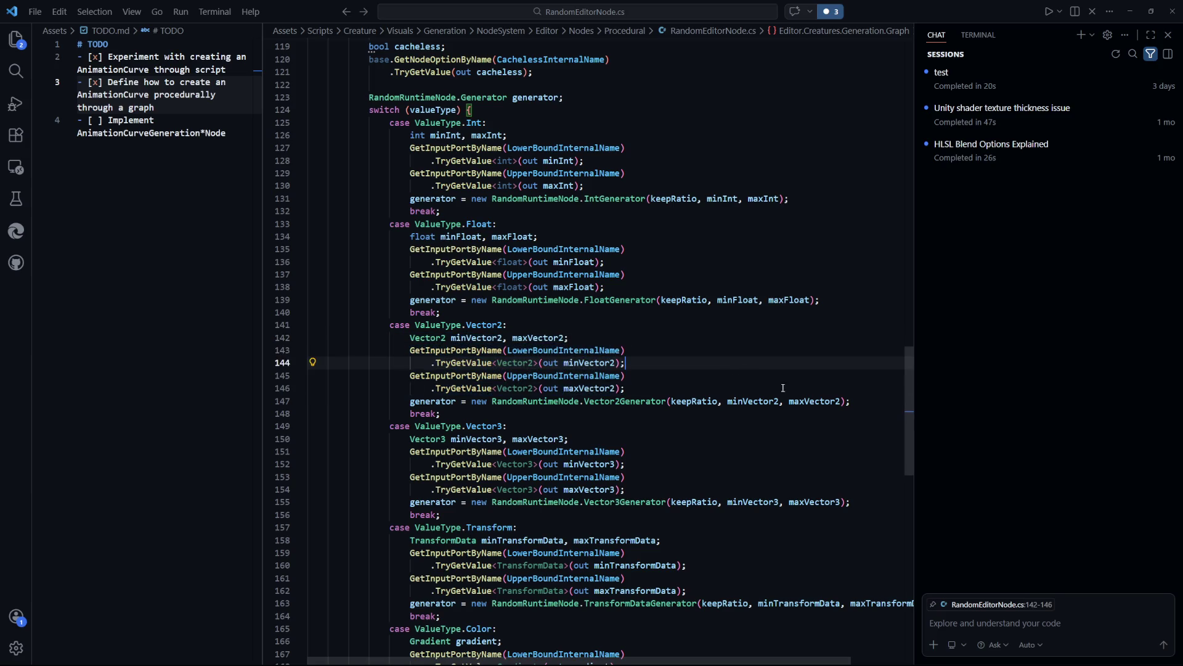
# Read Vector2Generator's keepRatio and Lerp-based Generate code, then preview the generated curve in Unity
pyautogui.keyDown('ctrl'); pyautogui.click(641, 398); pyautogui.keyUp('ctrl')
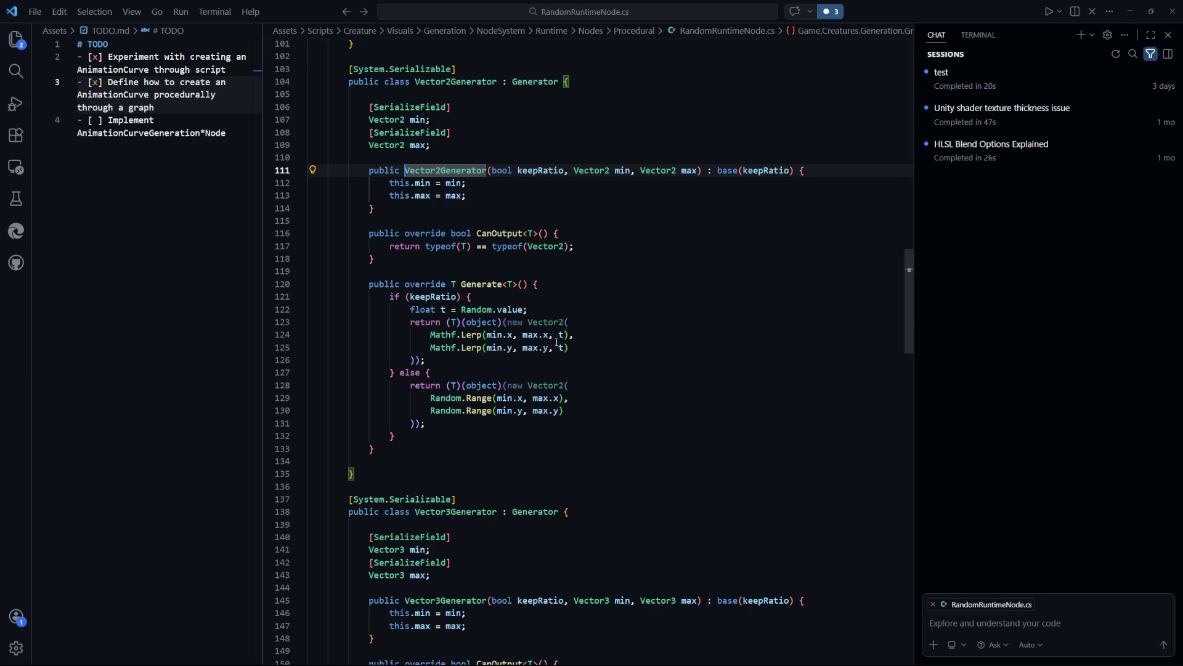
pyautogui.scroll(1, 661, 367)
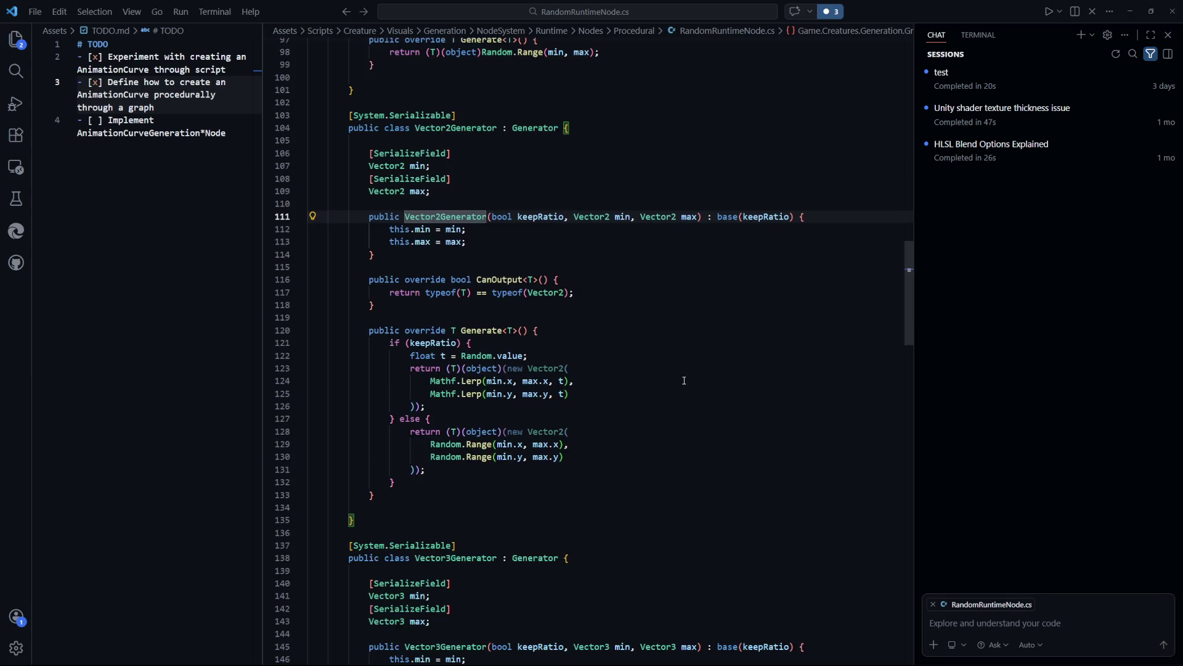
pyautogui.click(619, 364)
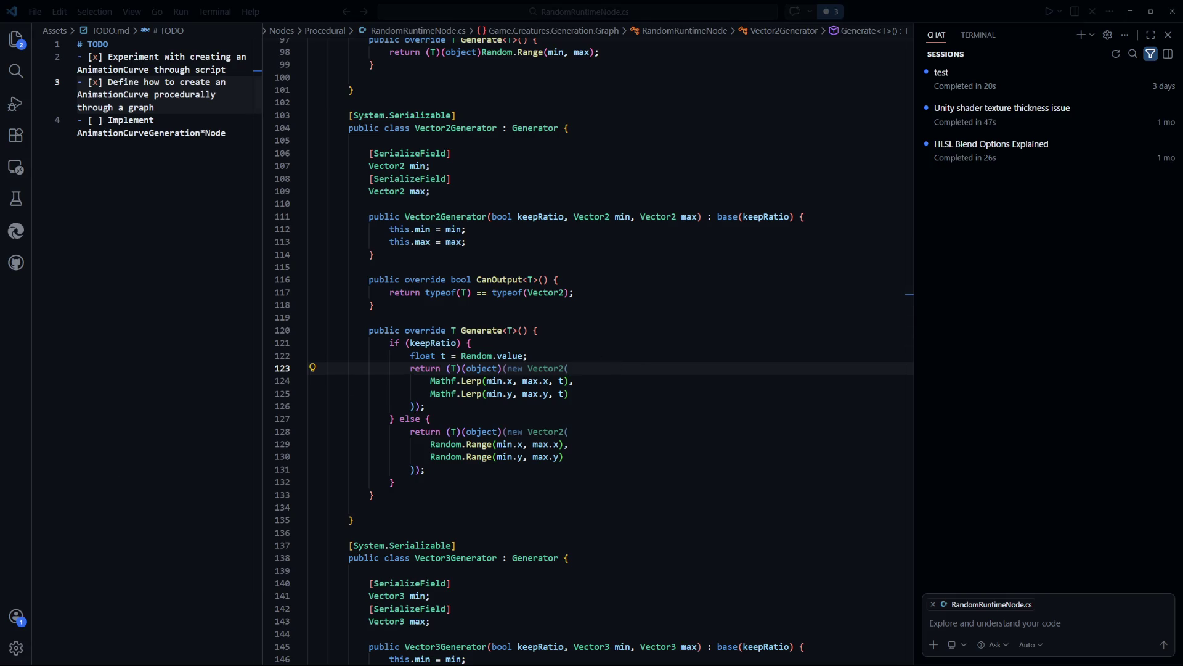
pyautogui.click(631, 437)
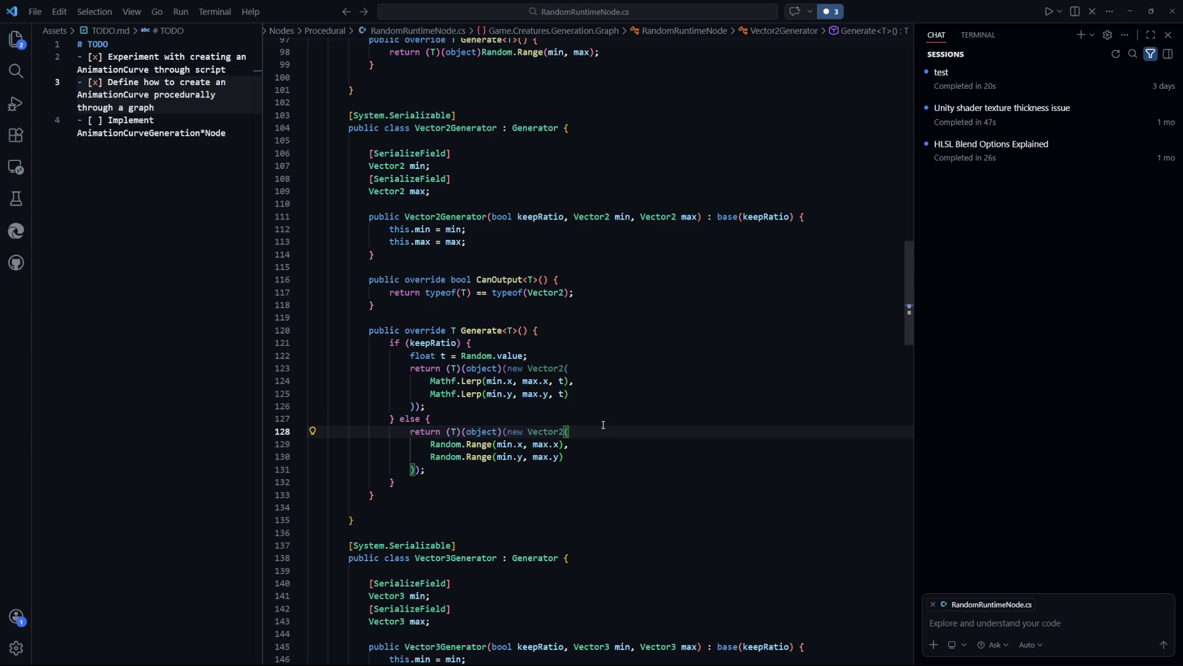
pyautogui.click(575, 383)
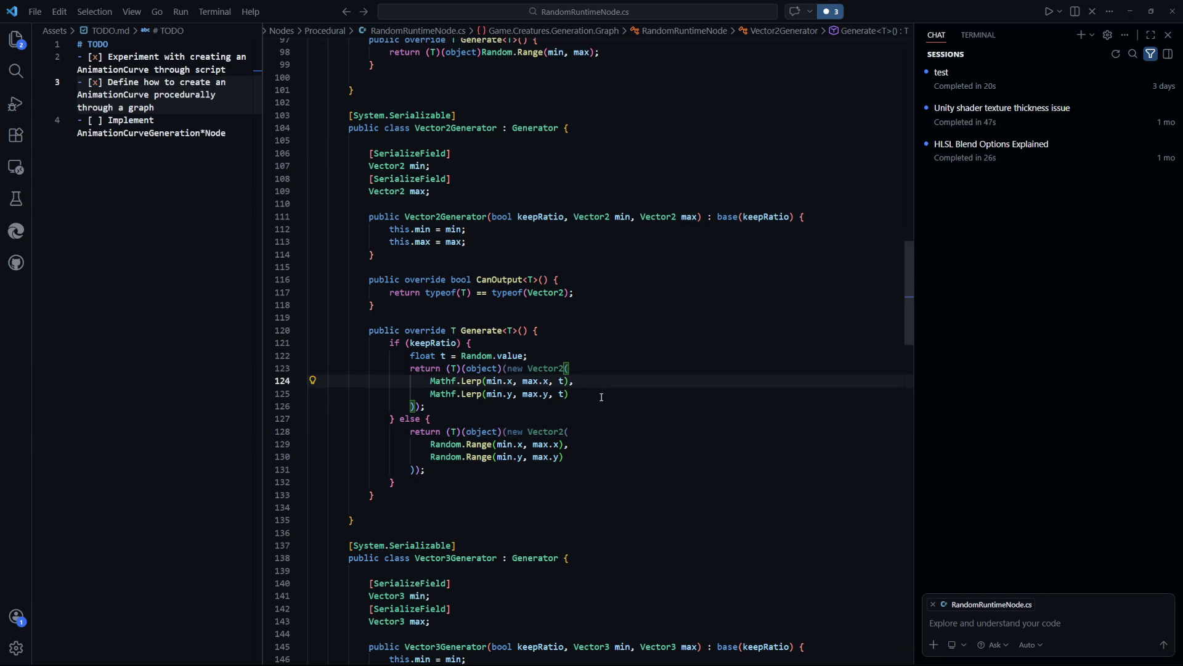
pyautogui.scroll(3, 601, 397)
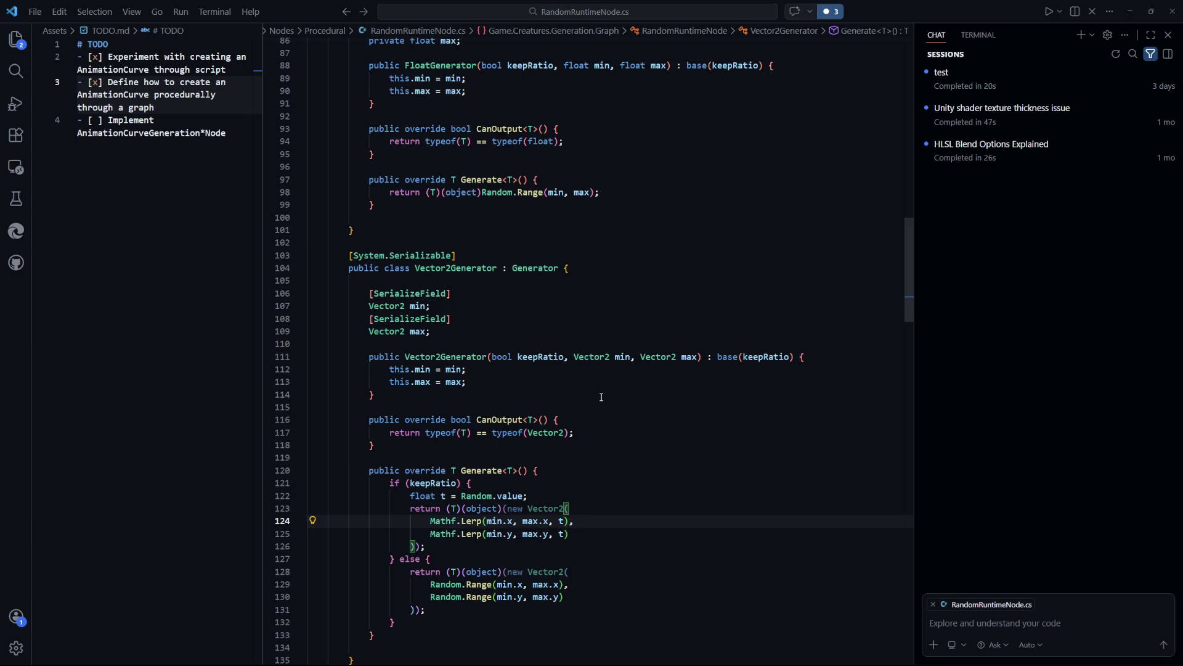
pyautogui.scroll(12, 602, 397)
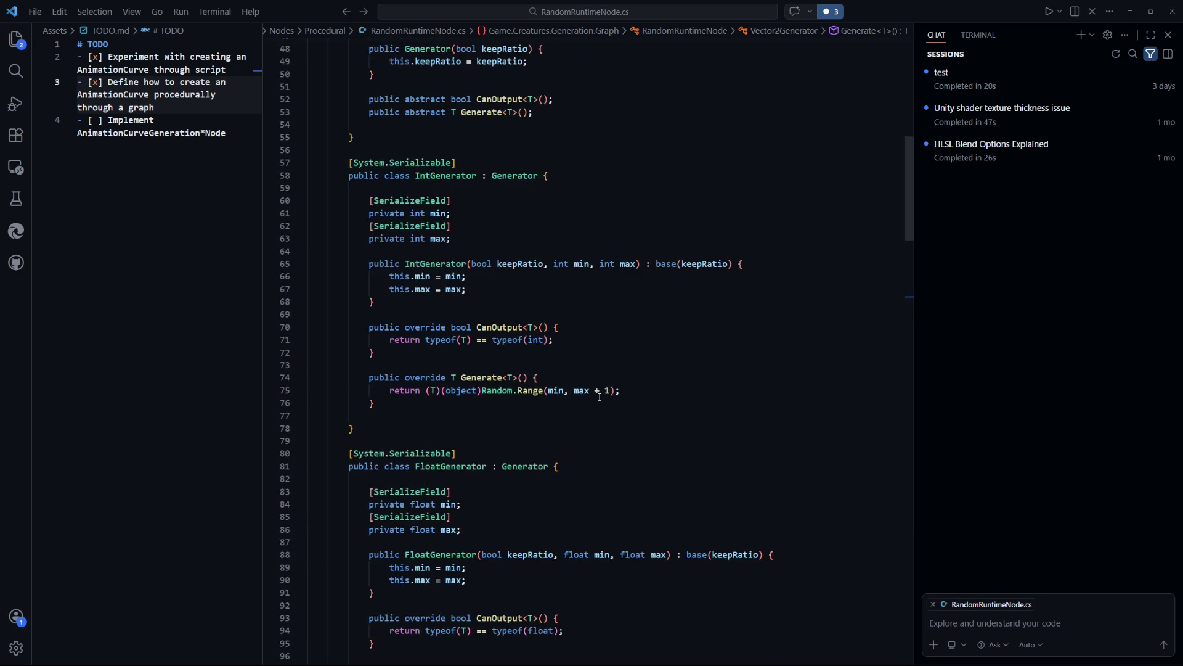
pyautogui.scroll(-16, 600, 397)
pyautogui.click(641, 358)
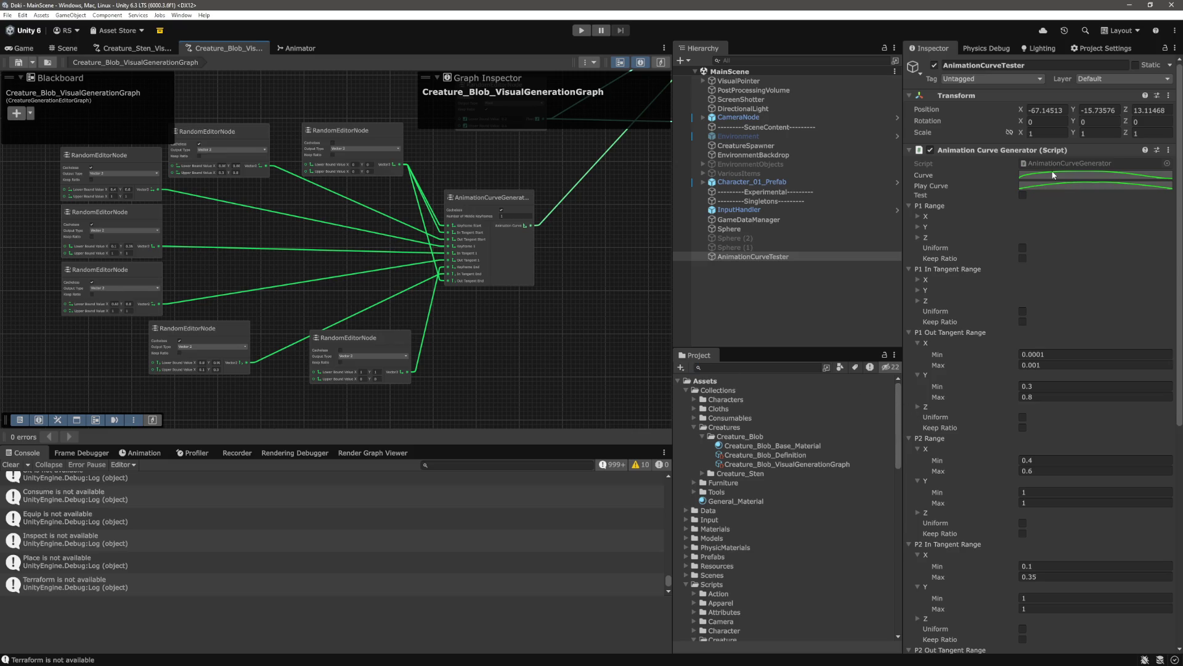
pyautogui.click(1053, 175)
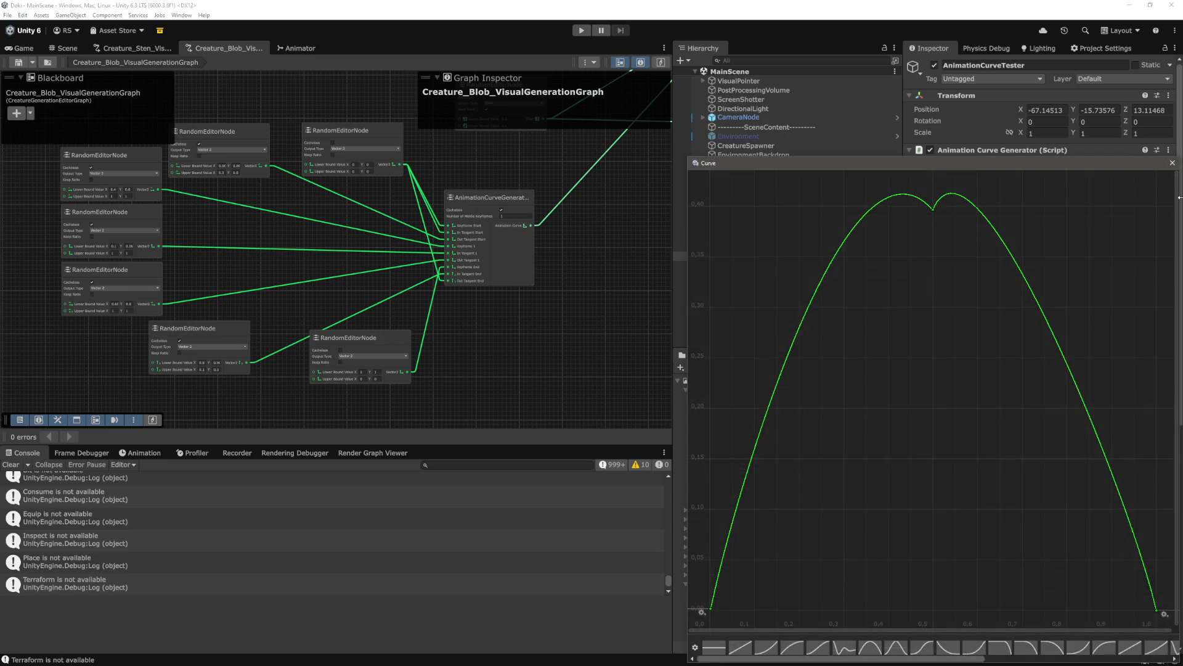
# Close the Curve window and pan toward the AnimationCurveGenerator node and its lower RandomEditorNodes
pyautogui.click(1173, 164)
pyautogui.scroll(5, 481, 271)
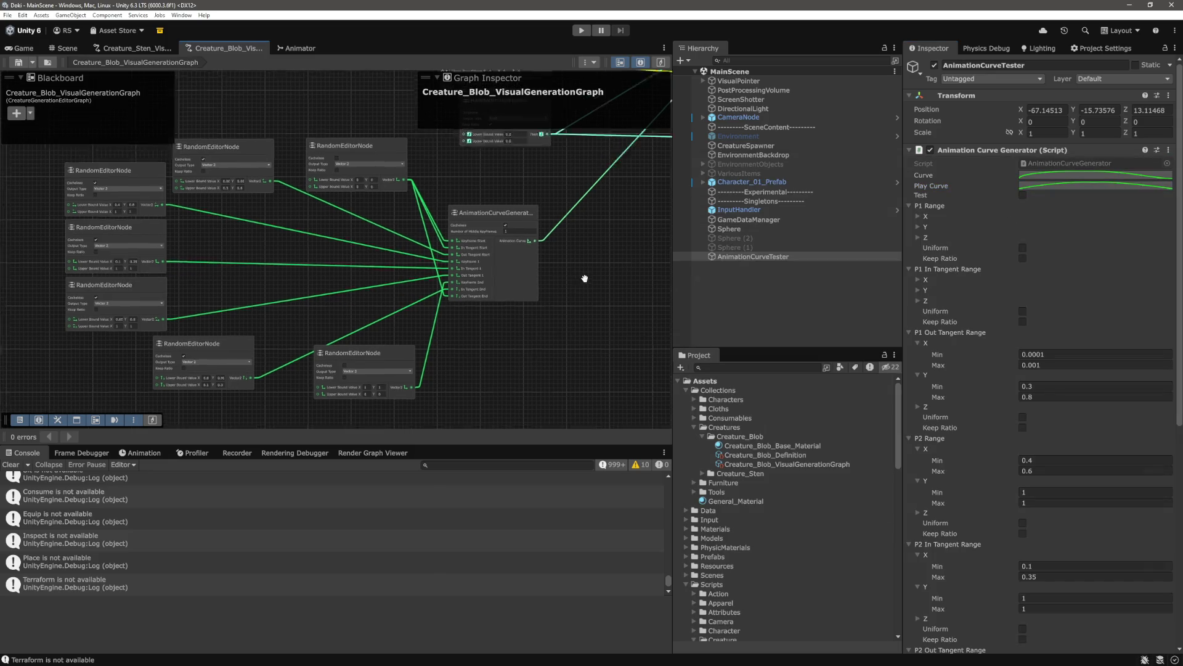
pyautogui.scroll(-2, 342, 243)
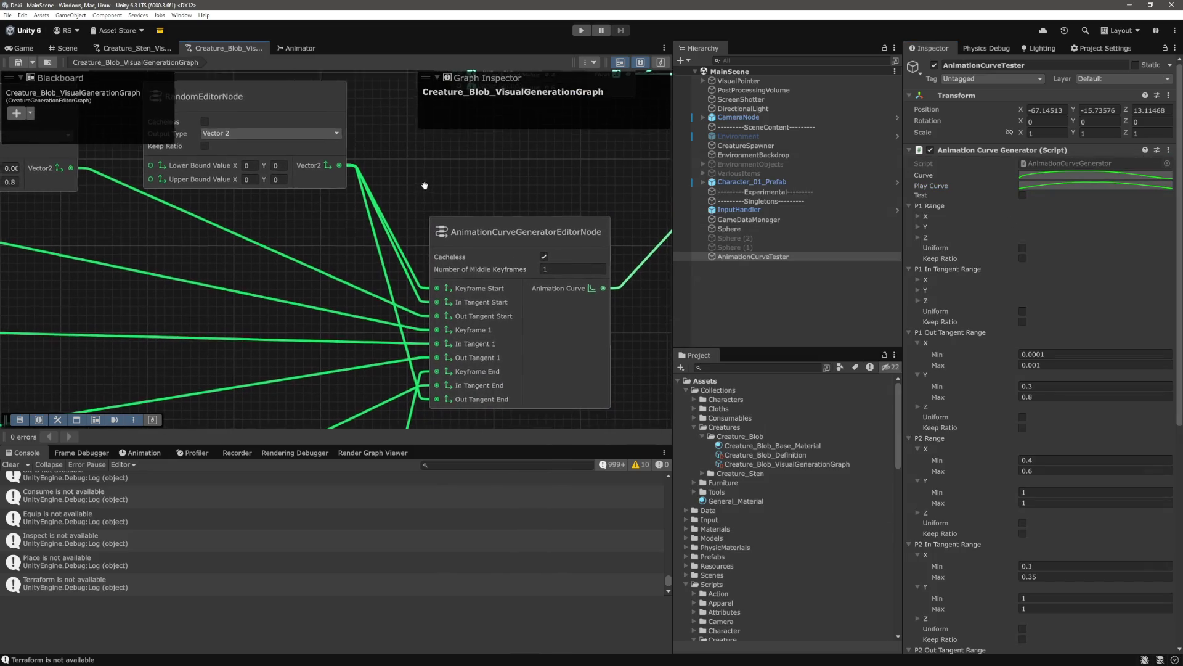
pyautogui.moveTo(412, 202)
pyautogui.mouseDown()
pyautogui.moveTo(384, 265)
pyautogui.moveTo(476, 209)
pyautogui.moveTo(485, 185)
pyautogui.moveTo(461, 170)
pyautogui.mouseUp()
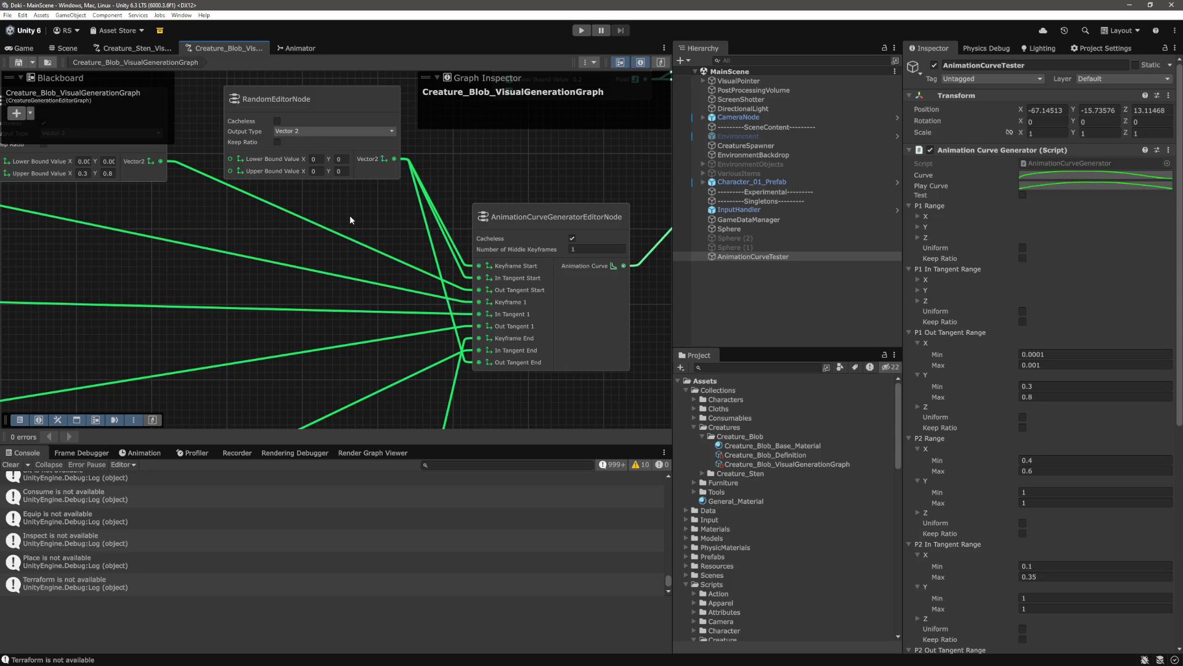
pyautogui.moveTo(402, 263); pyautogui.dragTo(436, 240)
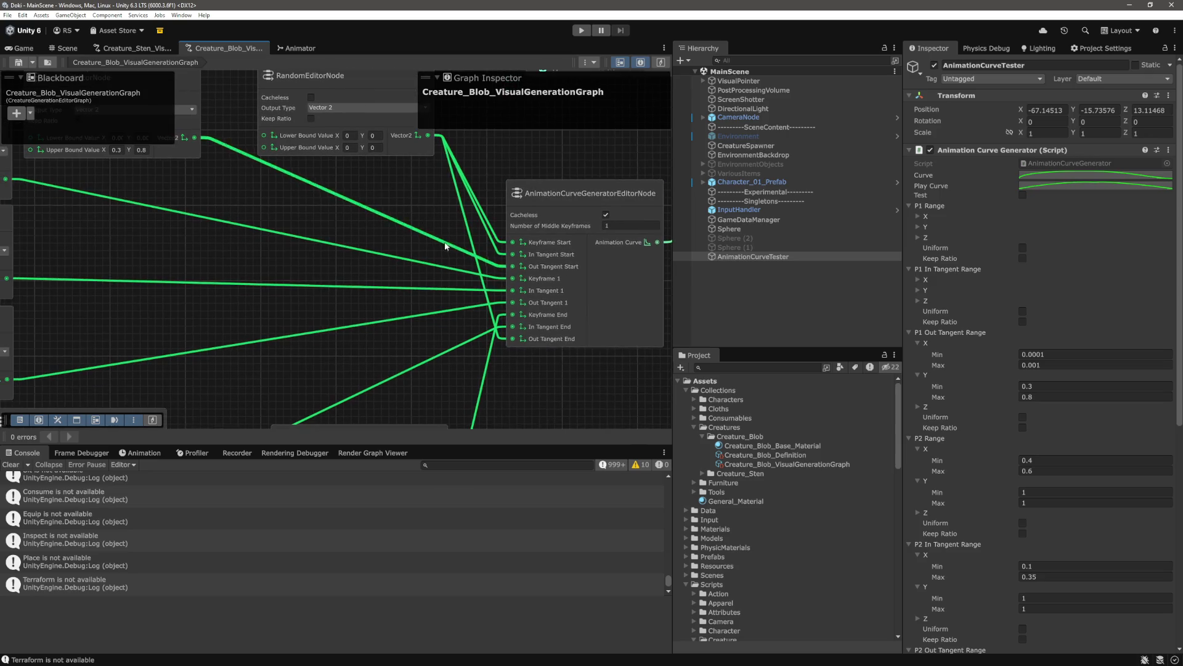
pyautogui.moveTo(517, 373); pyautogui.dragTo(518, 357)
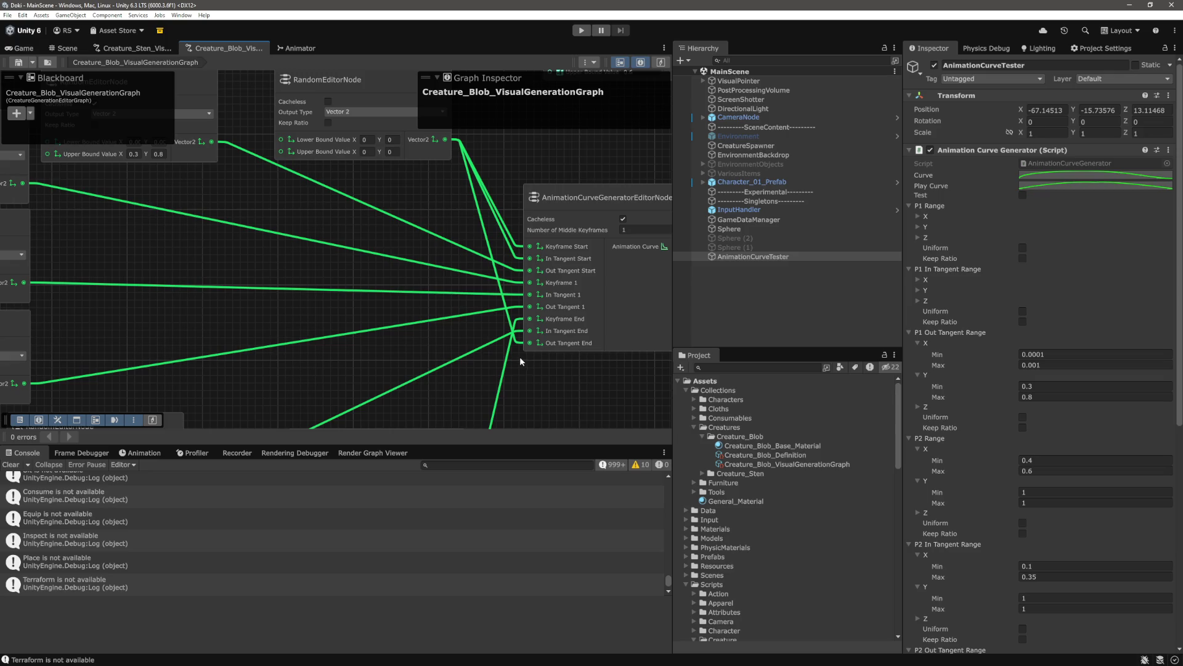
pyautogui.moveTo(521, 362); pyautogui.dragTo(546, 227)
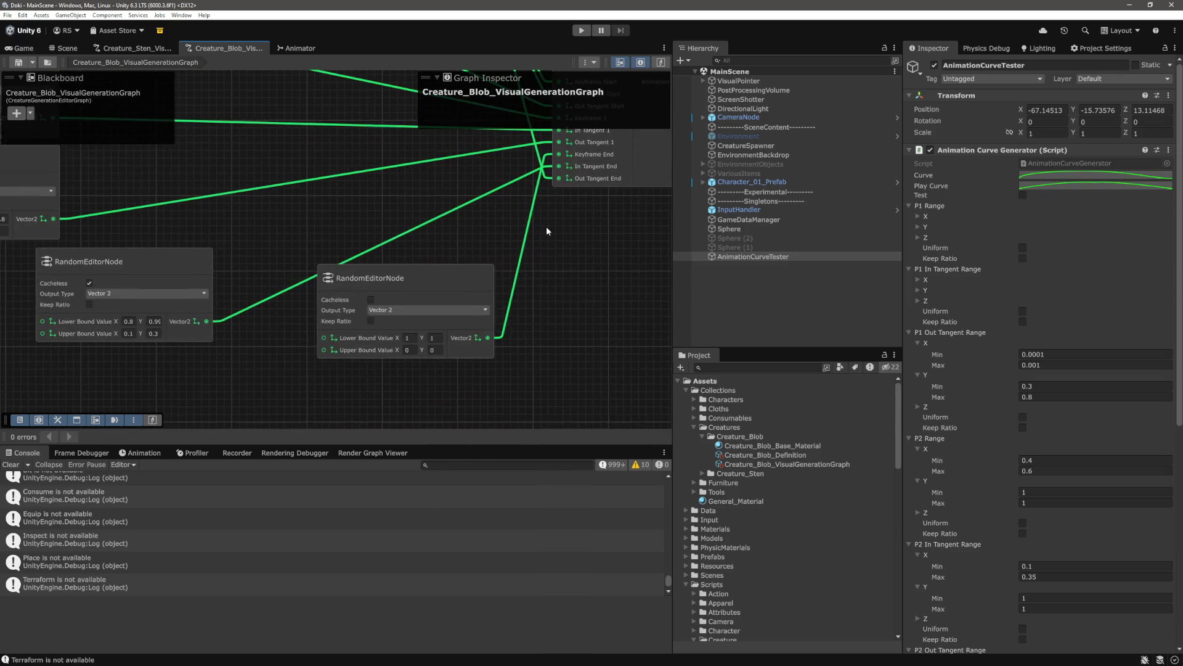
pyautogui.rightClick(546, 232)
pyautogui.press('Escape')
# Pan across the stacked RandomEditorNodes wired into the AnimationCurveGenerator's inputs
pyautogui.moveTo(554, 263); pyautogui.dragTo(636, 274)
pyautogui.moveTo(228, 324)
pyautogui.mouseDown()
pyautogui.moveTo(393, 328)
pyautogui.moveTo(551, 388)
pyautogui.mouseUp()
pyautogui.scroll(-3, 536, 386)
pyautogui.scroll(5, 378, 331)
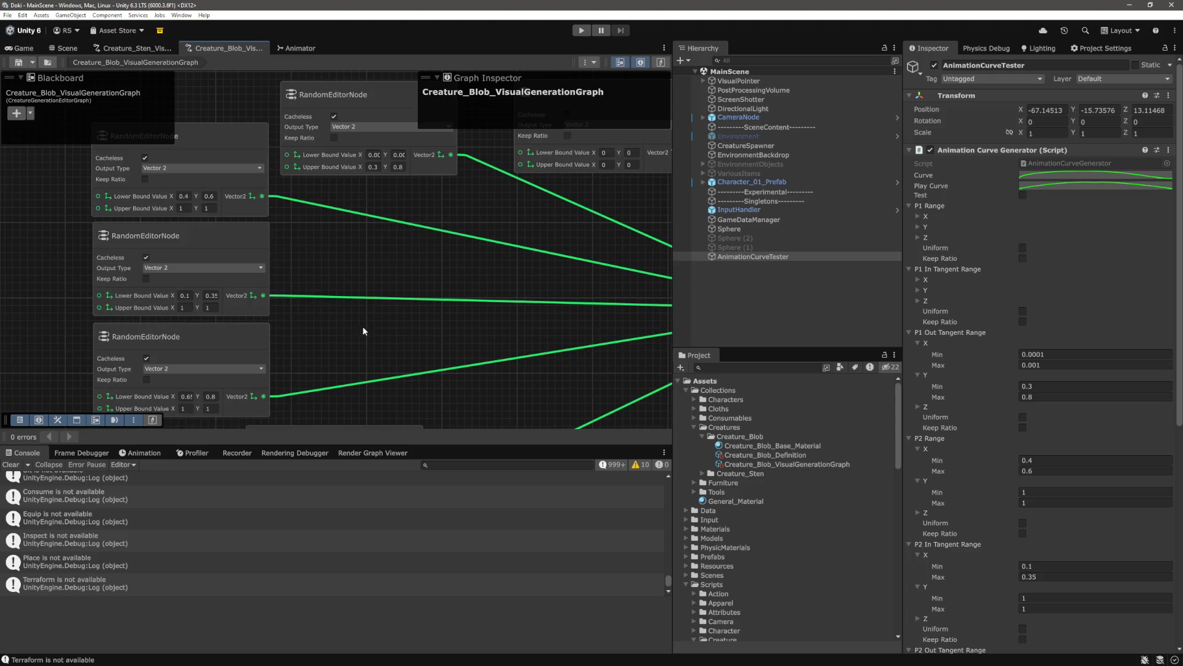
pyautogui.moveTo(293, 326); pyautogui.dragTo(422, 343)
pyautogui.moveTo(300, 306)
pyautogui.mouseDown()
pyautogui.moveTo(177, 305)
pyautogui.moveTo(526, 391)
pyautogui.mouseUp()
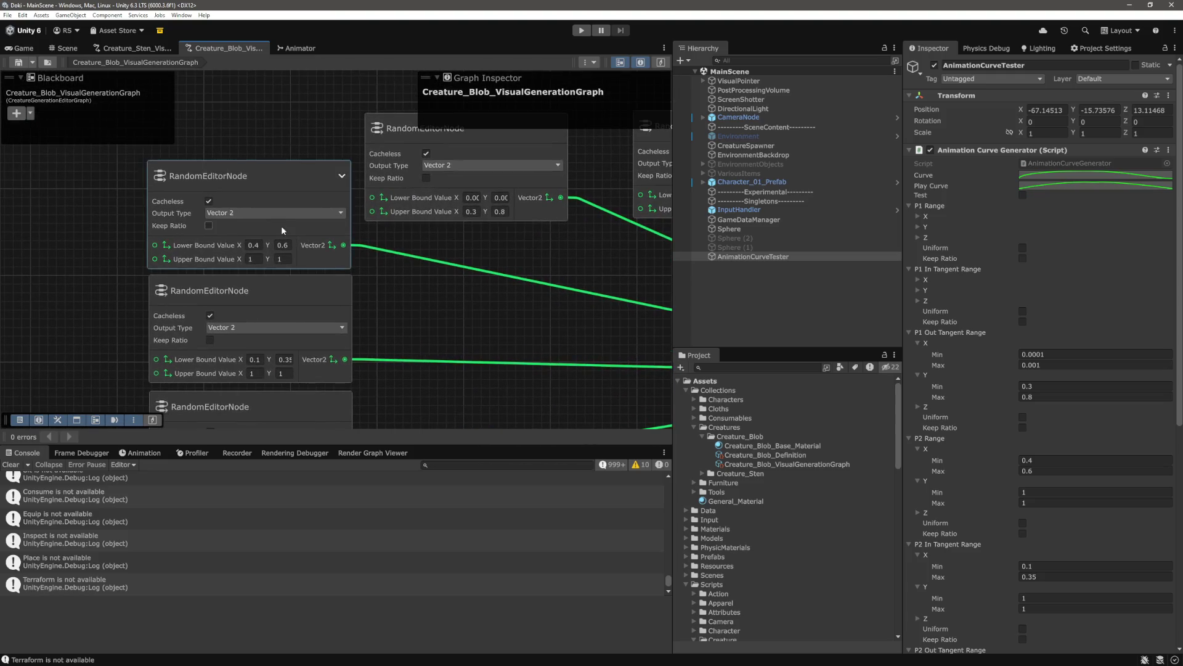
pyautogui.scroll(-2, 934, 343)
# Scroll the Inspector to the tester's P2 Range fields to compare them with the node bounds
pyautogui.scroll(2, 935, 344)
pyautogui.scroll(-2, 908, 324)
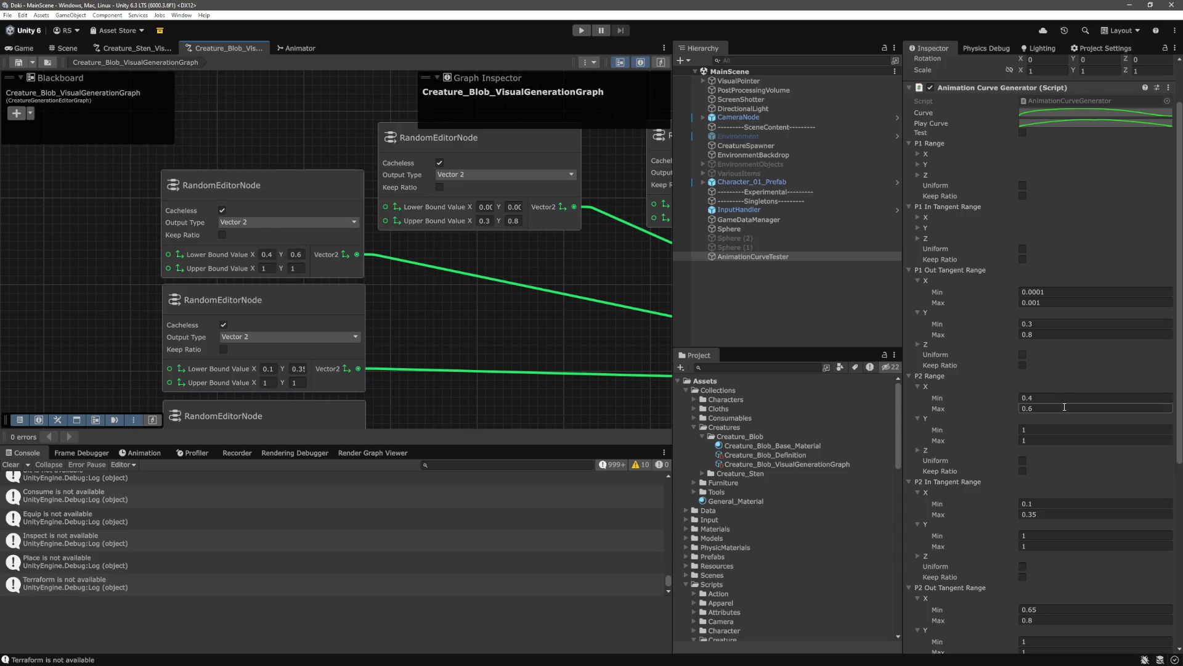
pyautogui.scroll(-3, 425, 254)
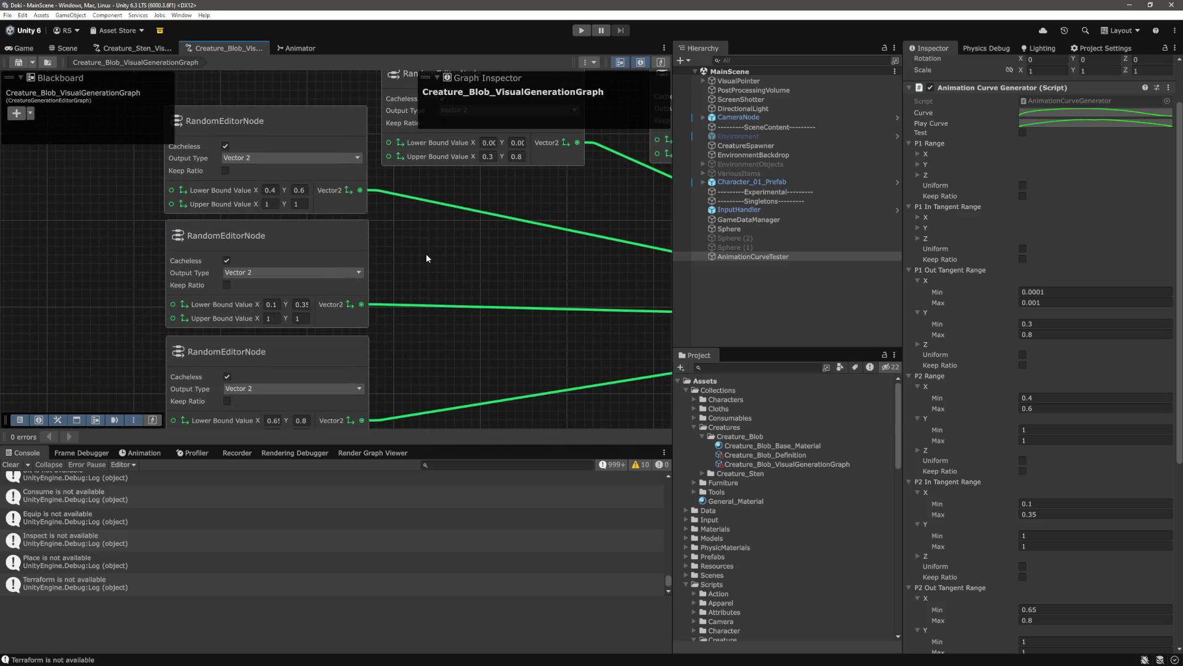
pyautogui.scroll(-3, 1034, 417)
pyautogui.moveTo(415, 284); pyautogui.dragTo(423, 259)
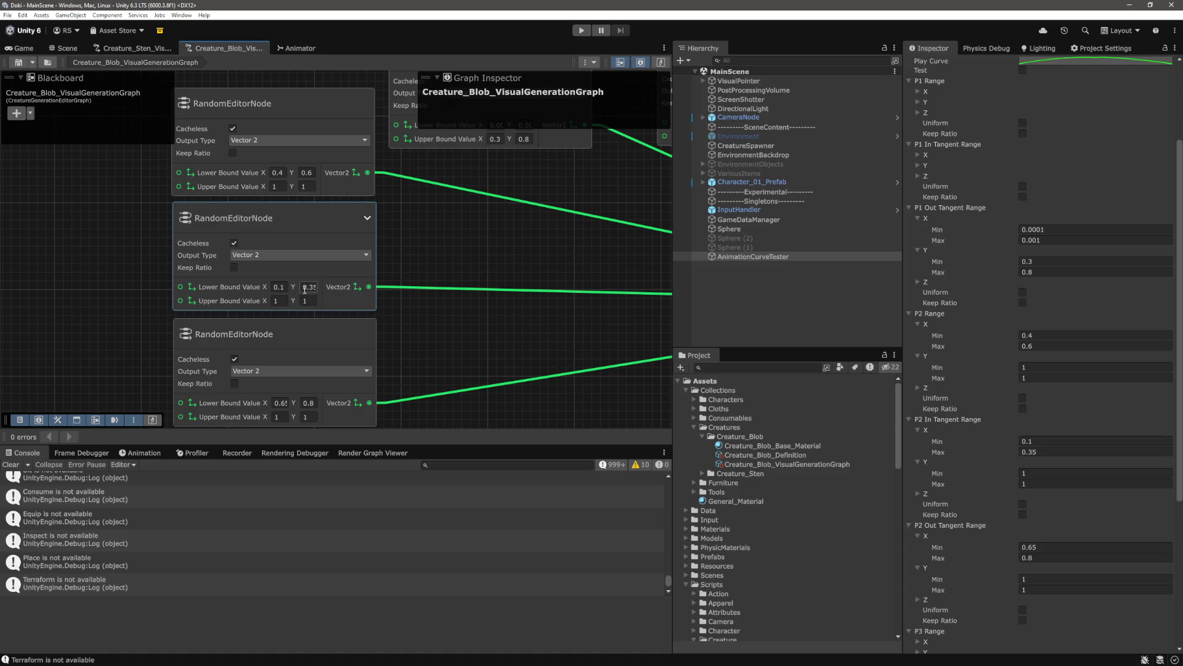
pyautogui.scroll(-2, 335, 329)
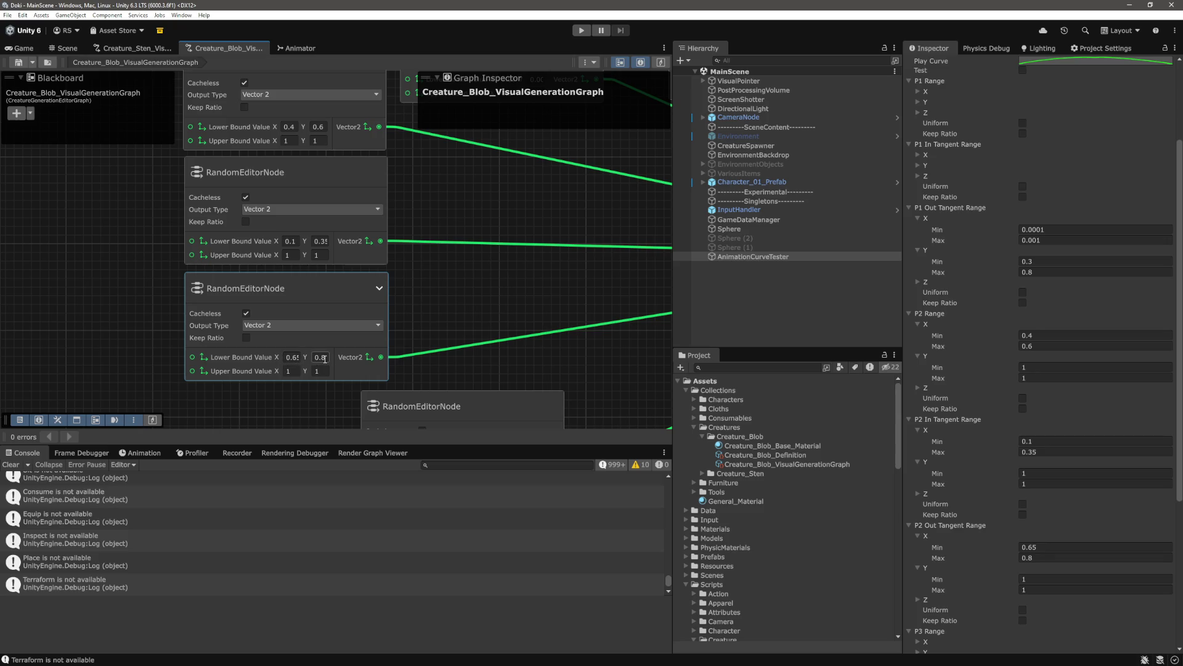
pyautogui.scroll(-3, 441, 319)
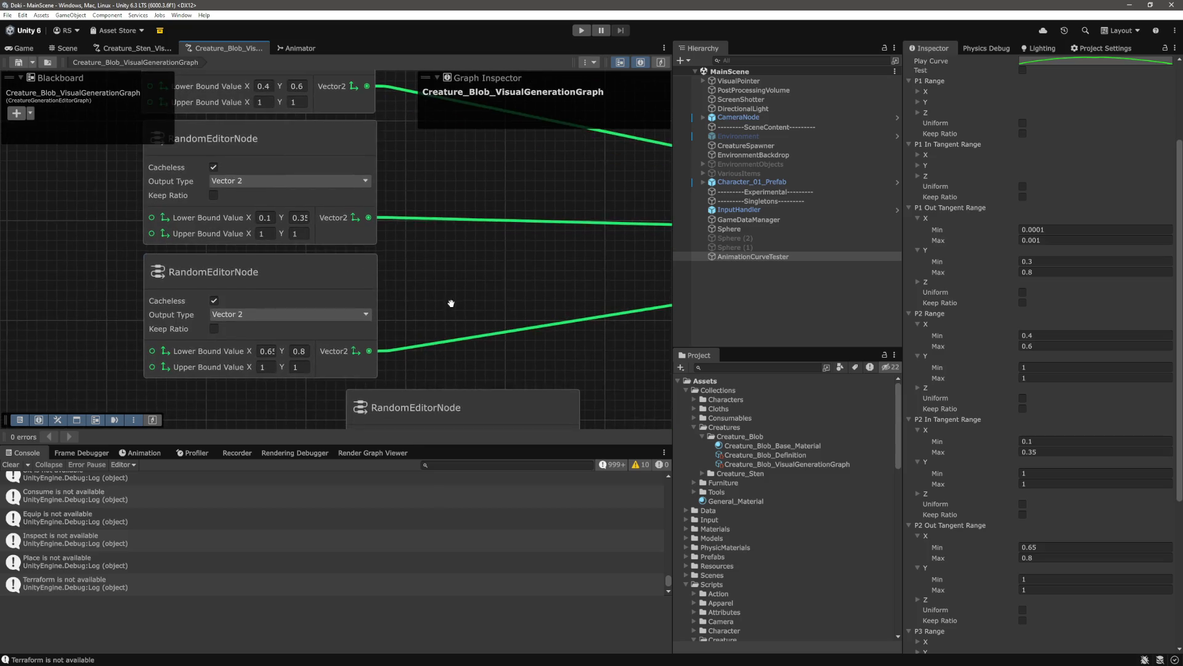
pyautogui.scroll(3, 463, 301)
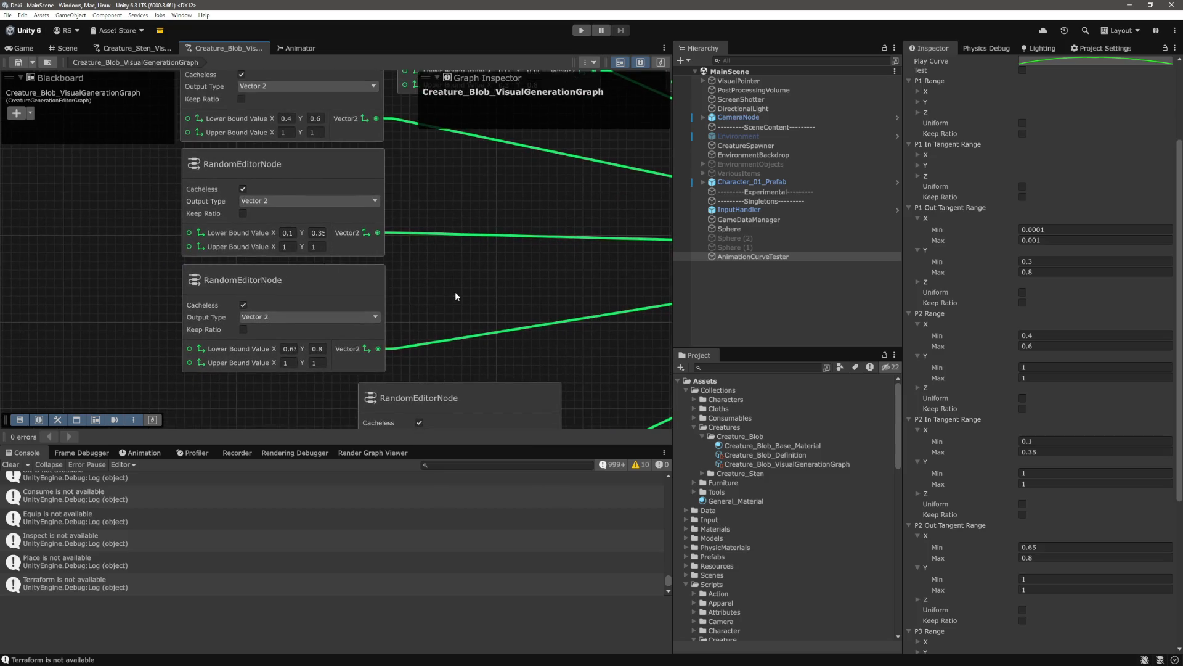
# Pan across the remaining RandomEditorNodes, then switch back to RandomRuntimeNode.cs in VS Code
pyautogui.moveTo(455, 293); pyautogui.dragTo(472, 299)
pyautogui.moveTo(478, 305); pyautogui.dragTo(495, 349)
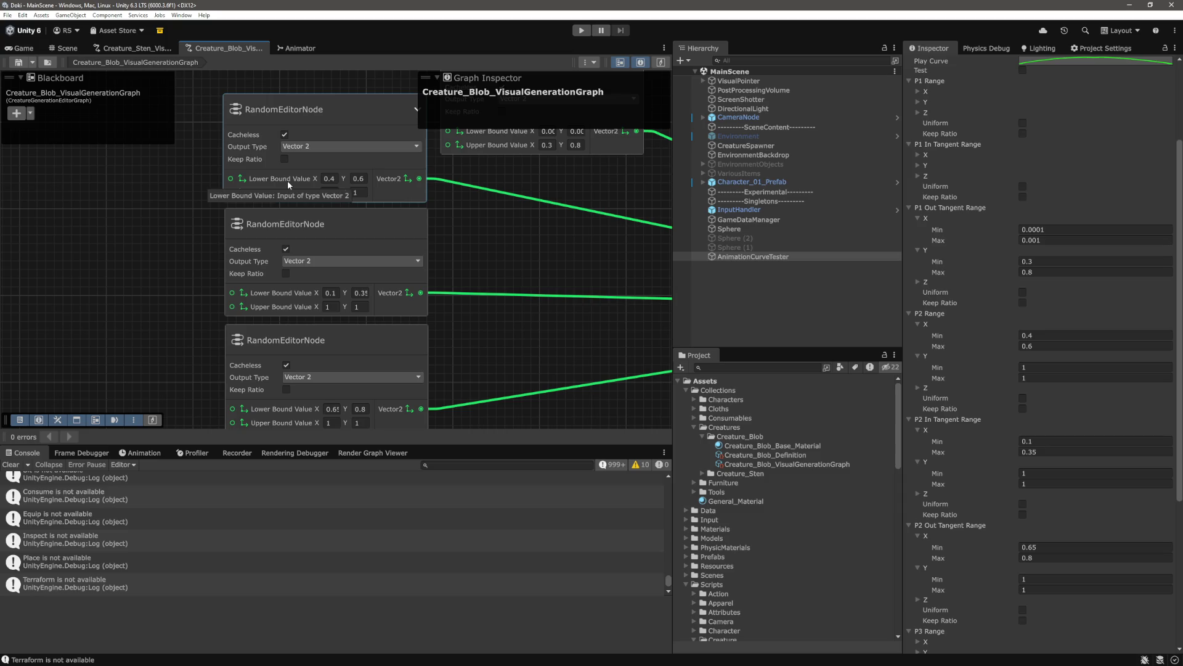
pyautogui.moveTo(503, 260); pyautogui.dragTo(503, 280)
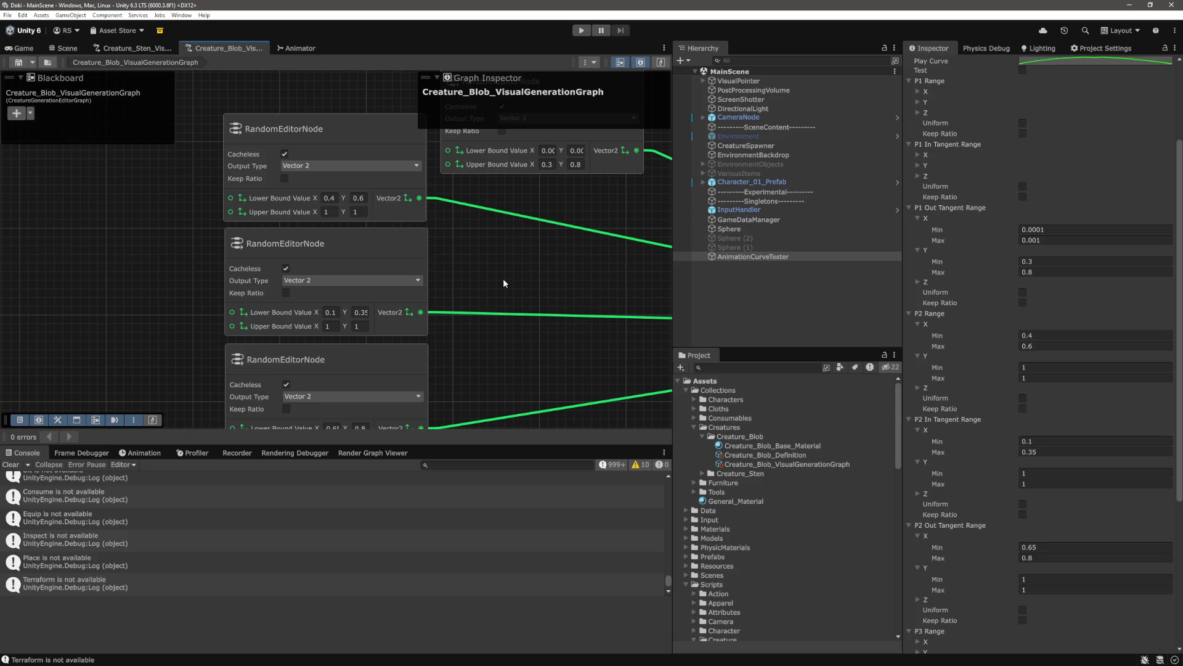
pyautogui.moveTo(503, 283); pyautogui.dragTo(479, 279)
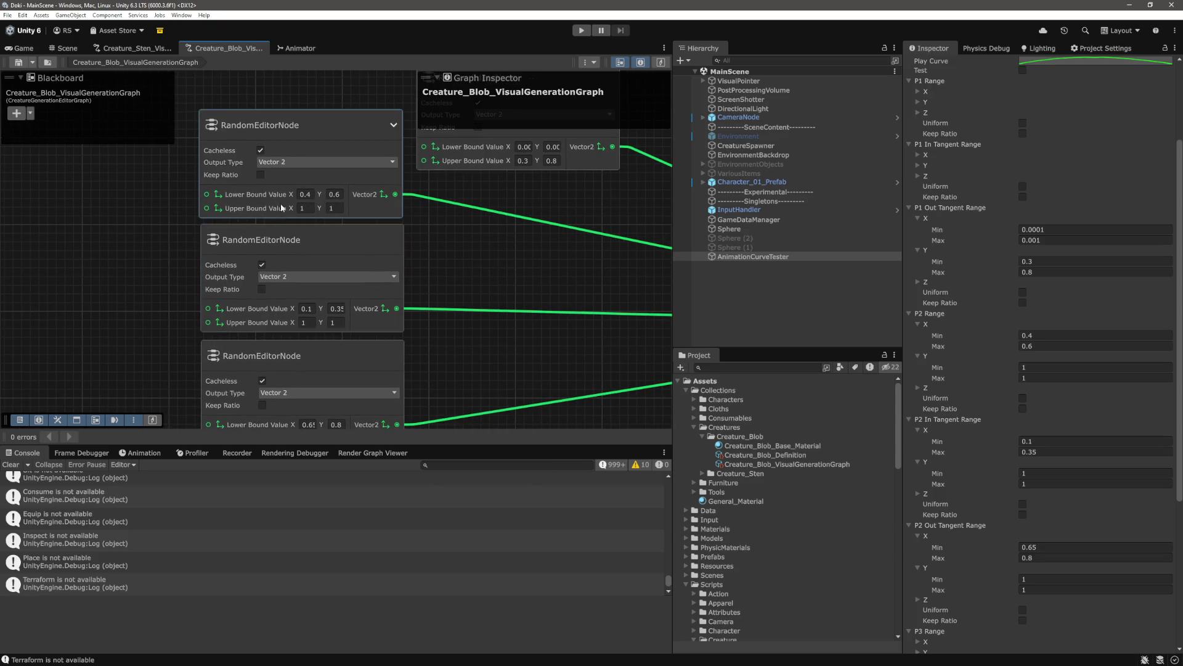
pyautogui.hotkey('alt', 'Tab')
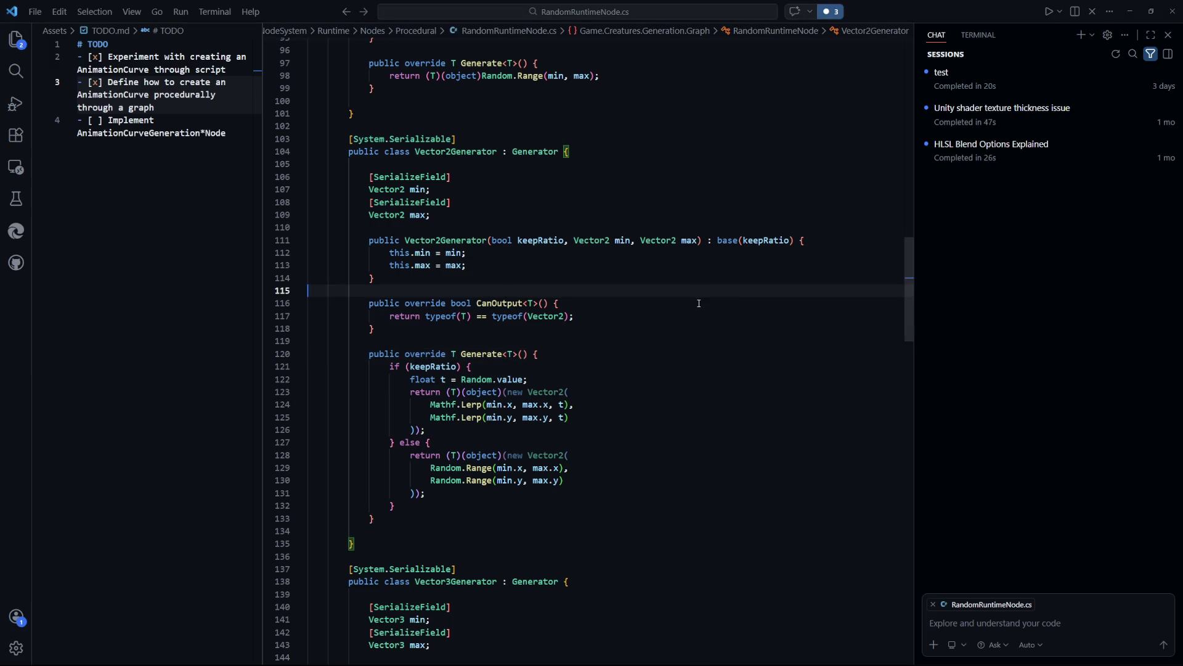
# In RandomEditorNode.cs, highlight every use of LowerBoundInternalName, then return to the Unity graph
pyautogui.hotkey('ctrl', 'Tab')
pyautogui.scroll(2, 697, 296)
pyautogui.scroll(-2, 697, 293)
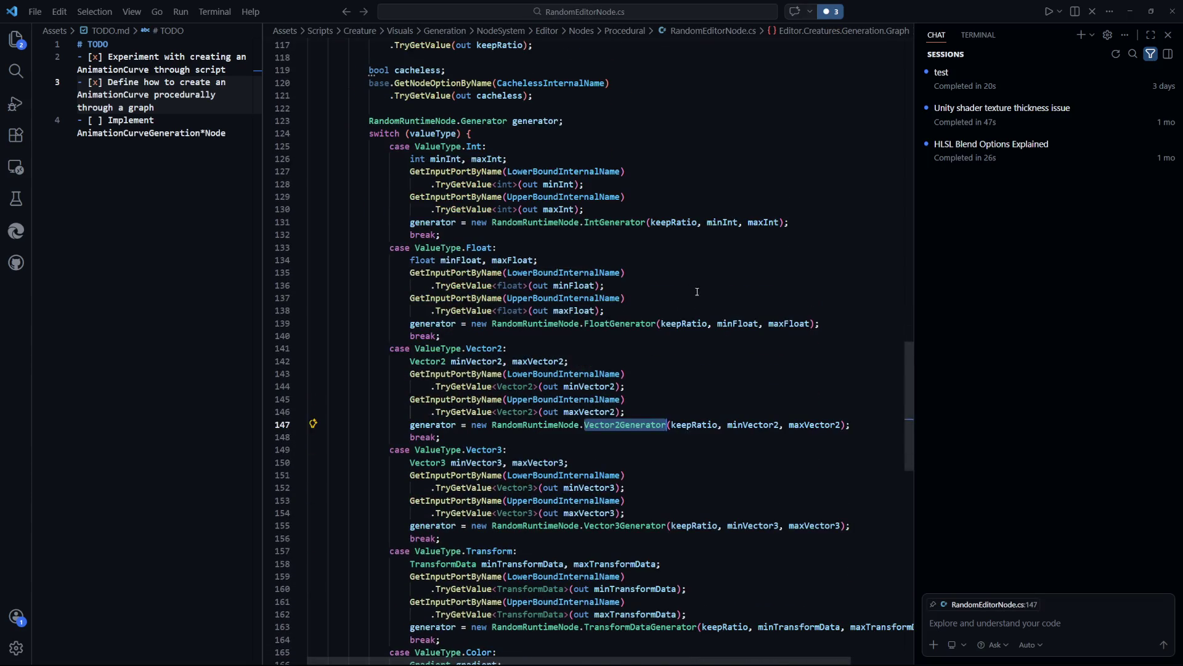
pyautogui.doubleClick(603, 374)
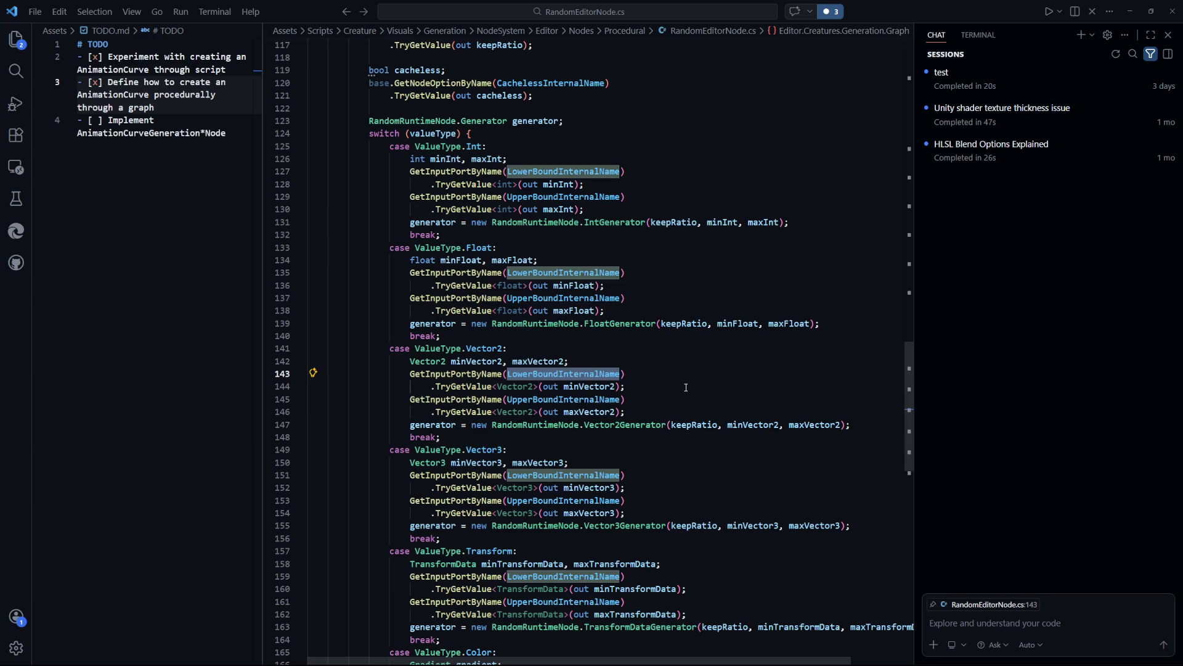
pyautogui.hotkey('alt', 'Tab')
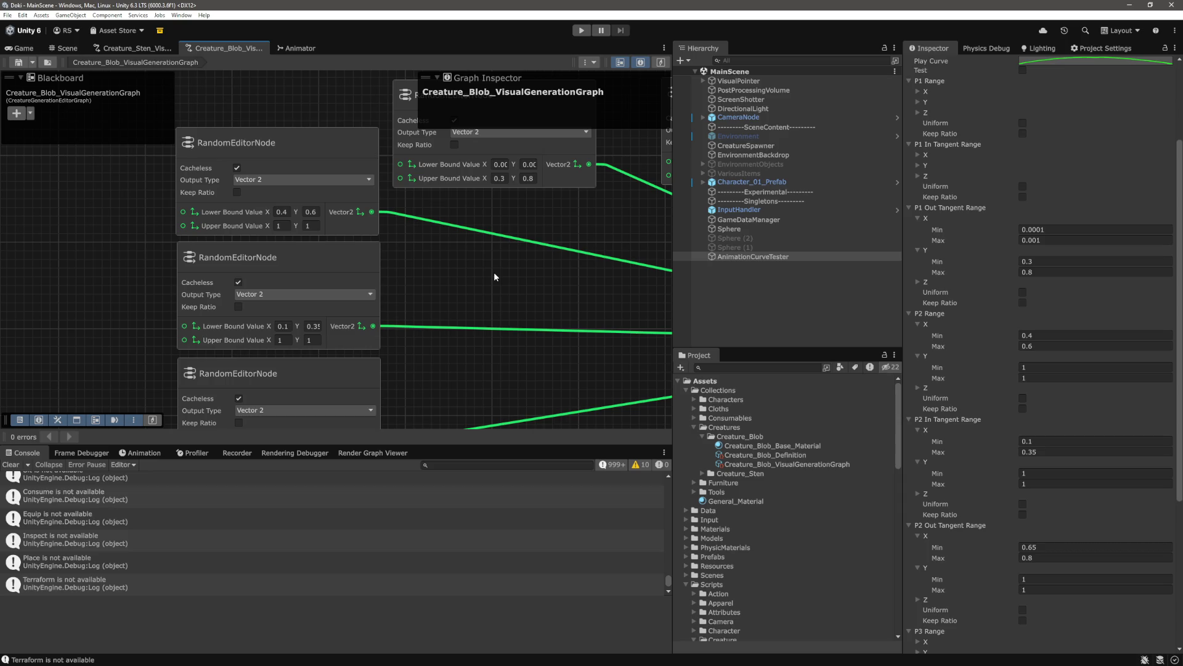
# Set the 0.00/0.3 node's Lower Bound Y and Upper Bound X to 0
pyautogui.moveTo(478, 281)
pyautogui.mouseDown()
pyautogui.moveTo(490, 268)
pyautogui.moveTo(454, 285)
pyautogui.moveTo(433, 264)
pyautogui.moveTo(559, 310)
pyautogui.mouseUp()
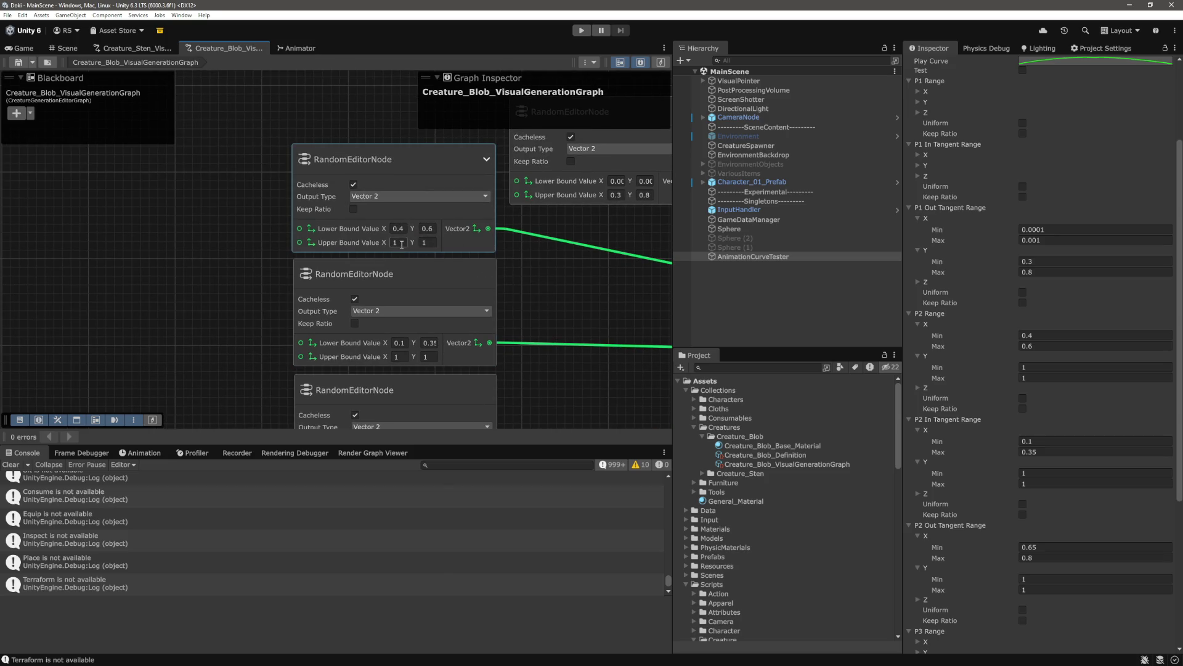
pyautogui.moveTo(402, 245); pyautogui.dragTo(142, 271)
pyautogui.scroll(3, 449, 354)
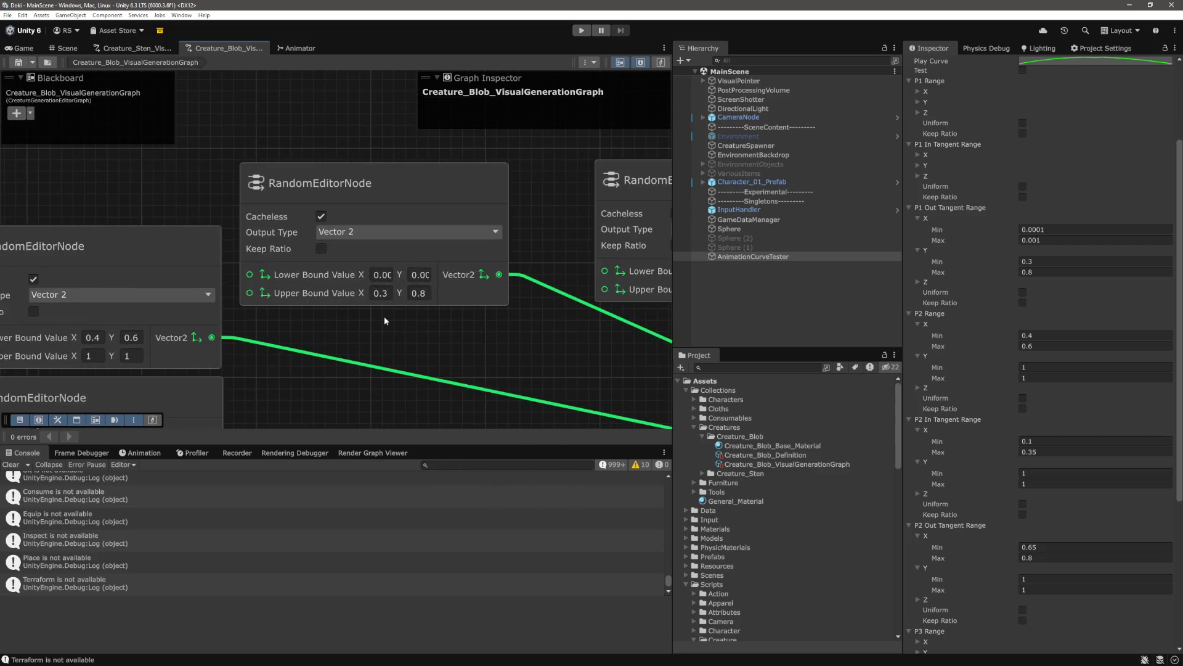
pyautogui.scroll(3, 386, 316)
pyautogui.click(436, 255)
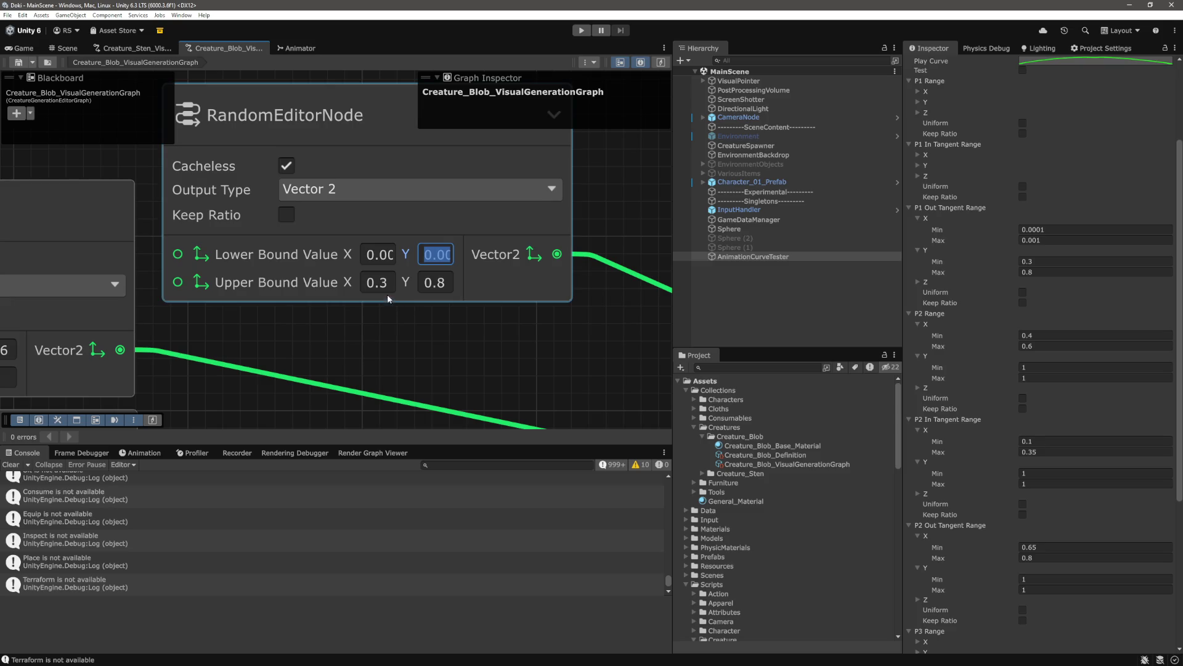
pyautogui.write('0')
pyautogui.press('Tab')
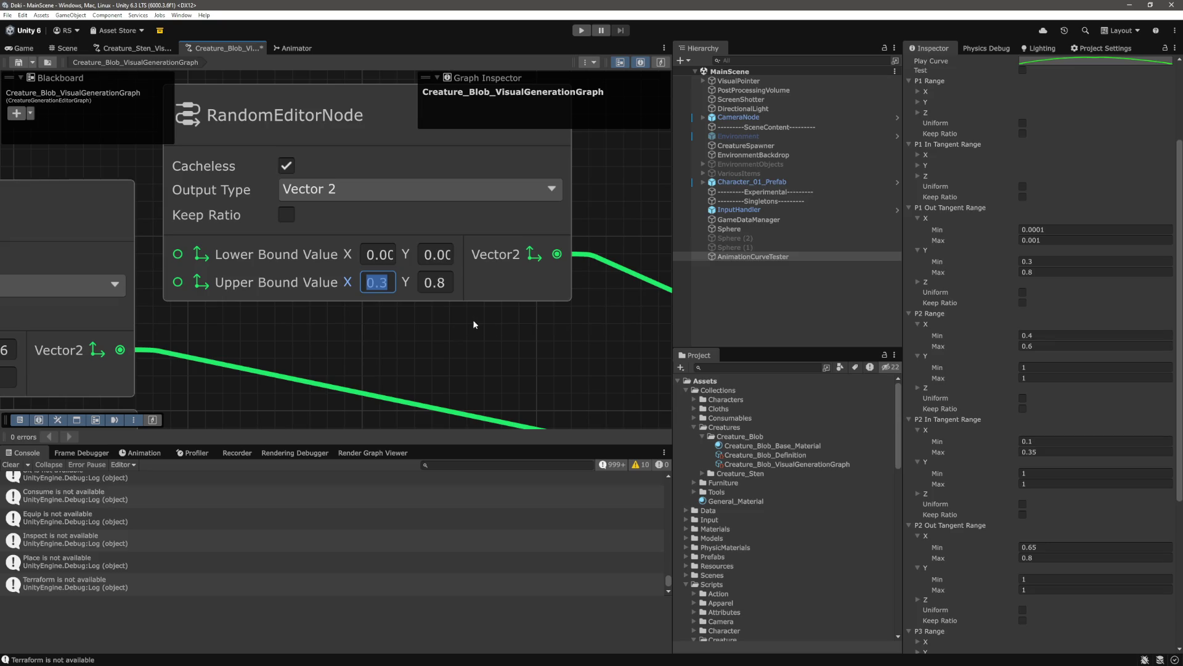
pyautogui.scroll(-6, 469, 321)
pyautogui.moveTo(345, 294); pyautogui.dragTo(300, 292)
pyautogui.scroll(5, 299, 293)
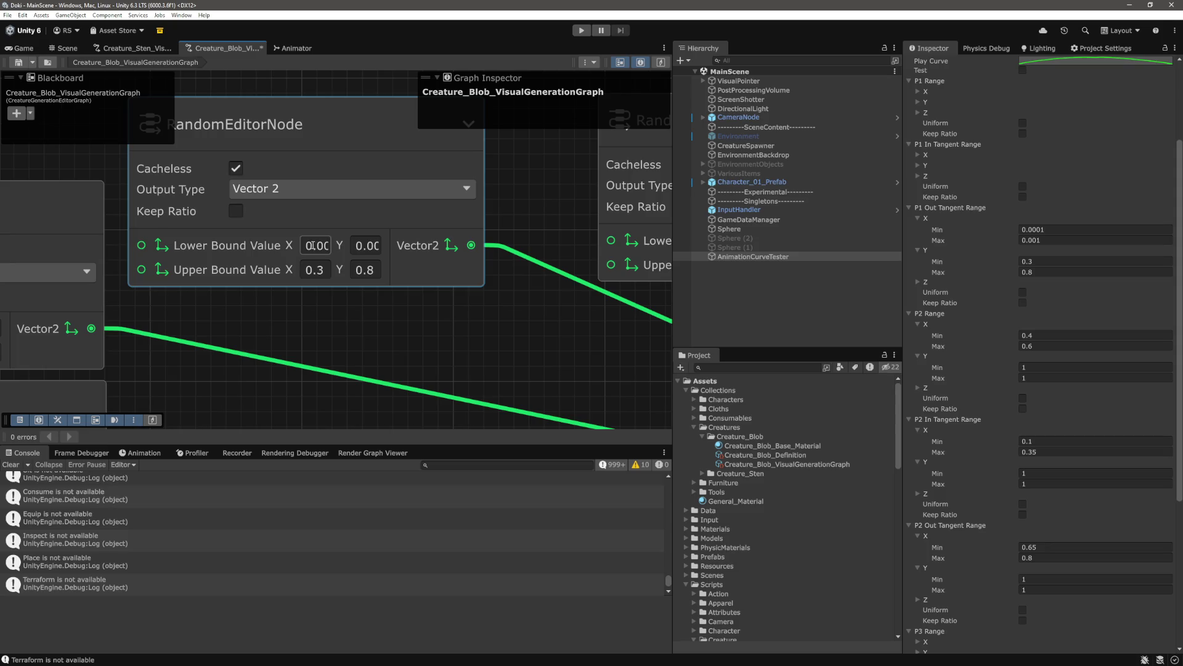
pyautogui.press('Tab')
pyautogui.write('0')
# Enter 0.3 as a Lower Bound Y, then give the left node Lower Y 0.6 and Upper X 1
pyautogui.click(378, 247)
pyautogui.write('0.3')
pyautogui.scroll(-4, 331, 277)
pyautogui.scroll(6, 420, 250)
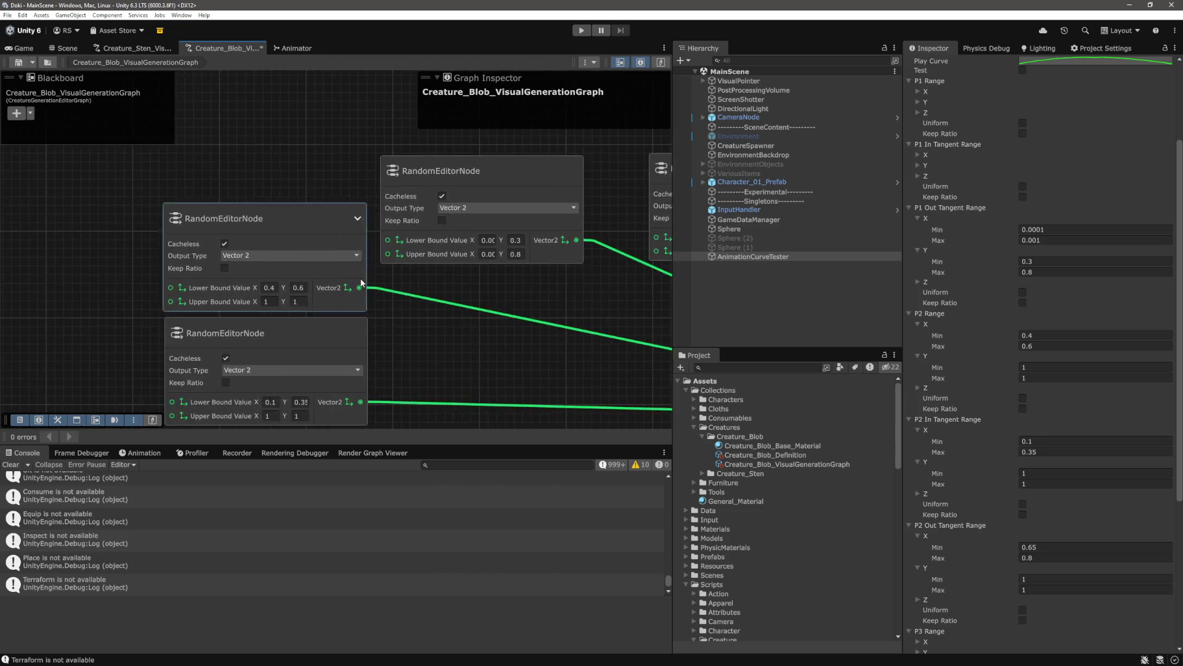
pyautogui.click(354, 273)
pyautogui.write('0.6')
pyautogui.click(406, 249)
pyautogui.write('1')
# Commit the bounds on the second node and the 0.65/0.8 node, keeping Upper Bound X 0.8
pyautogui.scroll(-2, 554, 323)
pyautogui.moveTo(566, 337); pyautogui.dragTo(520, 240)
pyautogui.click(402, 323)
pyautogui.press('Return')
pyautogui.scroll(-4, 394, 333)
pyautogui.click(391, 340)
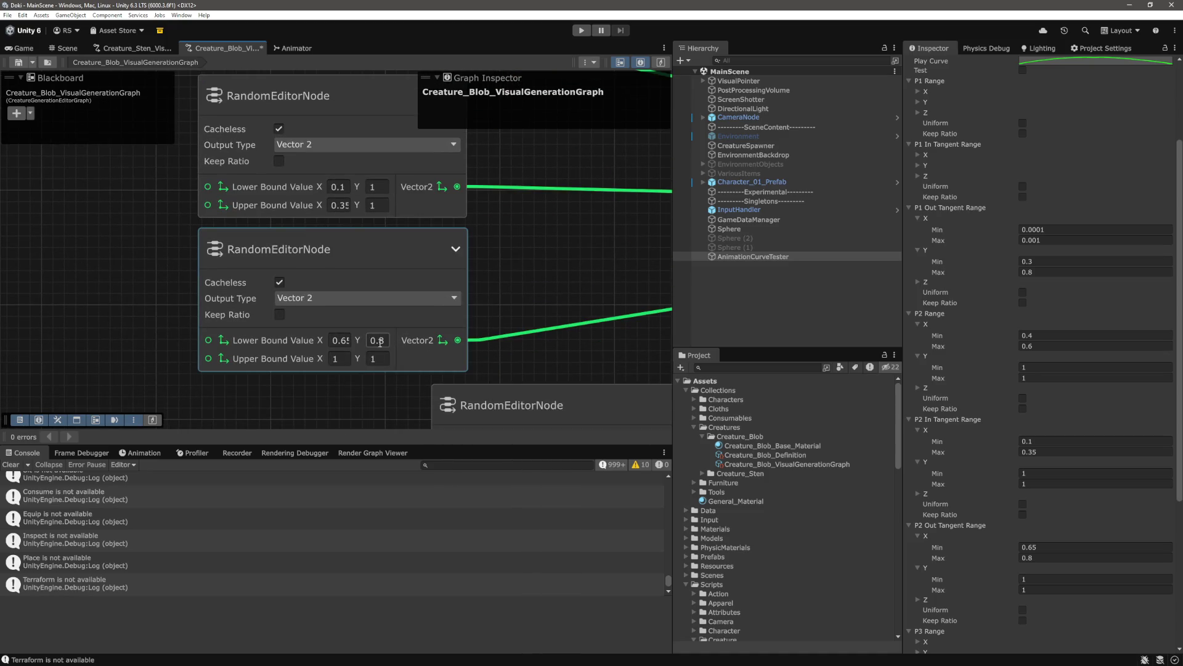
pyautogui.press('Tab')
pyautogui.press('Return')
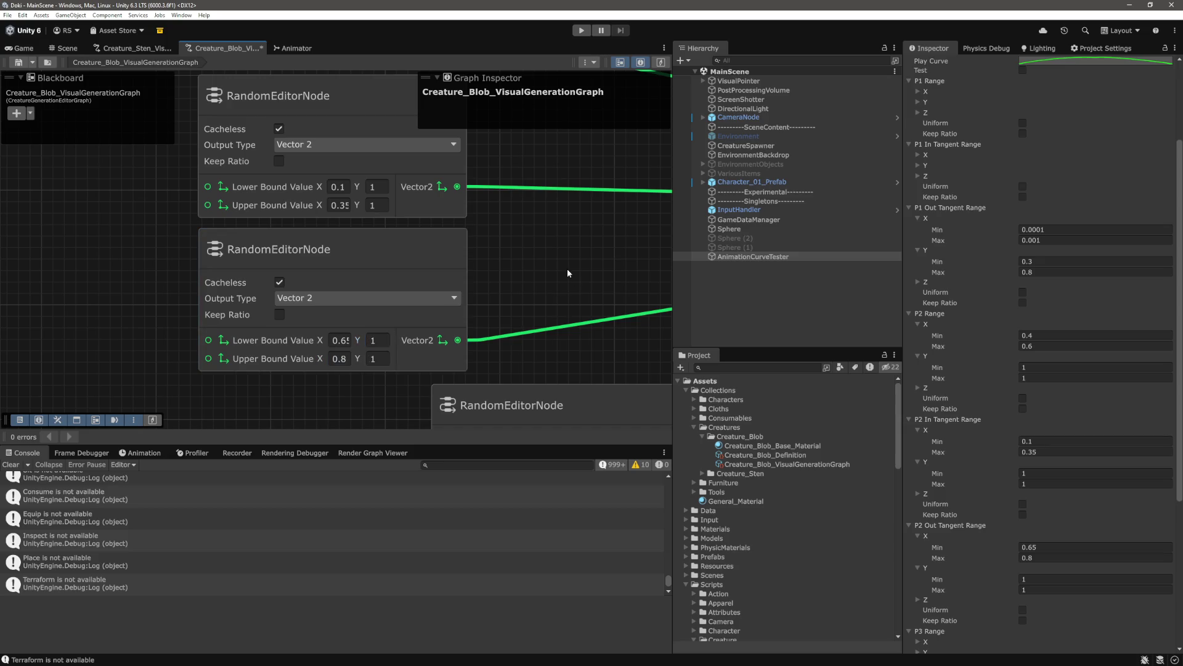
pyautogui.scroll(-3, 554, 277)
pyautogui.scroll(5, 558, 297)
# Give the 0.8/0.99 node Lower Bound Y 0.1, making its bounds (0.8, 0.1)–(0.99, 0.3)
pyautogui.moveTo(557, 297); pyautogui.dragTo(602, 218)
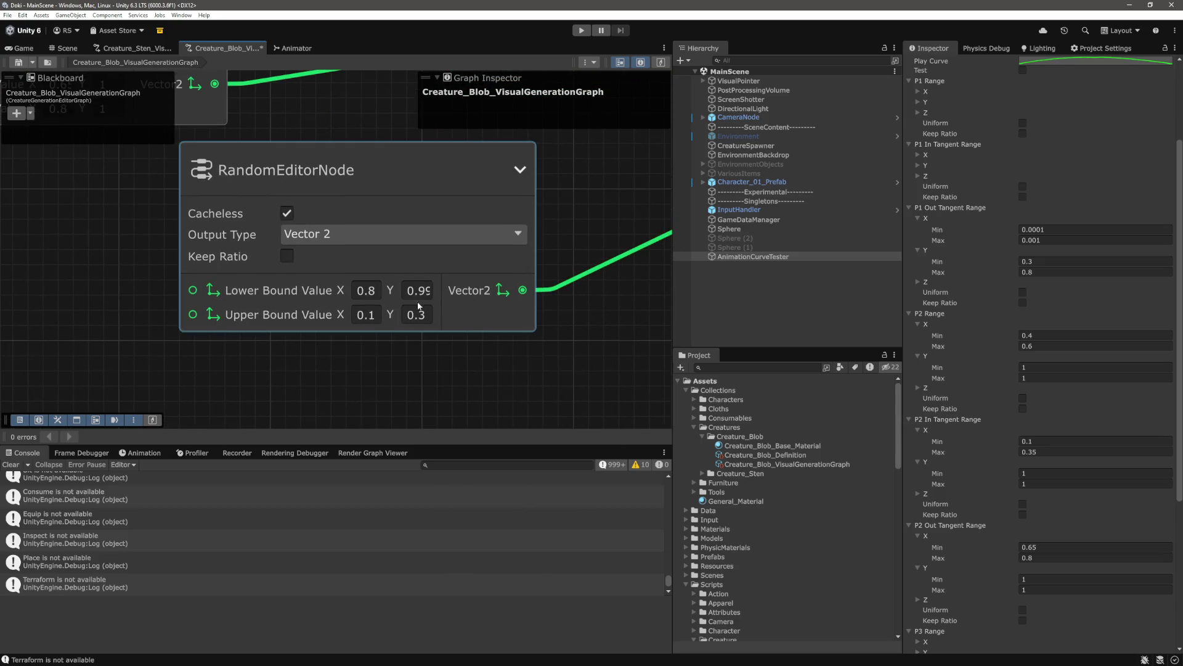
pyautogui.click(369, 315)
pyautogui.click(421, 294)
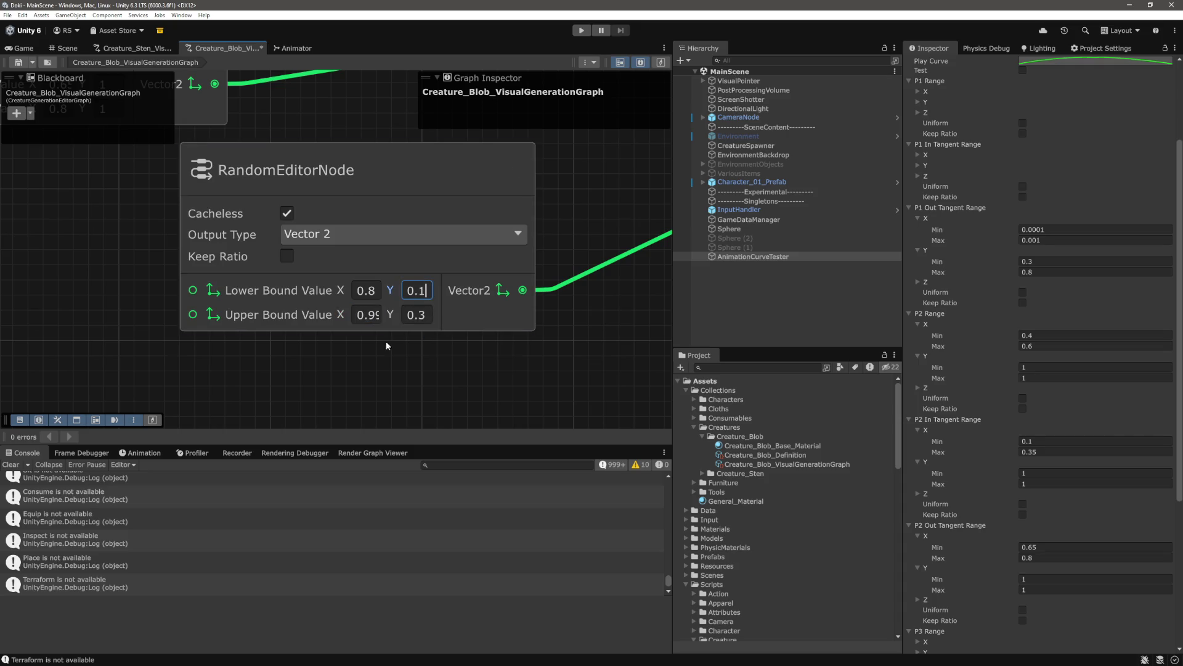
pyautogui.click(389, 335)
pyautogui.scroll(-3, 388, 336)
pyautogui.moveTo(480, 372); pyautogui.dragTo(304, 320)
pyautogui.moveTo(575, 290); pyautogui.dragTo(412, 289)
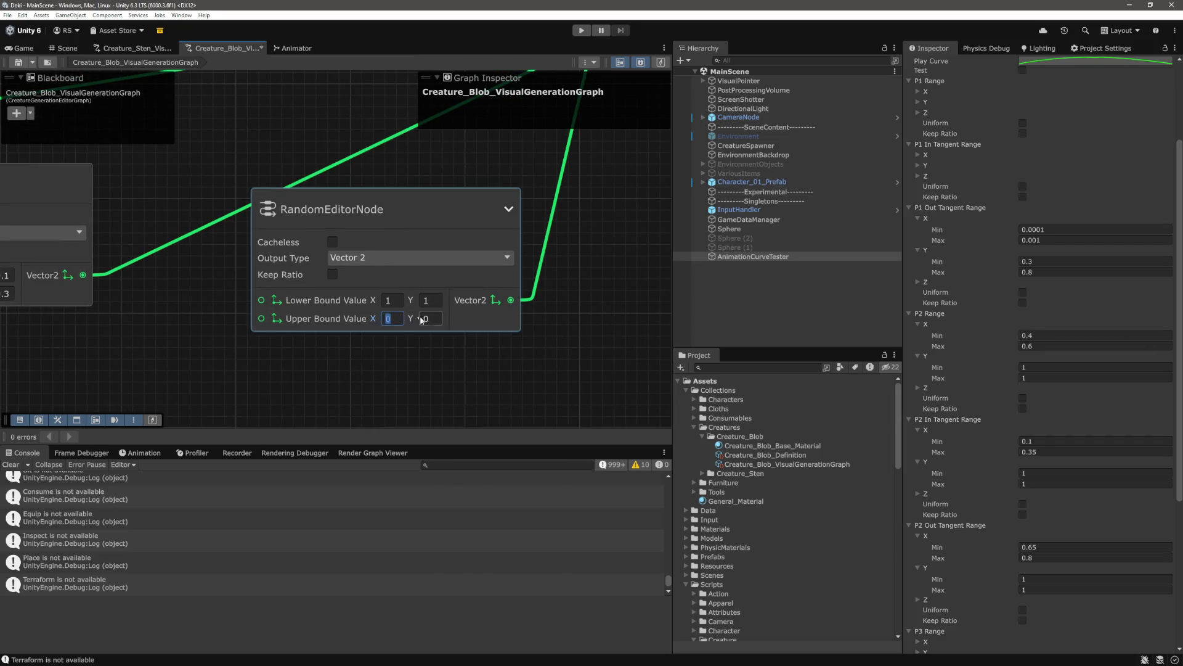
pyautogui.scroll(-5, 568, 416)
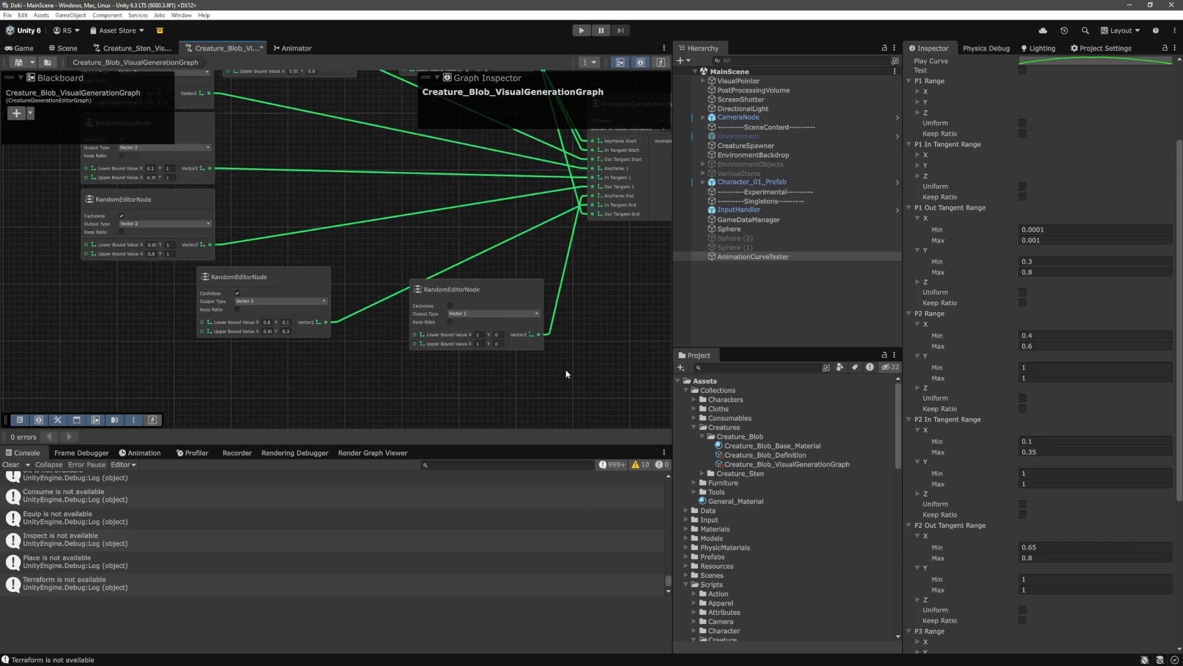
pyautogui.scroll(4, 564, 369)
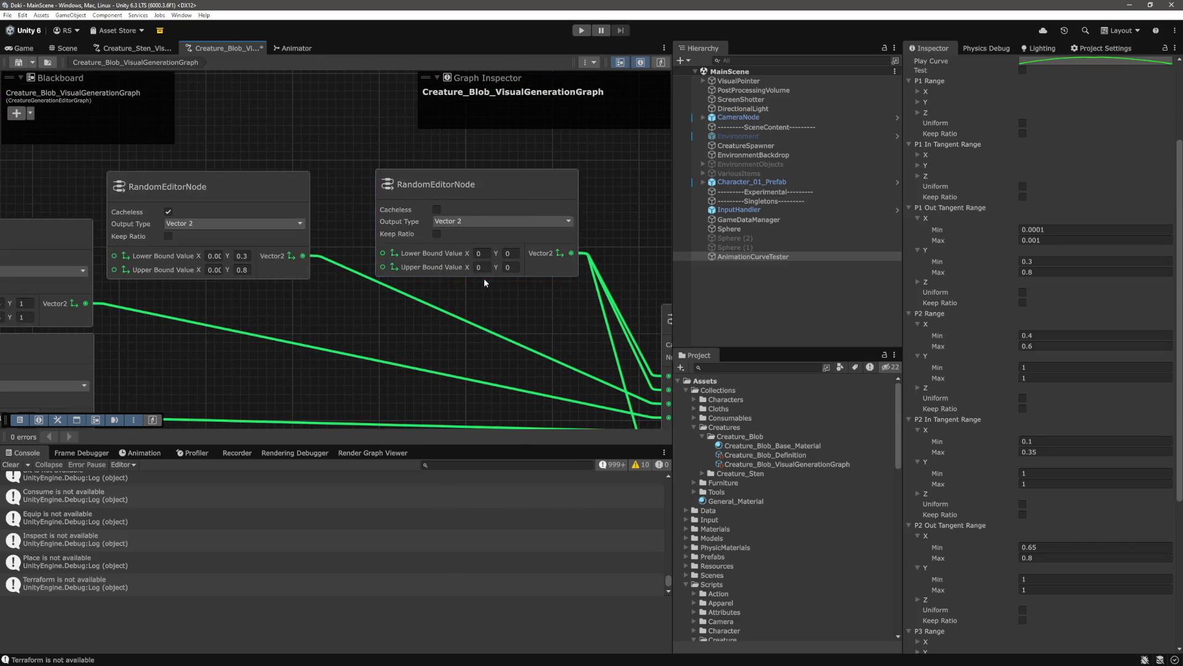
pyautogui.scroll(-5, 488, 253)
pyautogui.moveTo(488, 253)
pyautogui.mouseDown()
pyautogui.moveTo(333, 197)
pyautogui.moveTo(322, 300)
pyautogui.mouseUp()
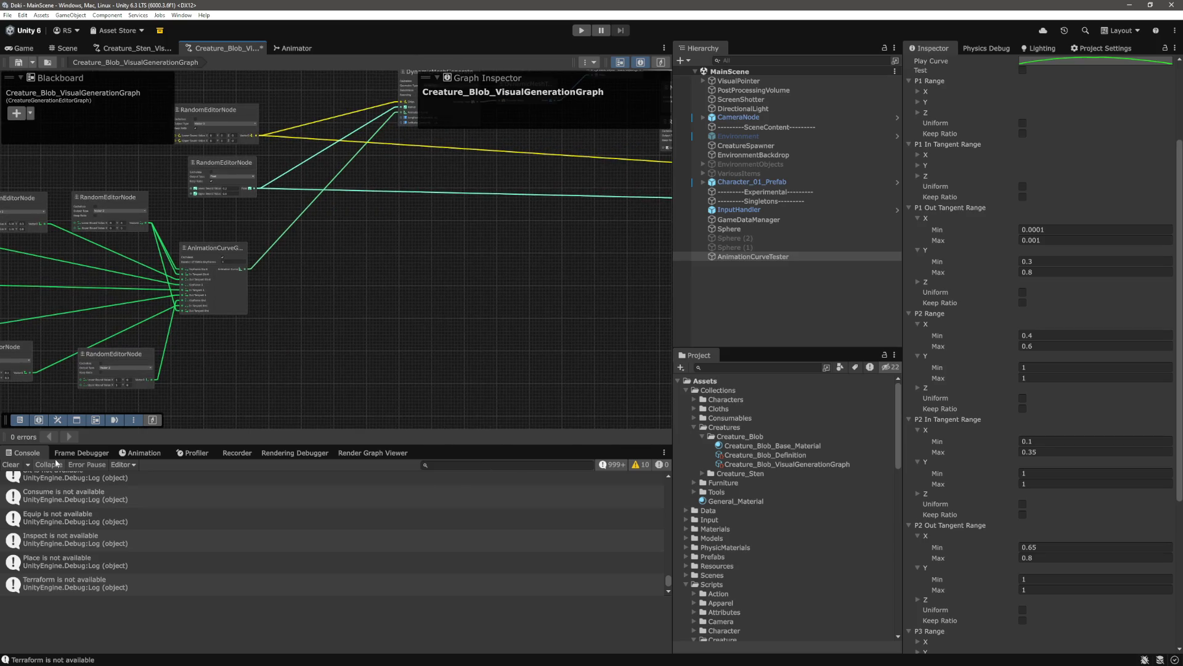
# Clear the Console and start play mode to test the blobs
pyautogui.click(11, 464)
pyautogui.scroll(-1, 412, 309)
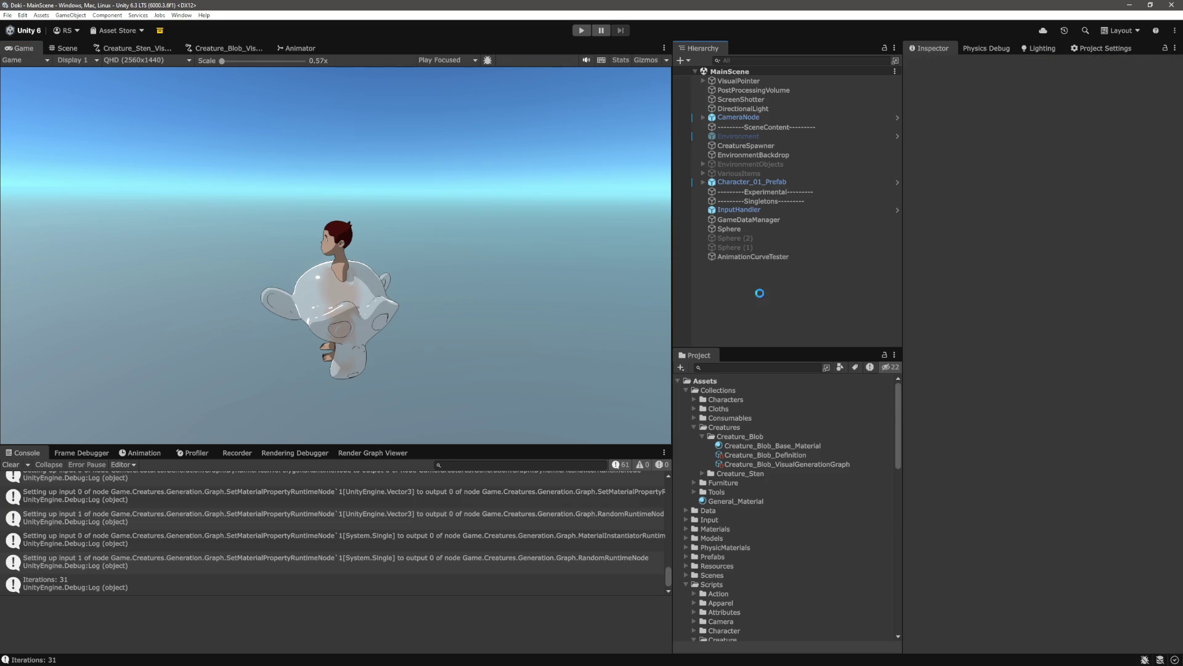
pyautogui.click(582, 31)
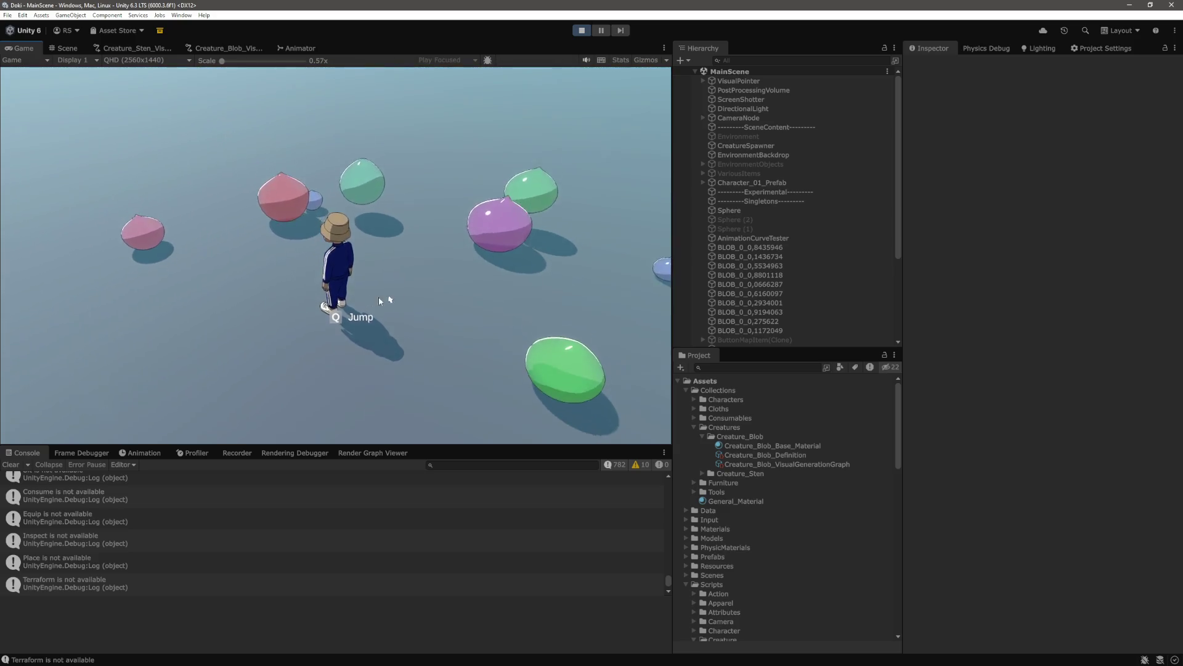
# Walk the character around the blobs with WASD, then stop play mode
pyautogui.press('a')
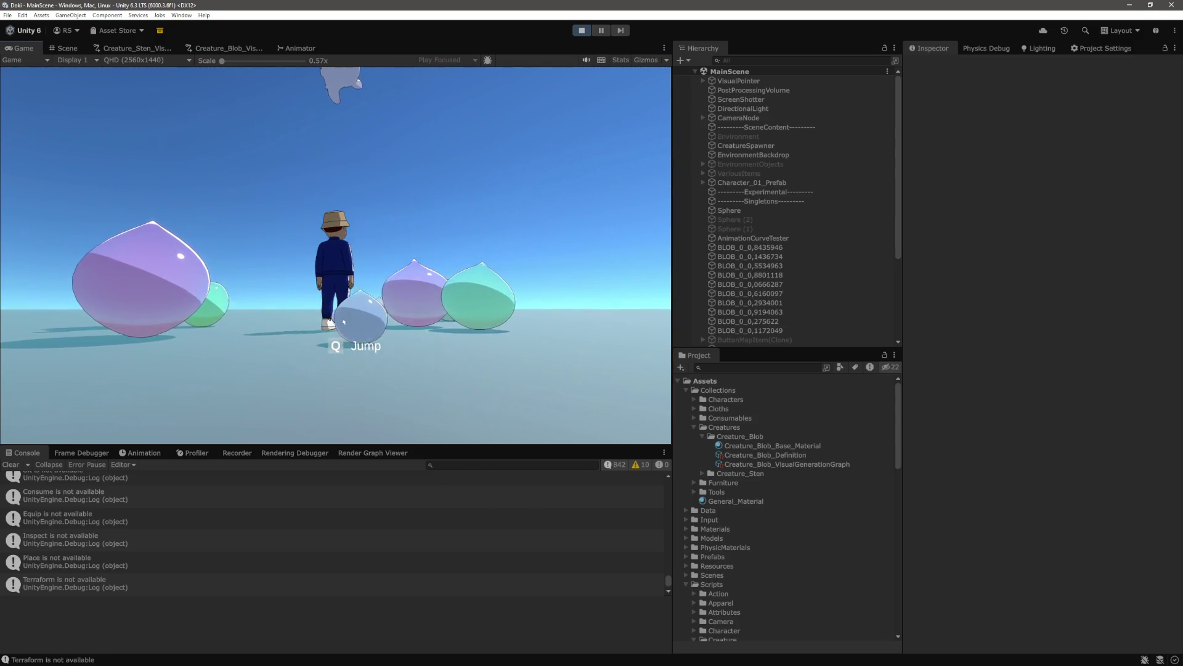
pyautogui.press('w')
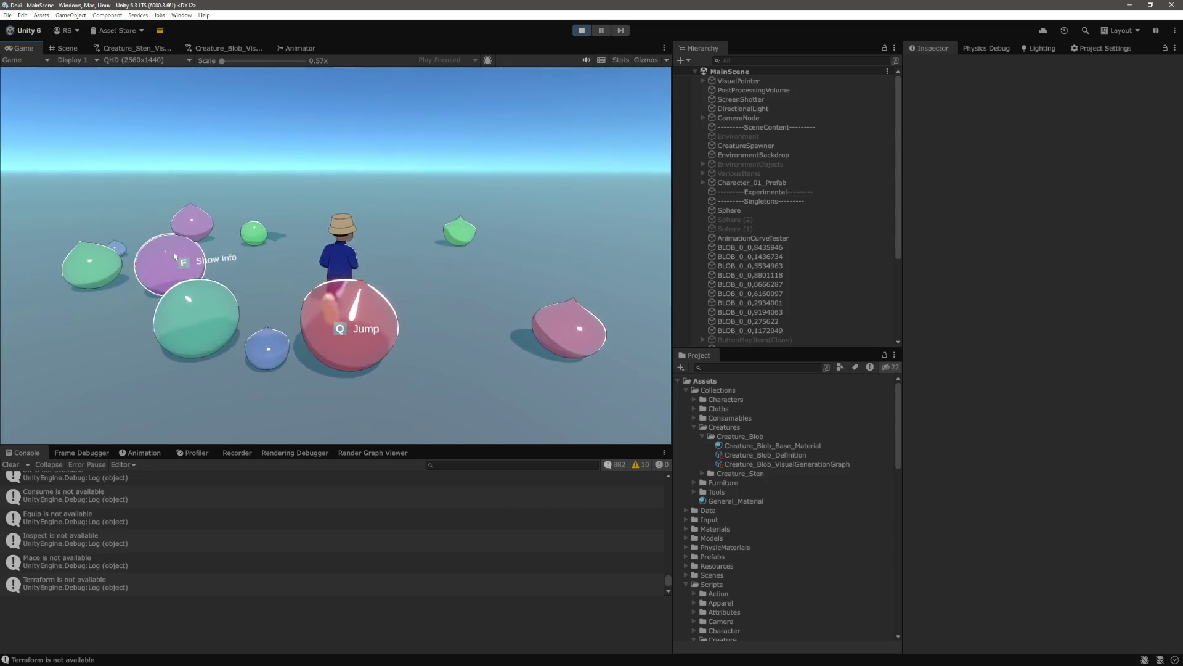
pyautogui.press('d')
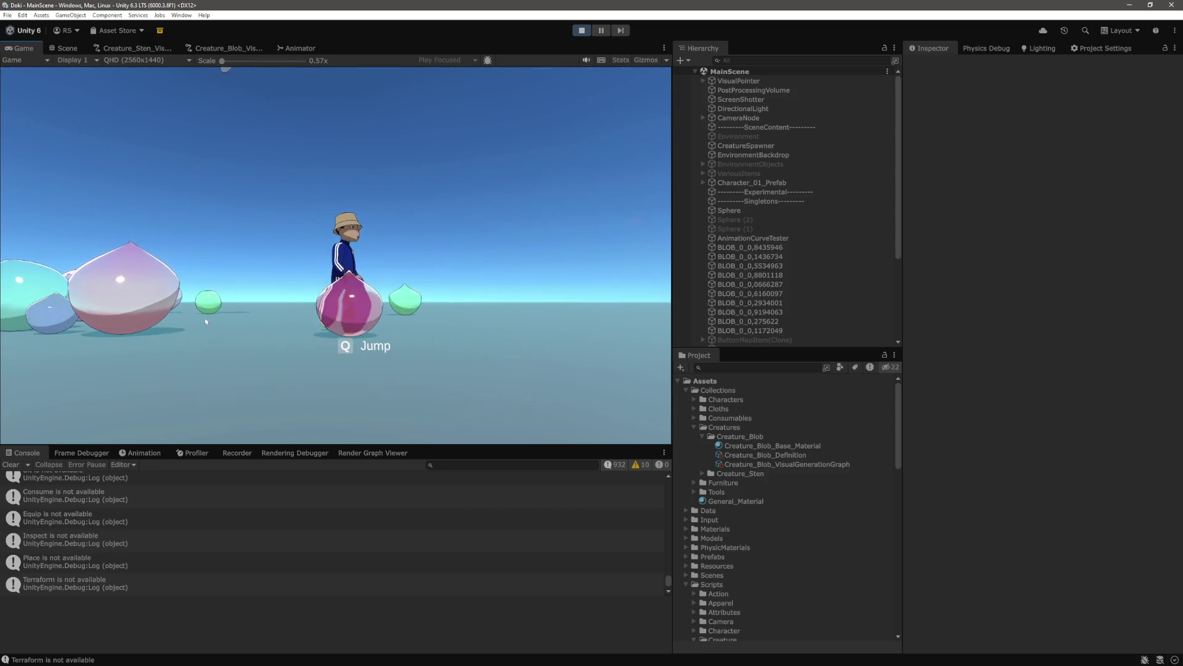
pyautogui.press('w')
pyautogui.press('s')
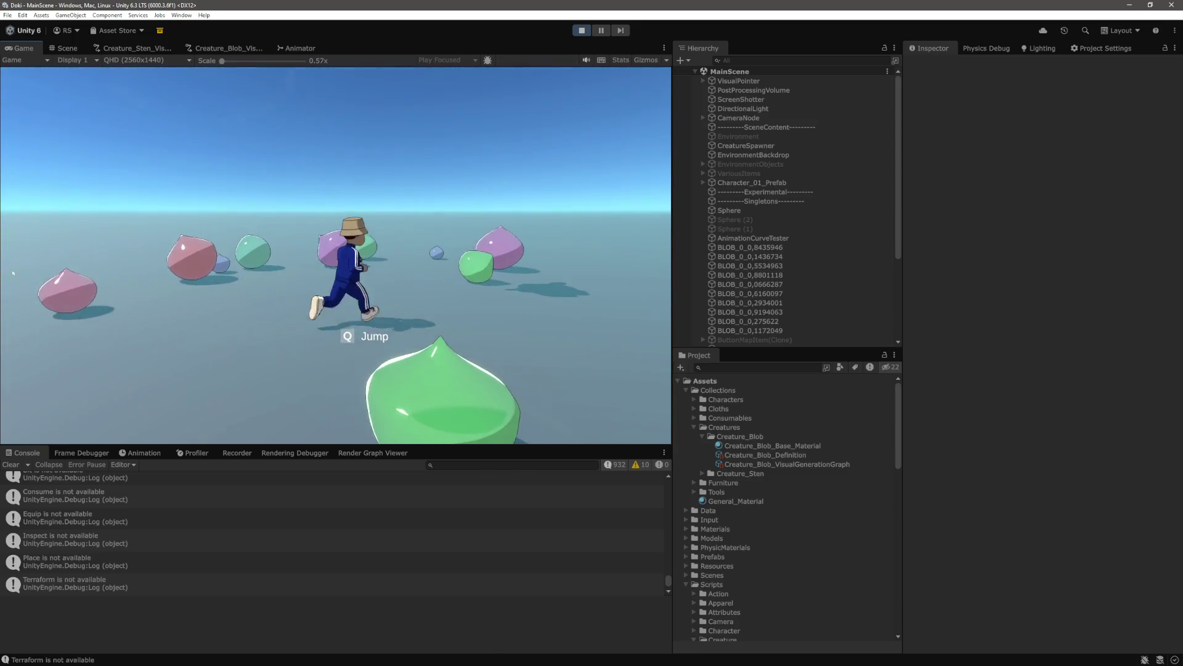
pyautogui.press('w')
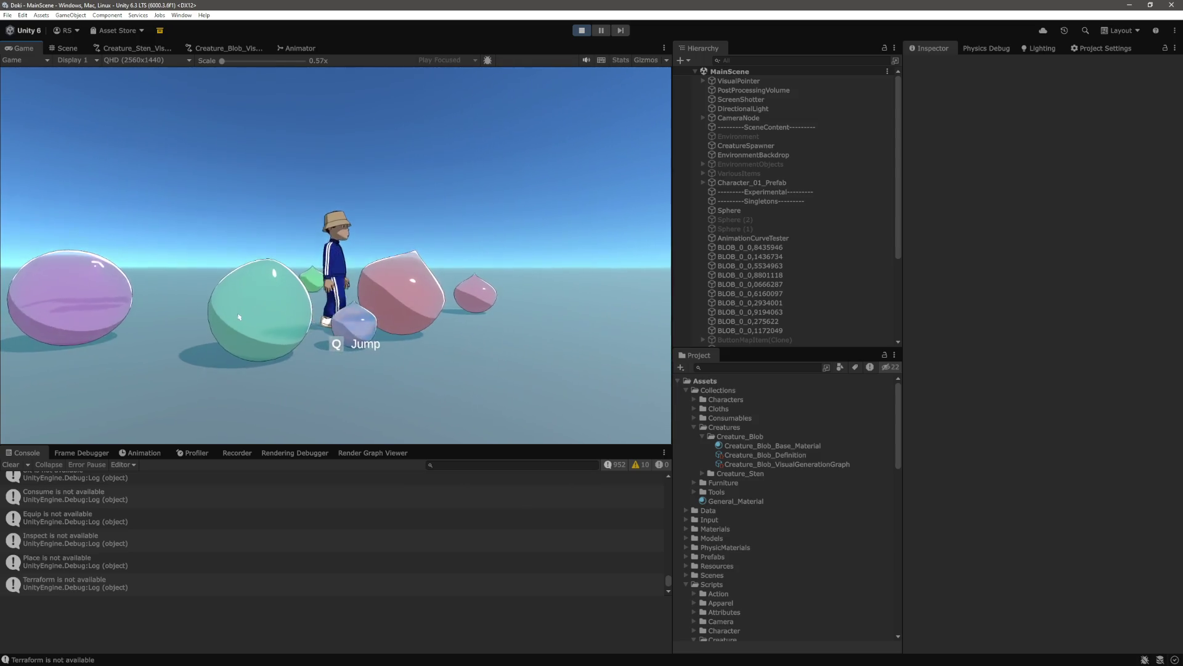
pyautogui.hotkey('ctrl', 'p')
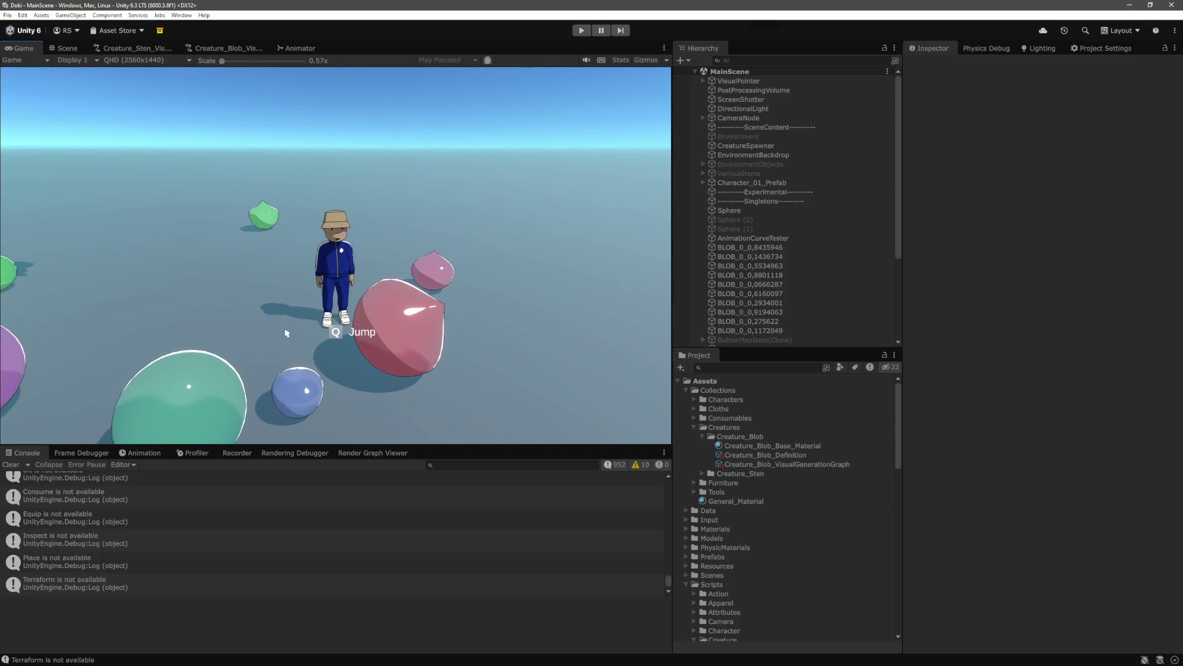
# Raise the CreatureSpawner's number of blobs and start play mode again
pyautogui.click(745, 145)
pyautogui.click(1071, 228)
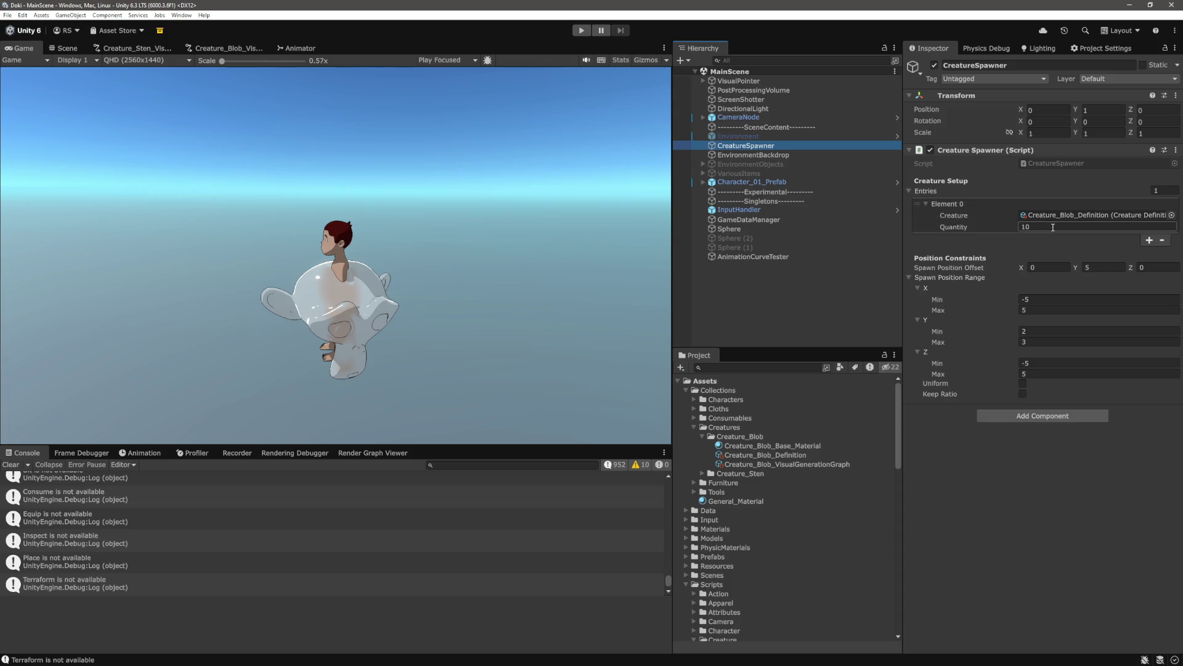
pyautogui.click(582, 30)
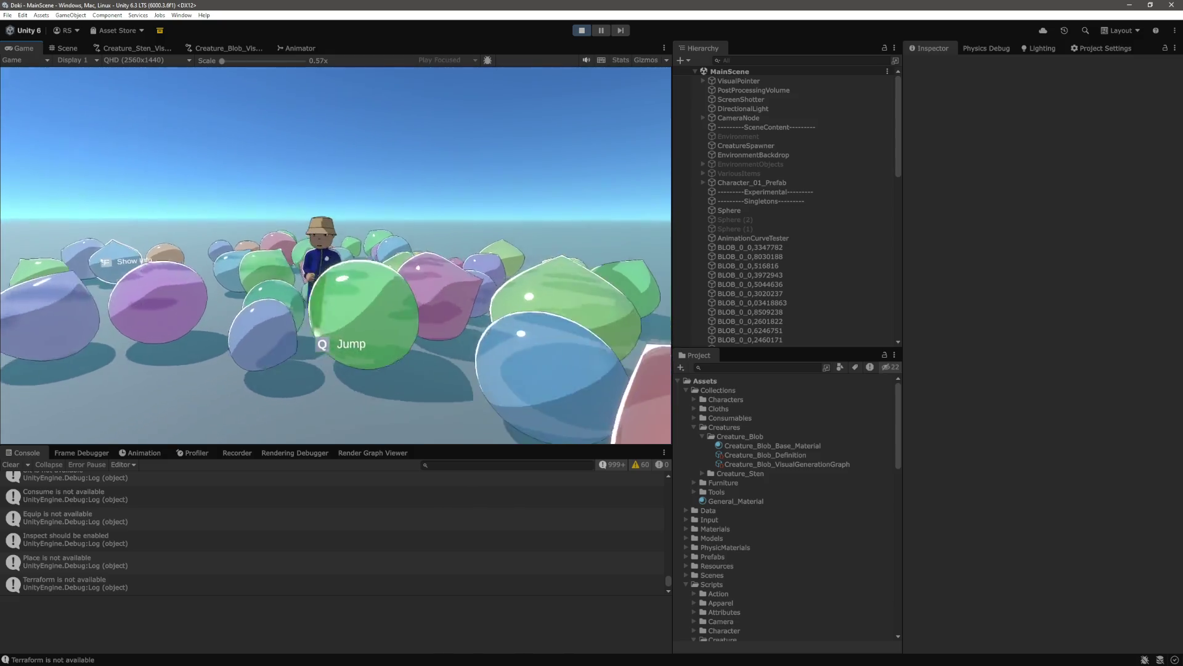
# Run the character among the crowded, colourful blobs, then stop play mode
pyautogui.press('a')
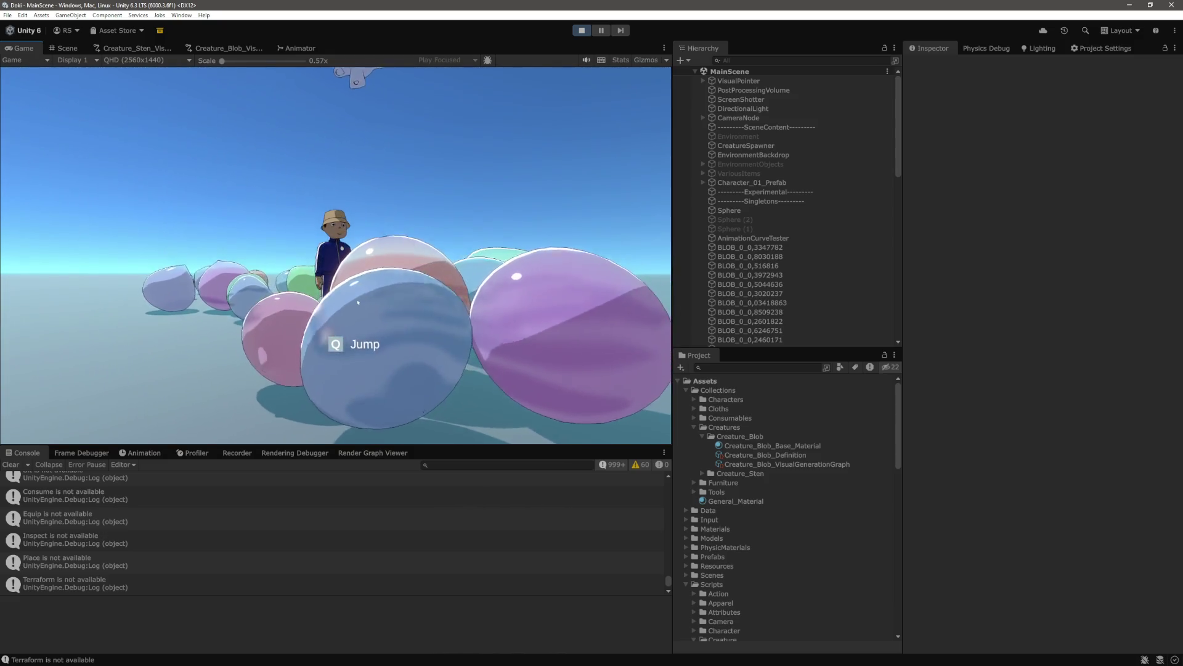
pyautogui.press('d')
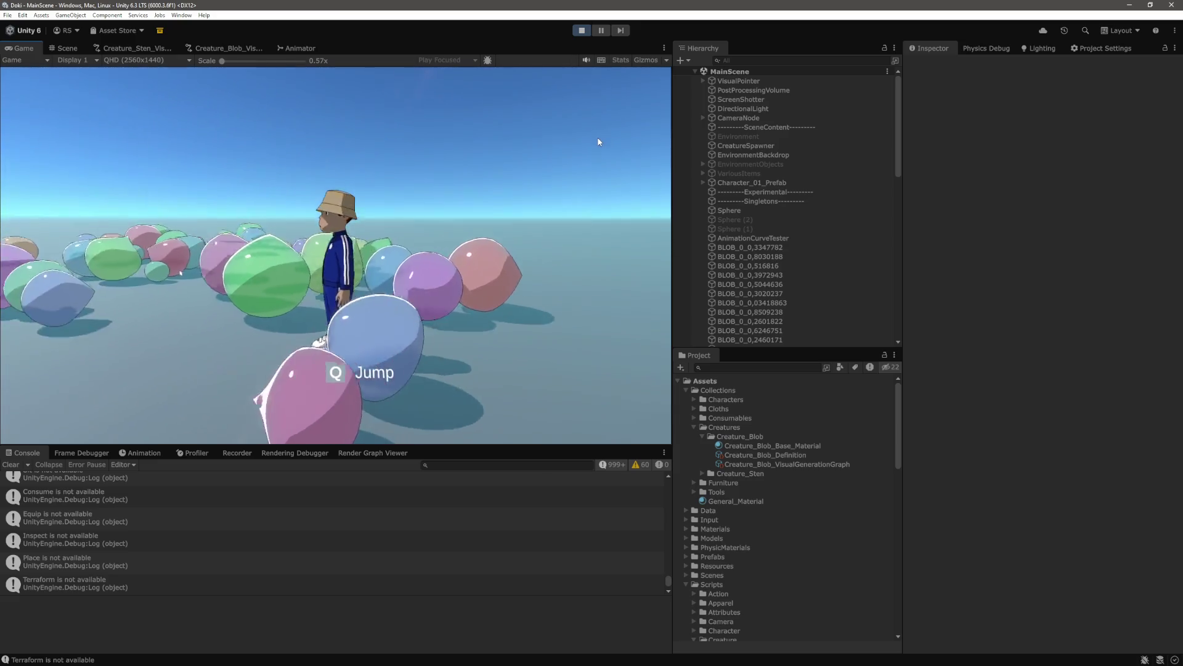
pyautogui.press('w')
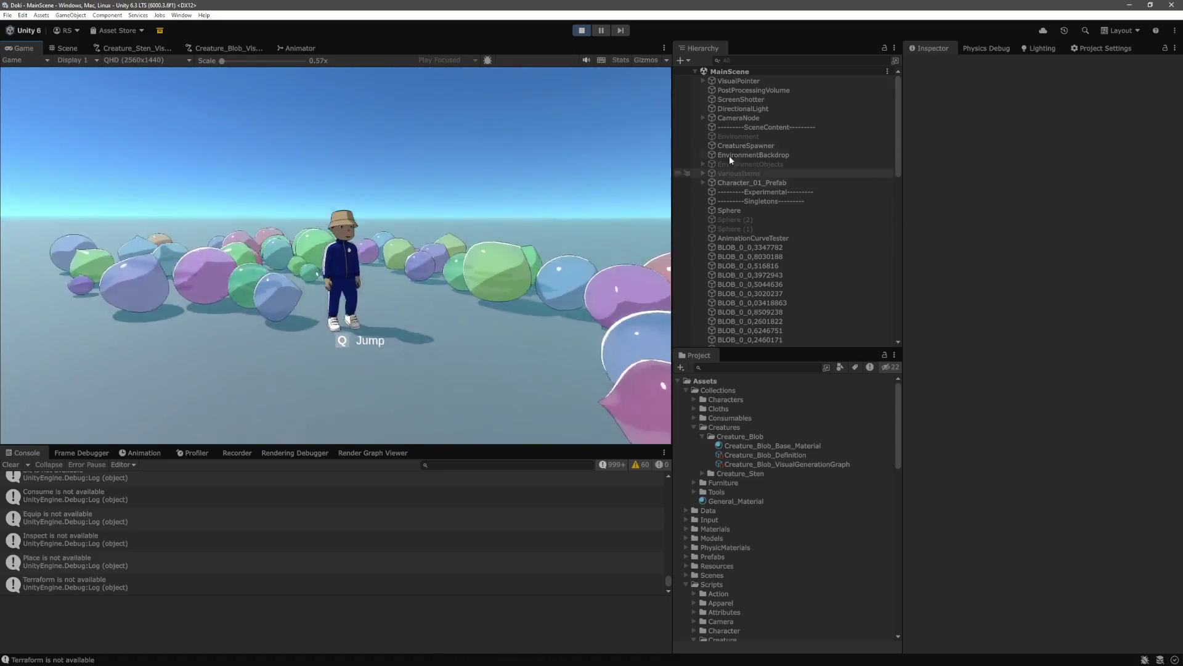
pyautogui.hotkey('ctrl', 'p')
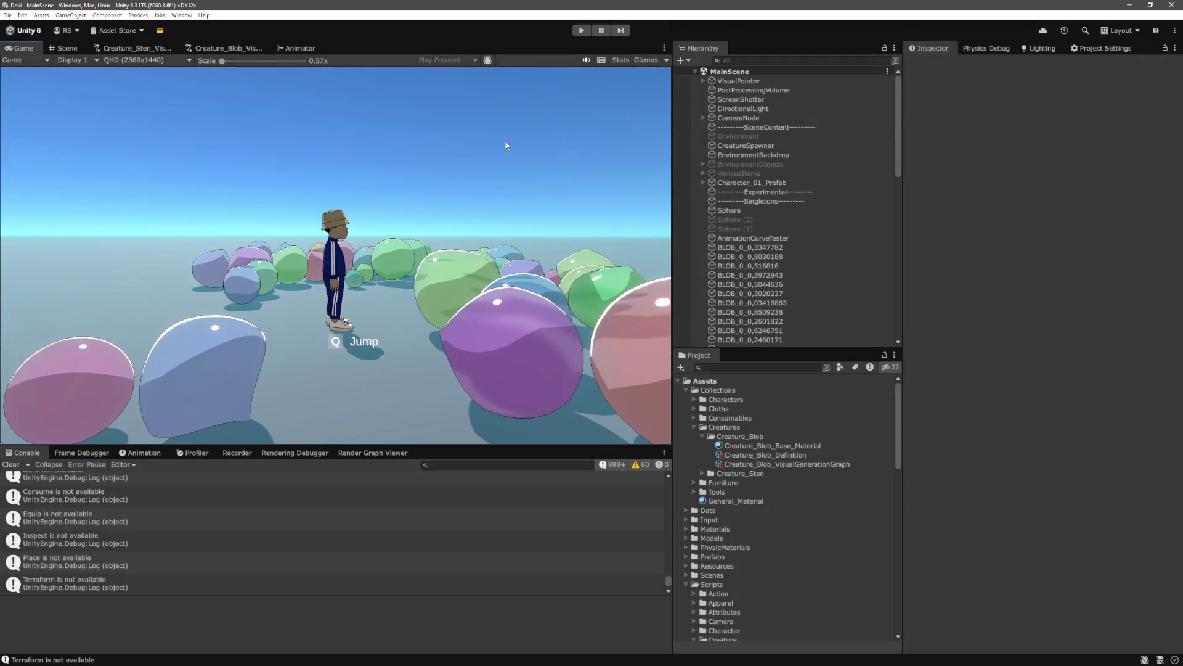
# On AnimationCurveTester, soften the first key's tangent and set P1 Out Tangent Y to 0.8–1.2
pyautogui.click(781, 260)
pyautogui.click(1094, 175)
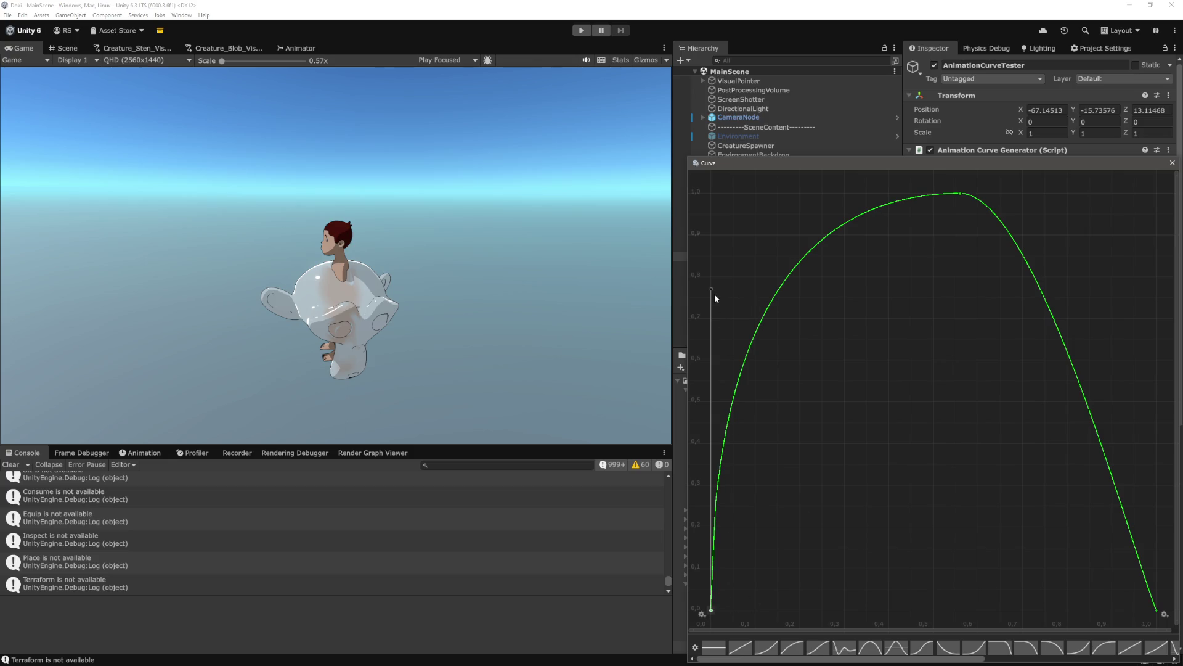
pyautogui.moveTo(711, 289)
pyautogui.mouseDown()
pyautogui.moveTo(712, 408)
pyautogui.moveTo(734, 423)
pyautogui.mouseUp()
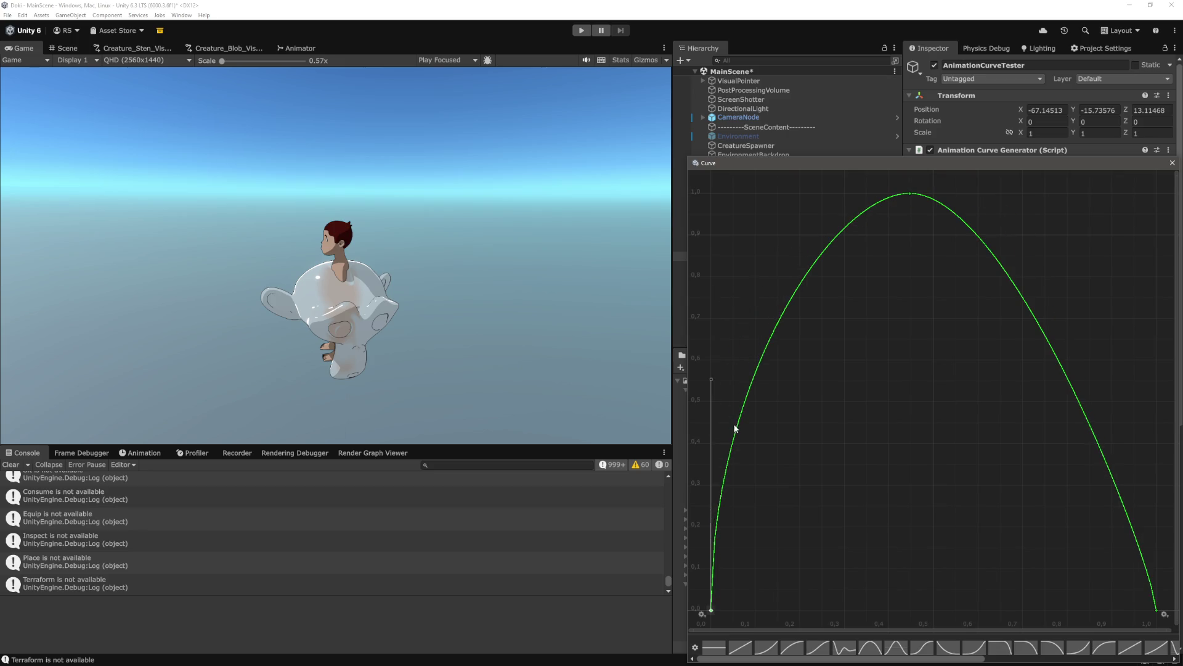
pyautogui.moveTo(713, 383); pyautogui.dragTo(708, 426)
pyautogui.moveTo(711, 315); pyautogui.dragTo(712, 338)
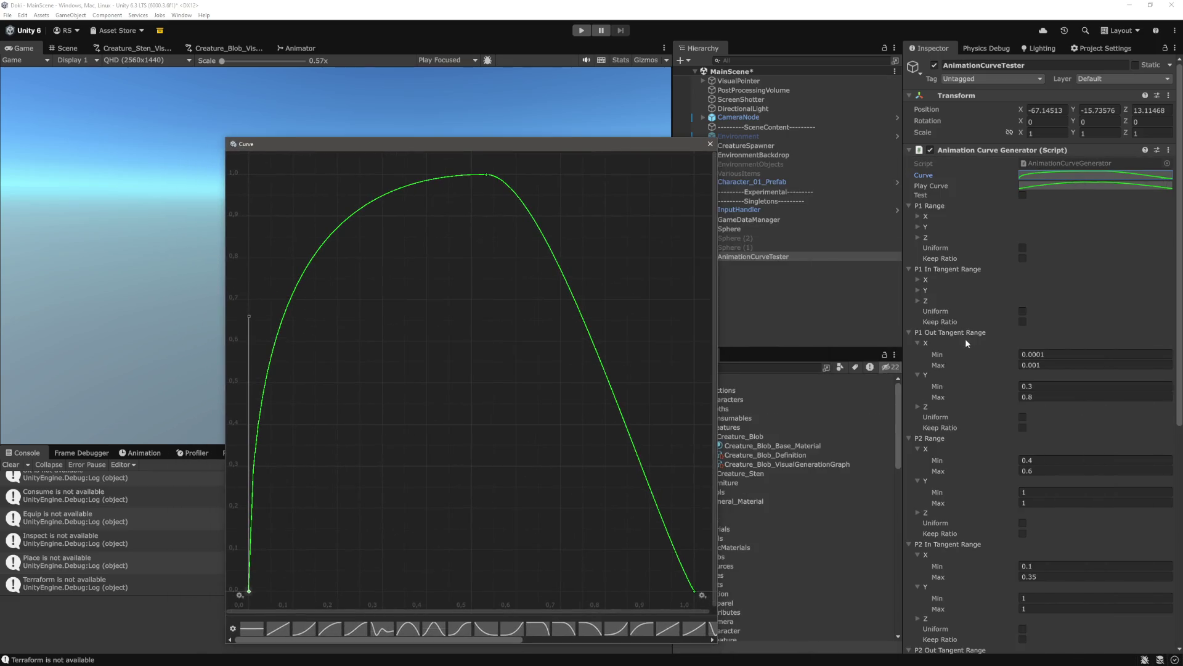
pyautogui.scroll(-1, 1048, 357)
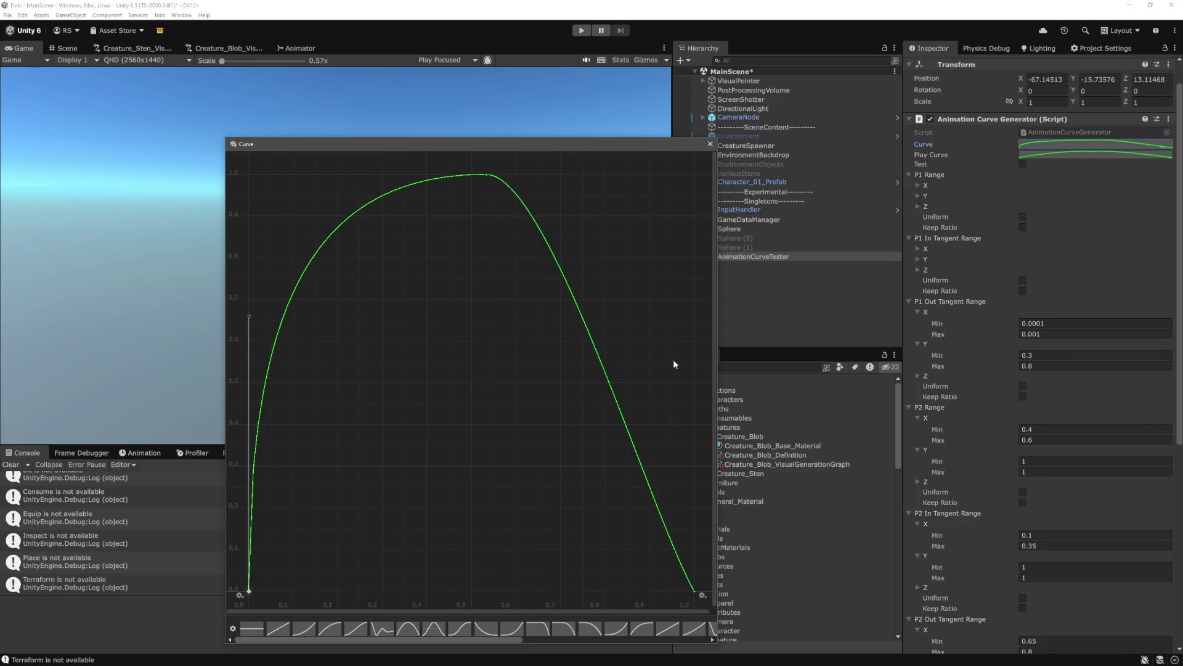
pyautogui.click(1050, 356)
pyautogui.write('1.2')
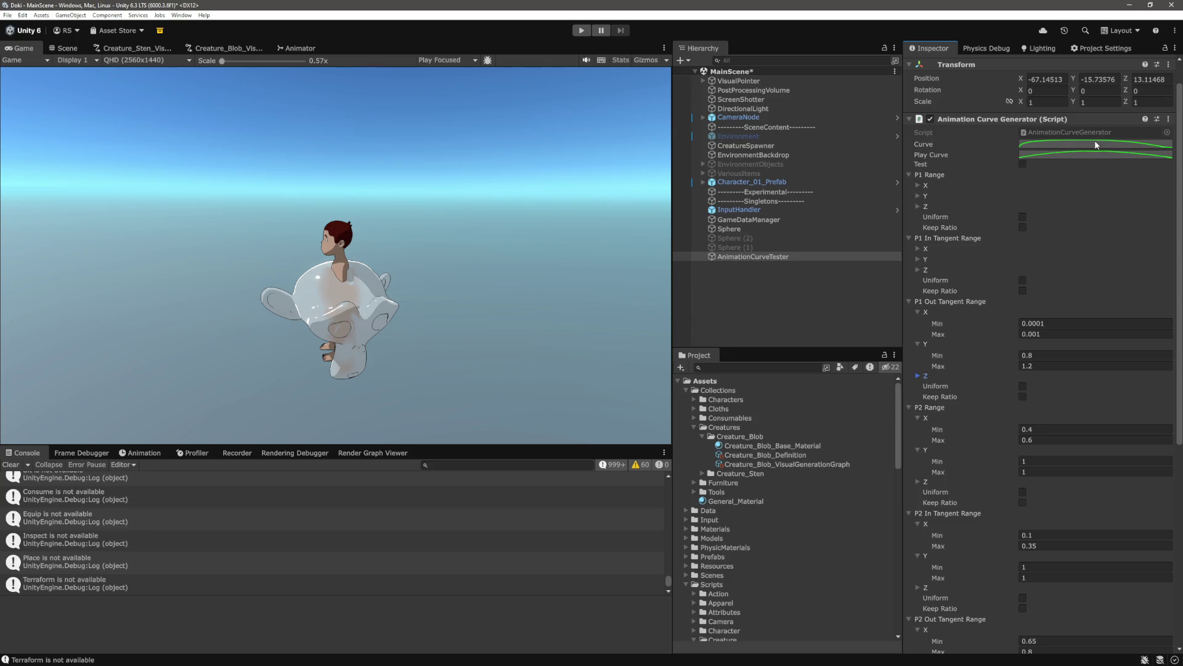
# Reopen the curve, fit it in view, inspect its first and last keys, and close the editor
pyautogui.click(1094, 142)
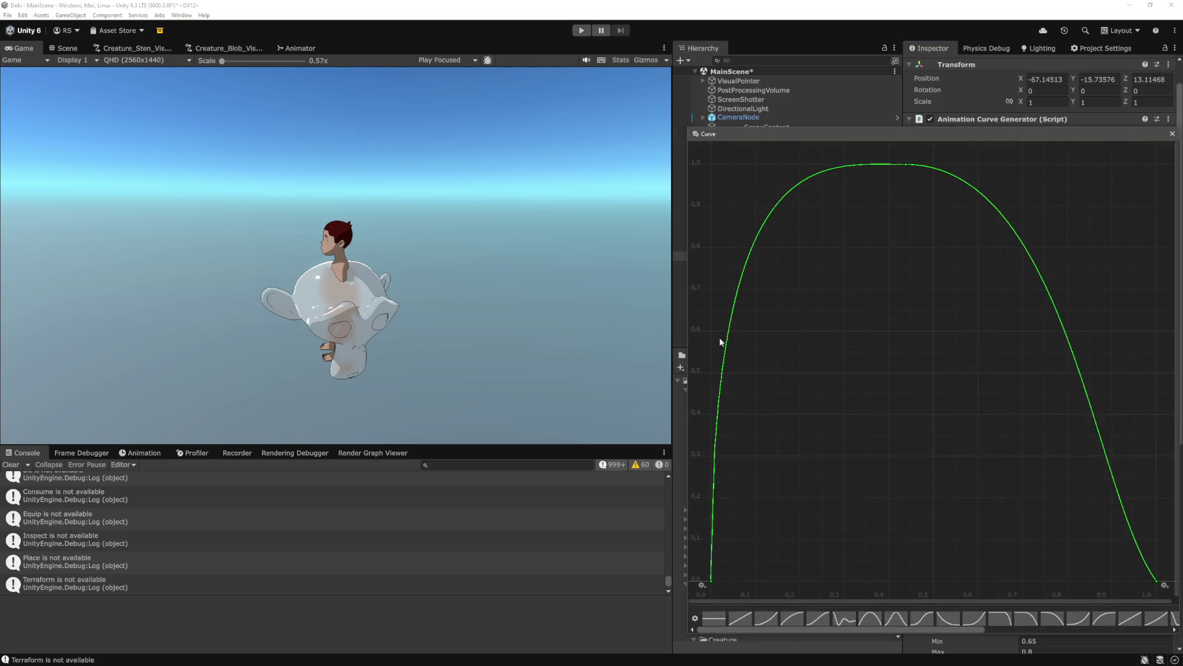
pyautogui.scroll(-2, 899, 361)
pyautogui.scroll(-1, 731, 236)
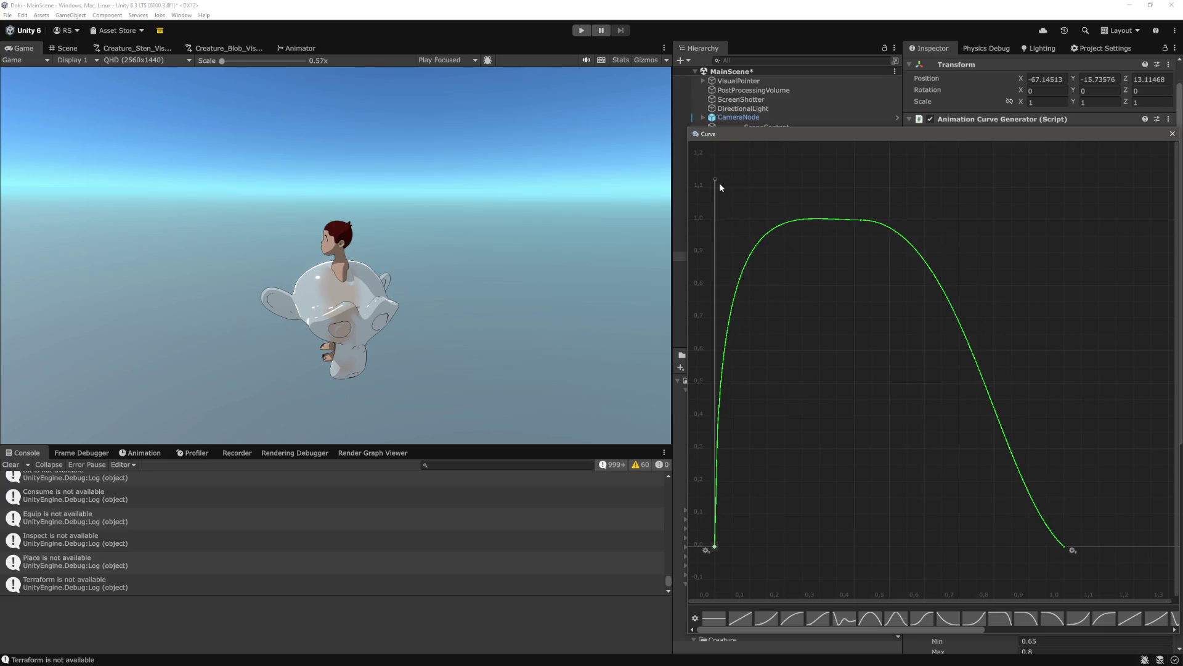
pyautogui.click(713, 548)
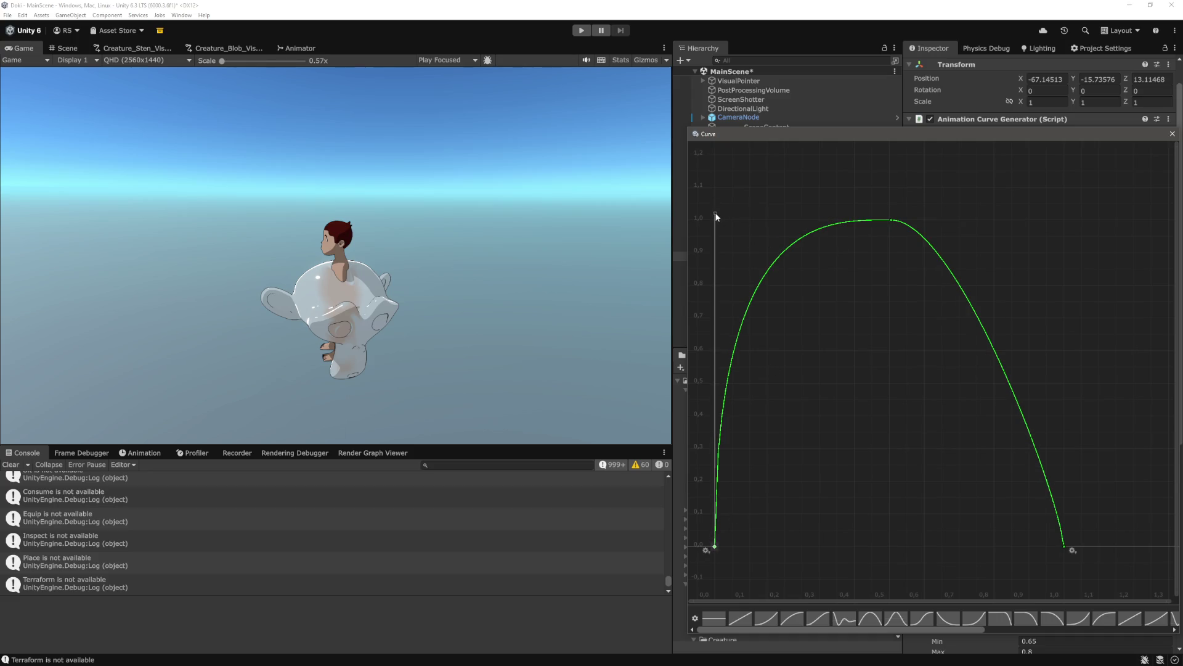
pyautogui.scroll(2, 941, 286)
pyautogui.press('f')
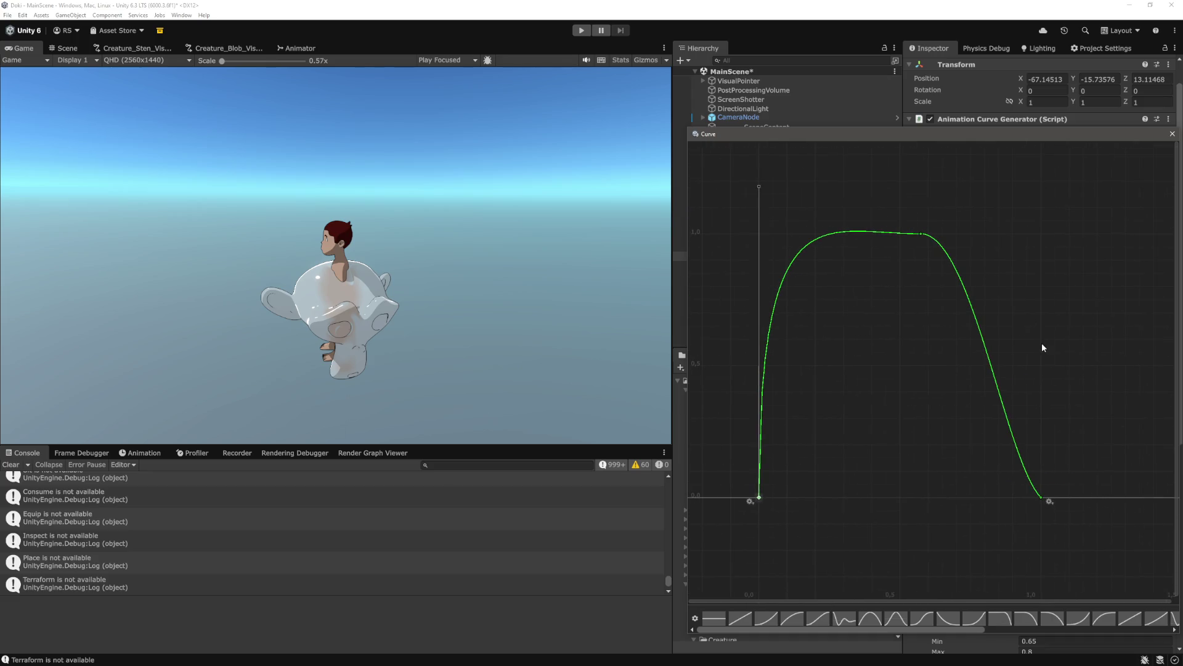
pyautogui.click(1042, 497)
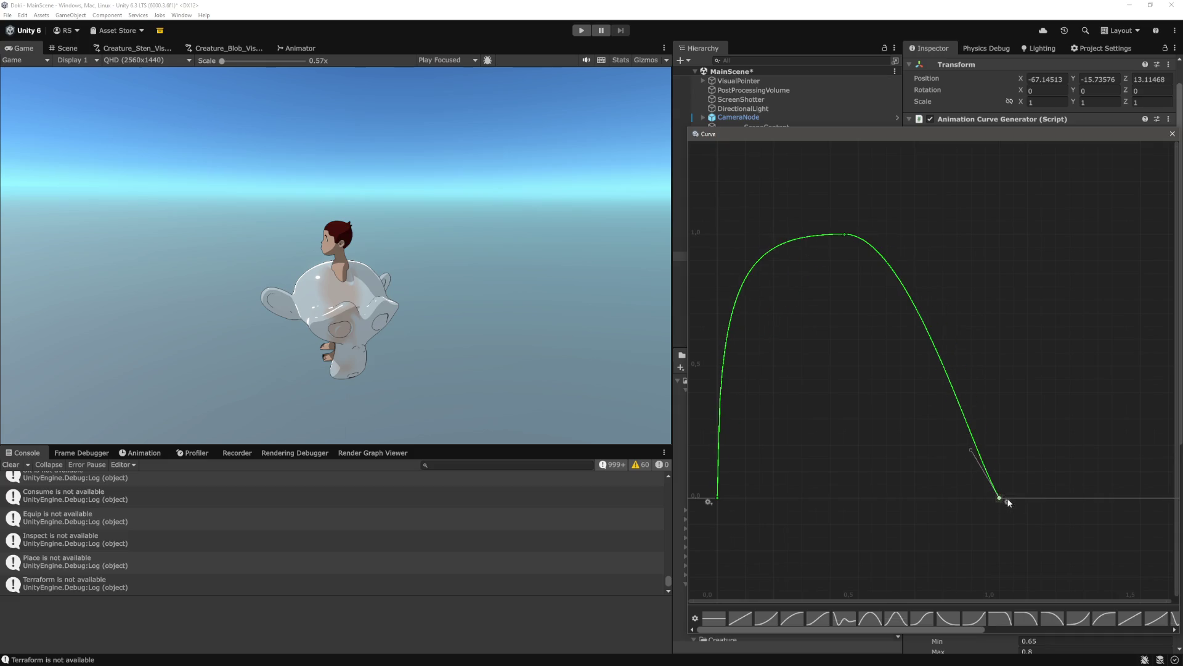
pyautogui.rightClick(1006, 502)
pyautogui.click(833, 261)
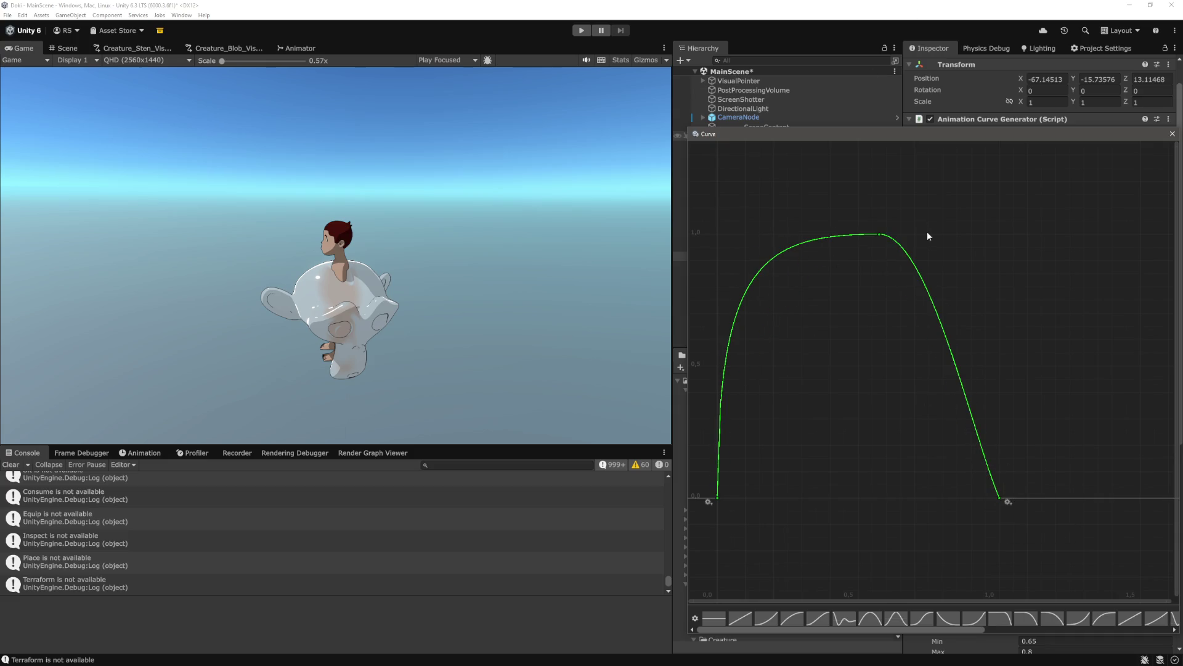
pyautogui.click(1171, 134)
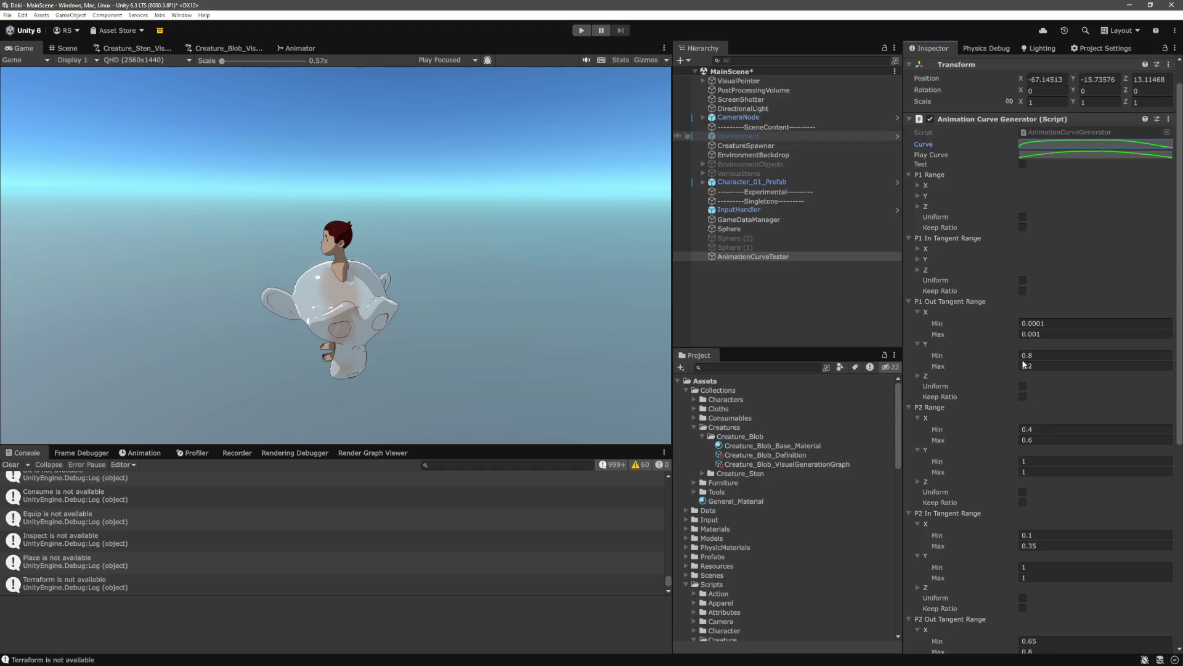
# Look over the AnimationCurveTester's range fields in the Inspector
pyautogui.scroll(-6, 1035, 352)
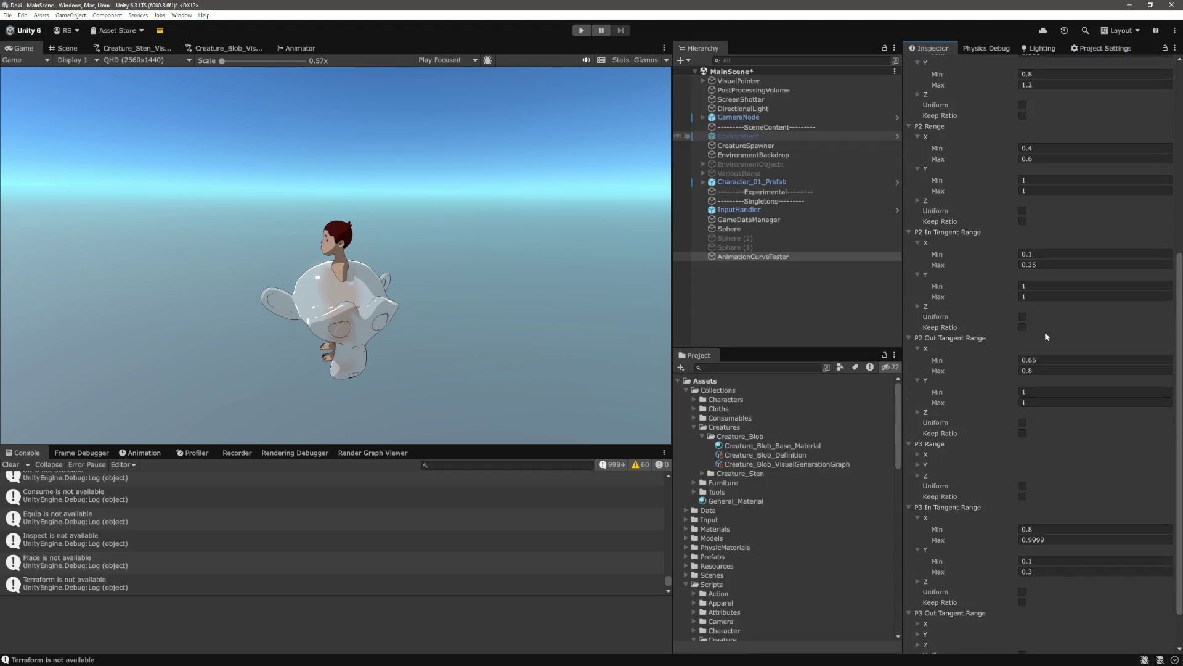
pyautogui.scroll(-2, 1046, 336)
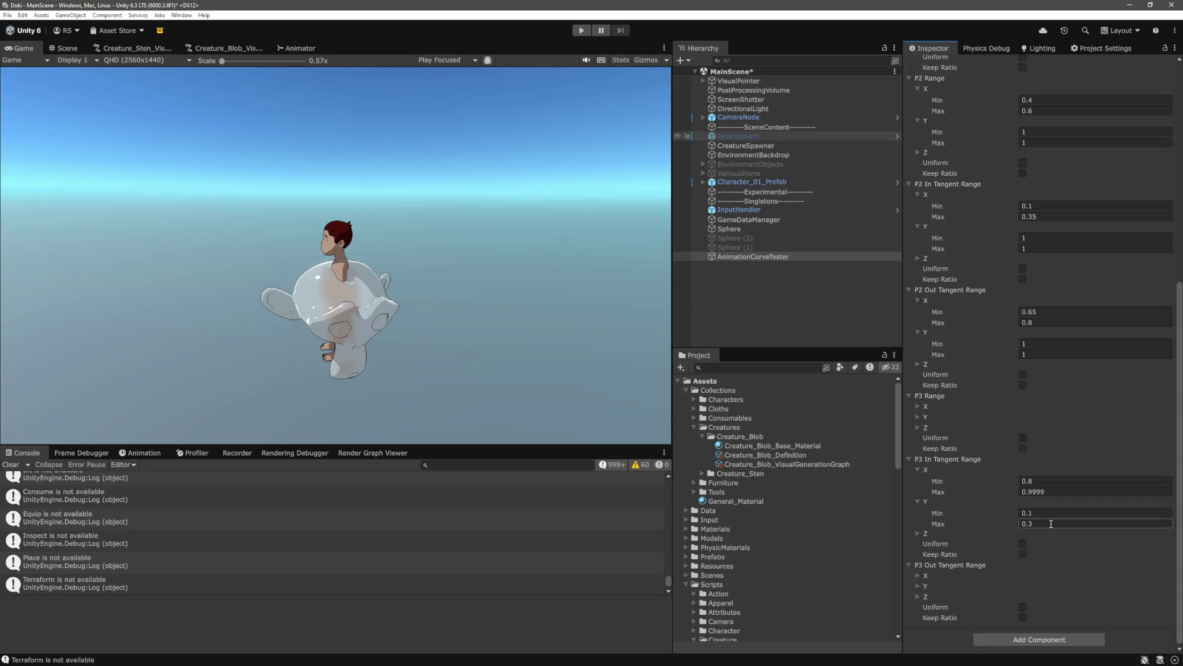
pyautogui.scroll(9, 1051, 524)
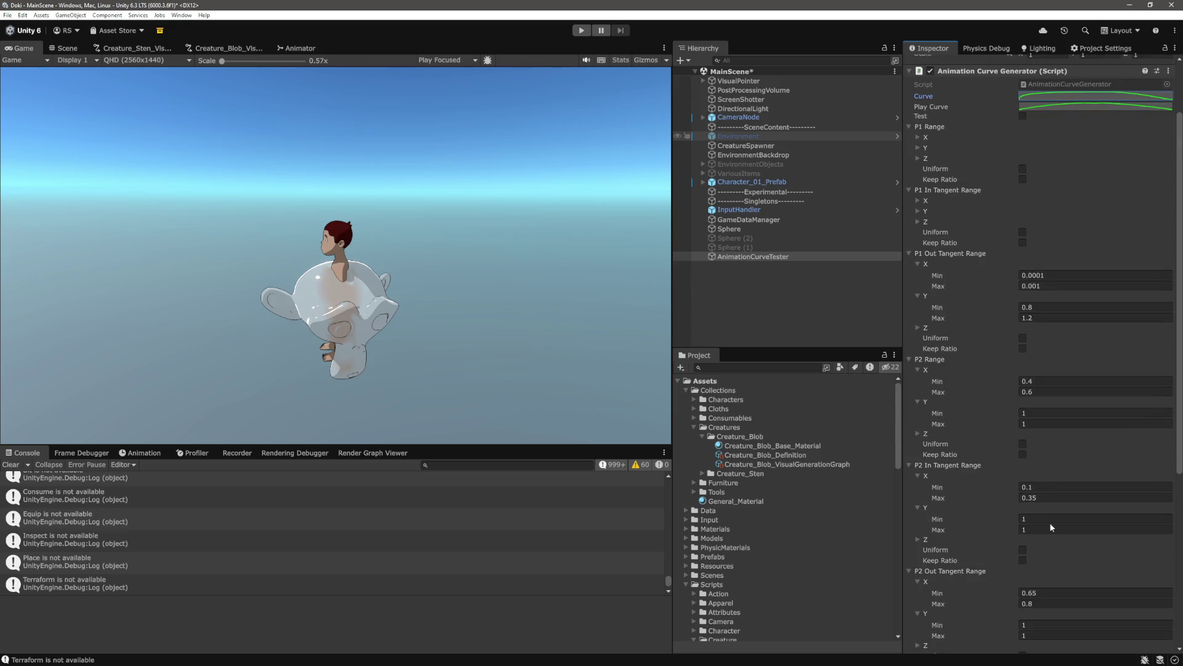
pyautogui.scroll(-9, 1049, 523)
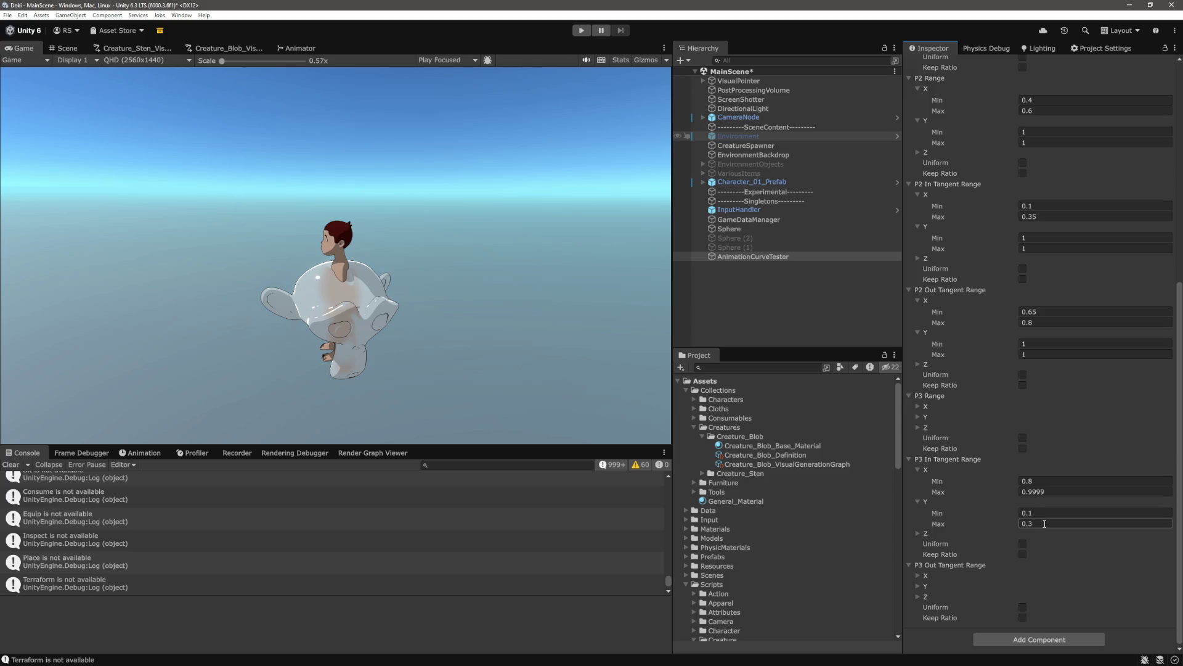
pyautogui.scroll(11, 1045, 525)
pyautogui.scroll(-11, 1044, 524)
pyautogui.scroll(11, 1072, 433)
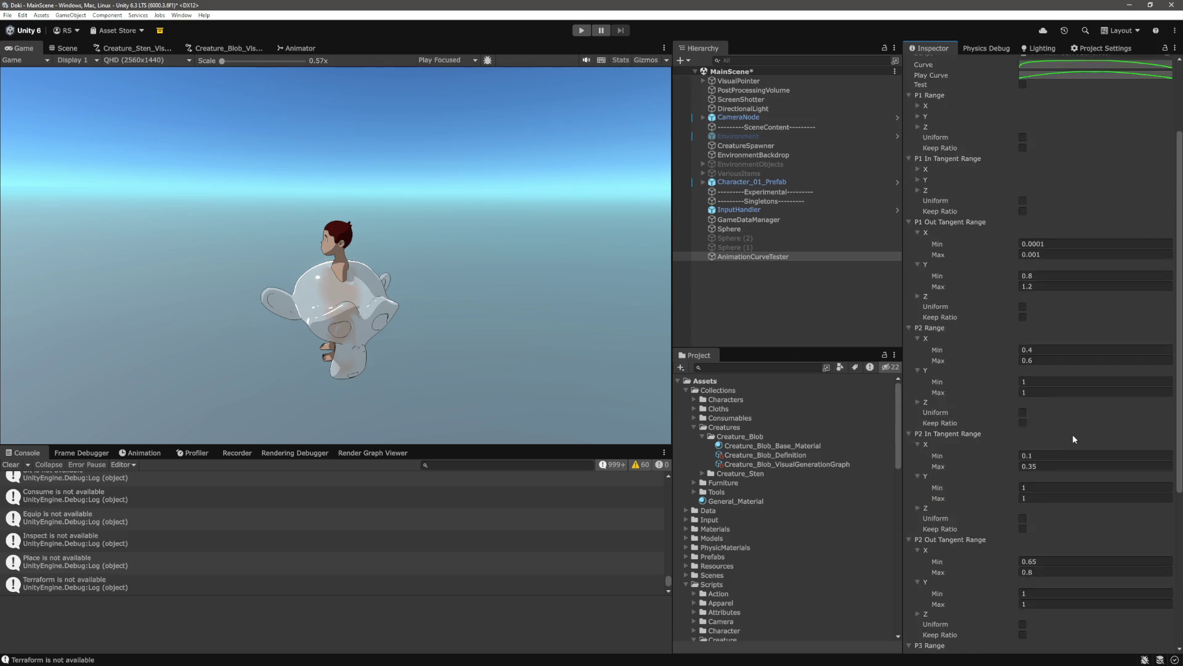
# Swing the curve's last-key tangent upward for a symmetric rounded arch and close the editor
pyautogui.click(1119, 175)
pyautogui.click(1155, 607)
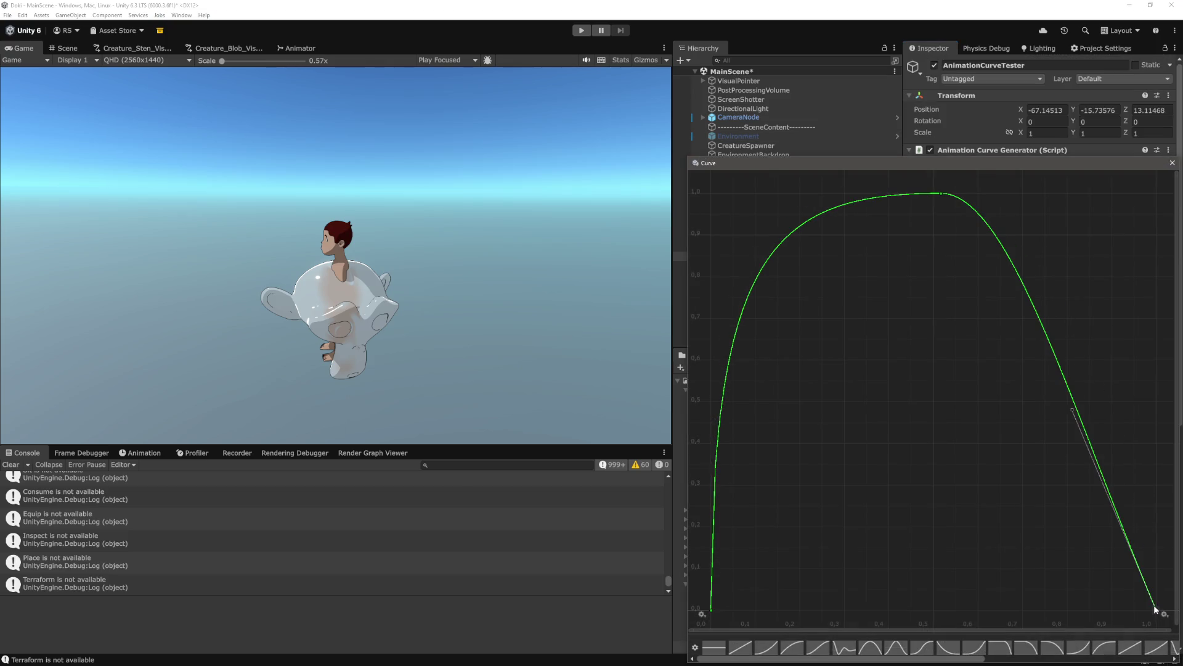
pyautogui.moveTo(1090, 440); pyautogui.dragTo(1117, 436)
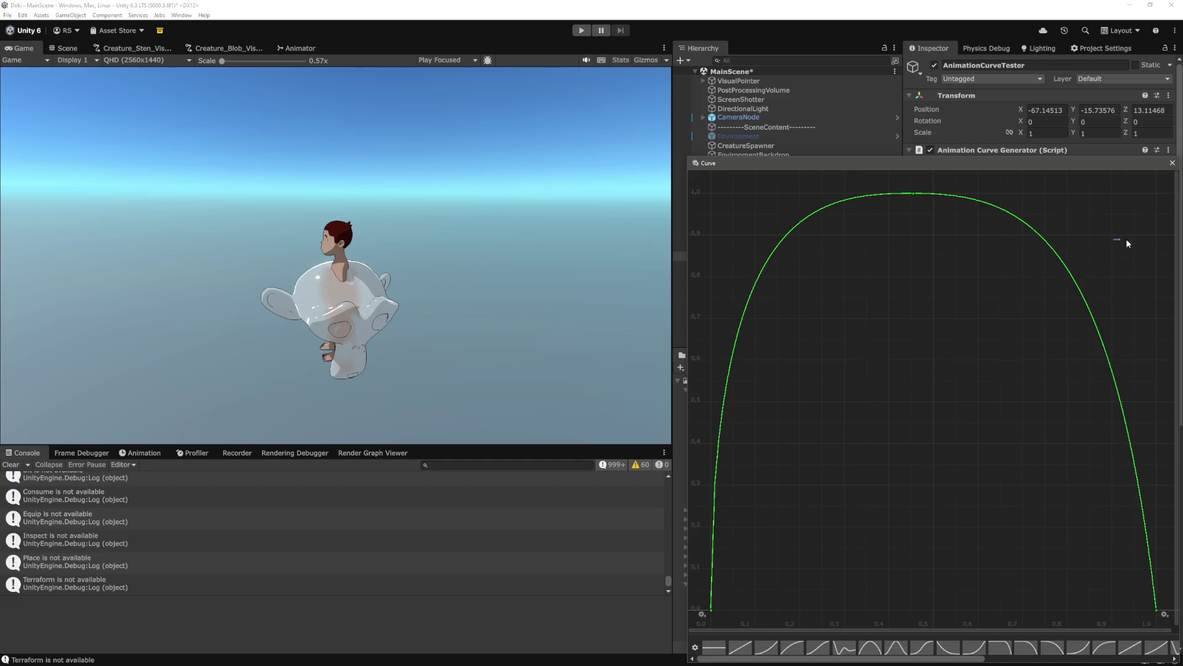
pyautogui.click(1173, 162)
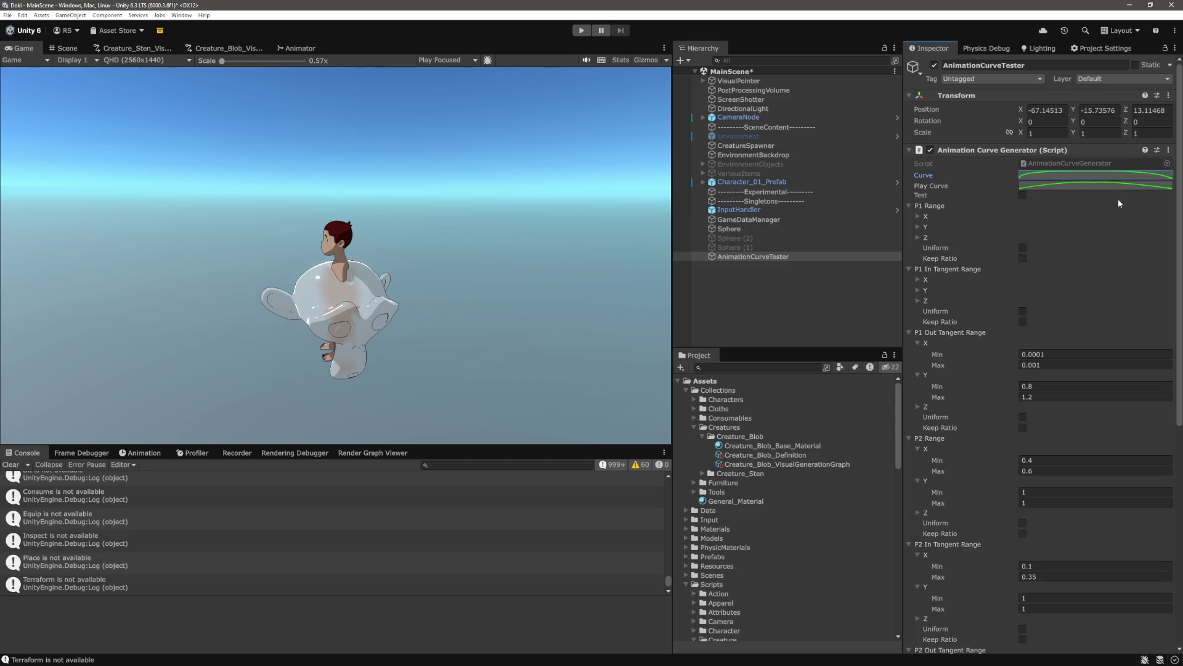
# In the Creature_Blob graph, set a RandomEditorNode's Lower Bound Y 0.8 and Upper Bound Y 1.2
pyautogui.click(225, 48)
pyautogui.scroll(5, 481, 345)
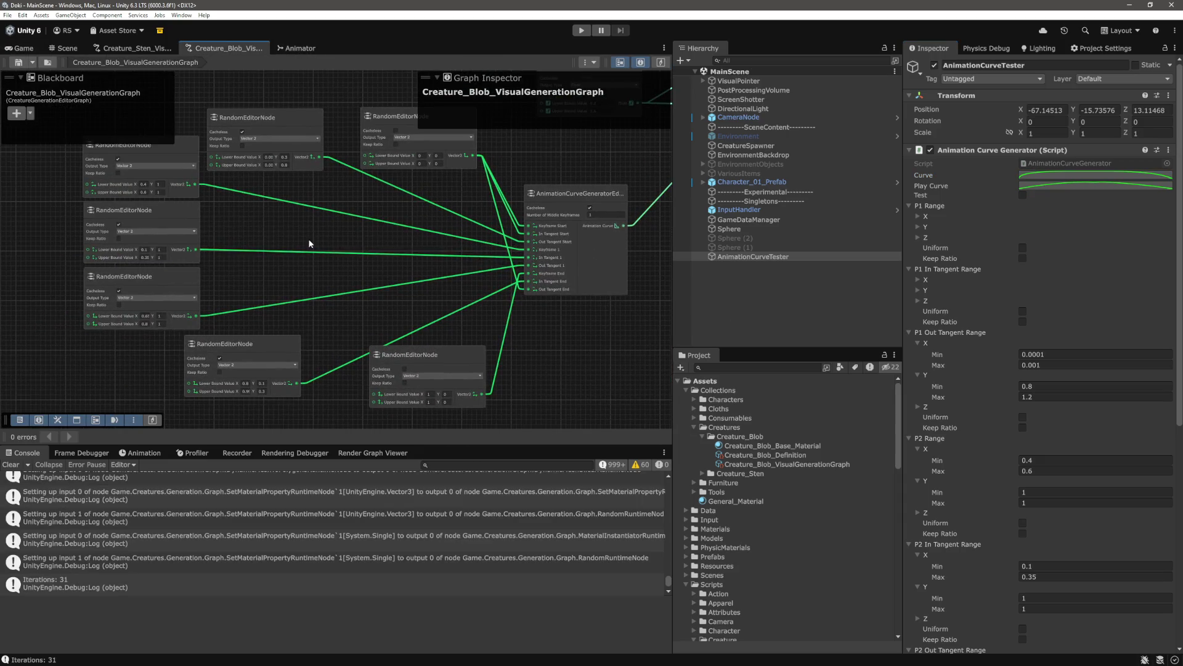
pyautogui.scroll(5, 253, 270)
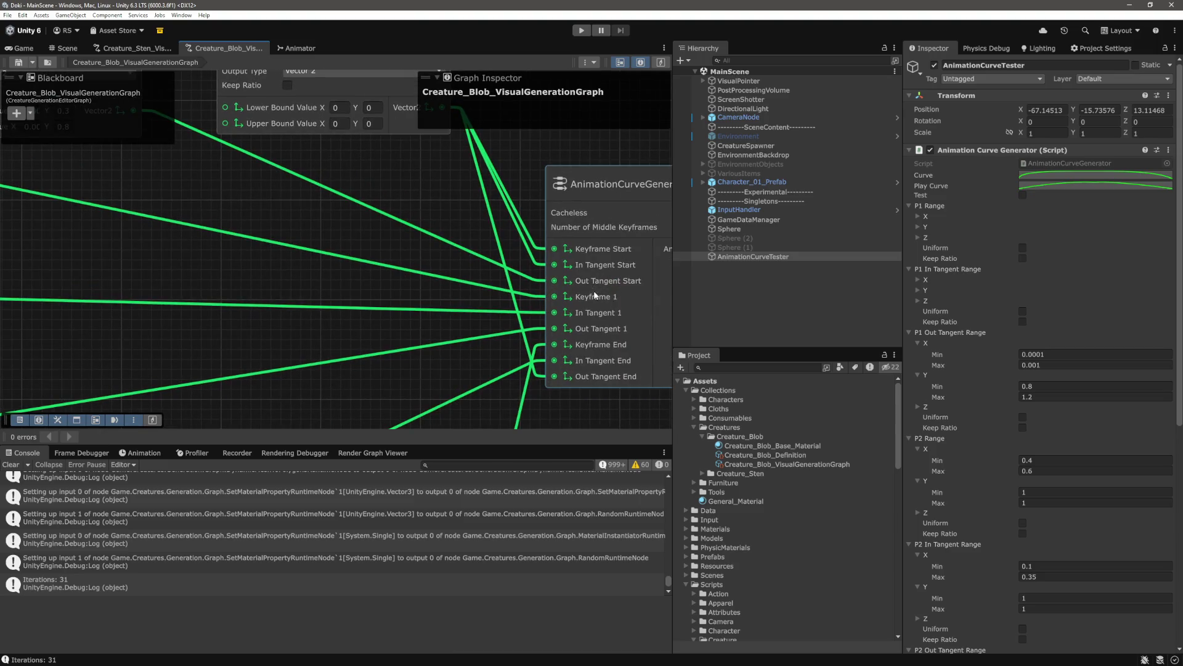
pyautogui.moveTo(317, 238); pyautogui.dragTo(368, 299)
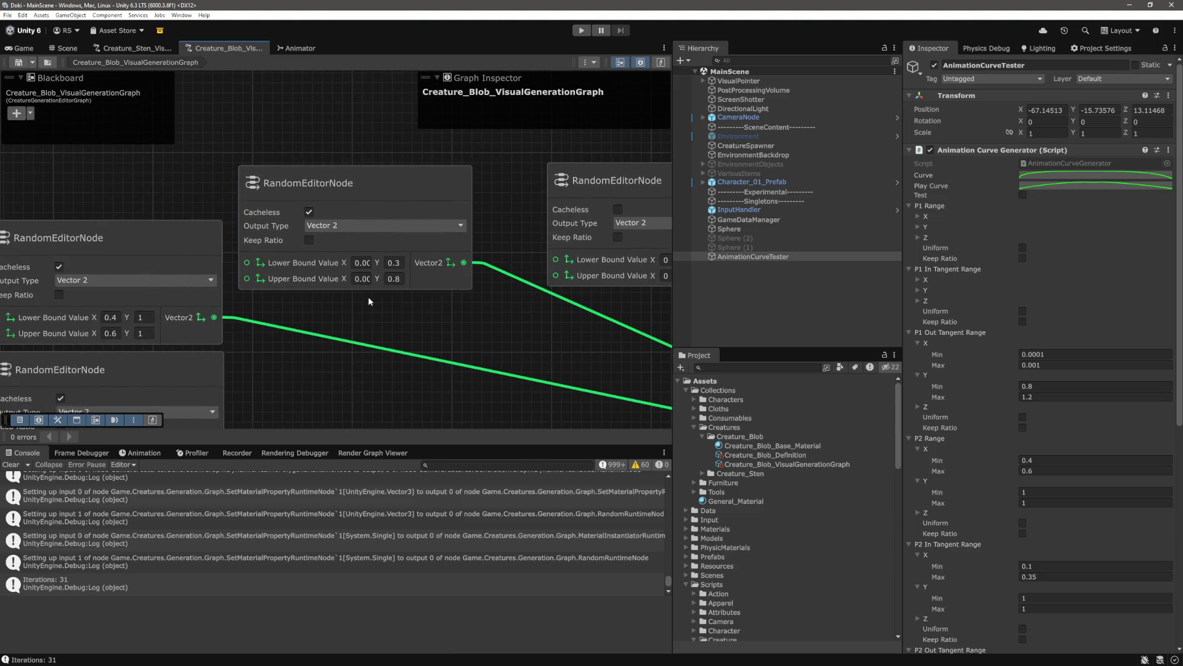
pyautogui.write('0.8')
pyautogui.press('Tab')
pyautogui.write('1.2')
pyautogui.press('Return')
# Scroll around the graph to review the other RandomEditorNode, whose upper Y is 1
pyautogui.scroll(-5, 431, 358)
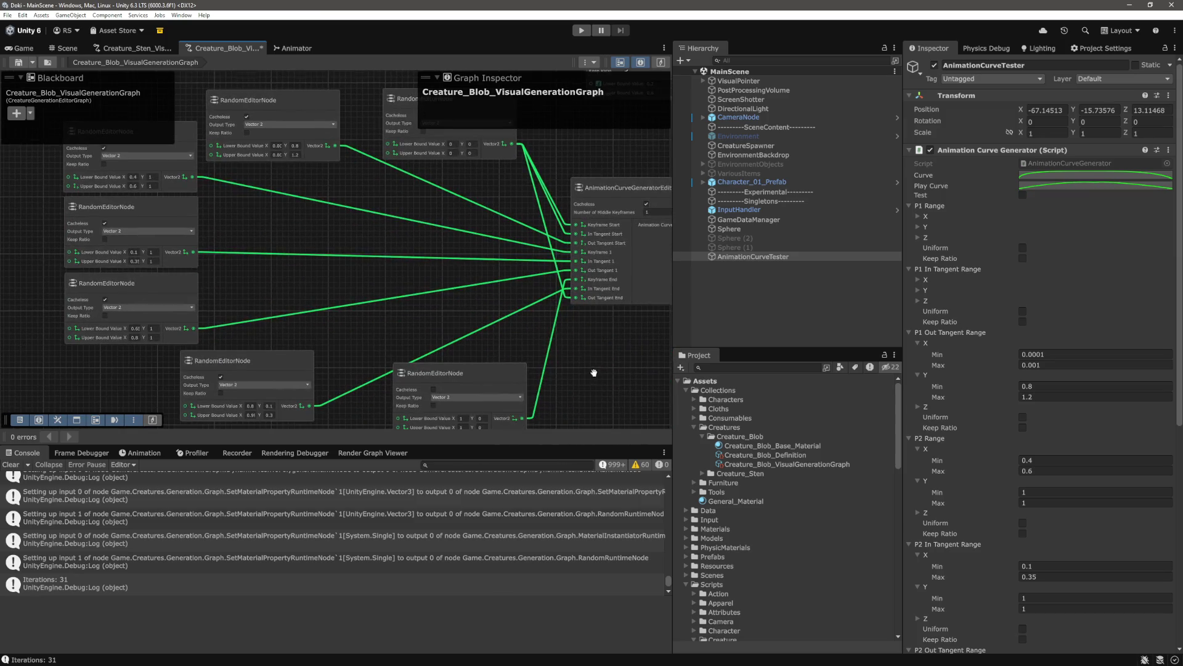
pyautogui.scroll(3, 596, 375)
pyautogui.hscroll(-5, 481, 385)
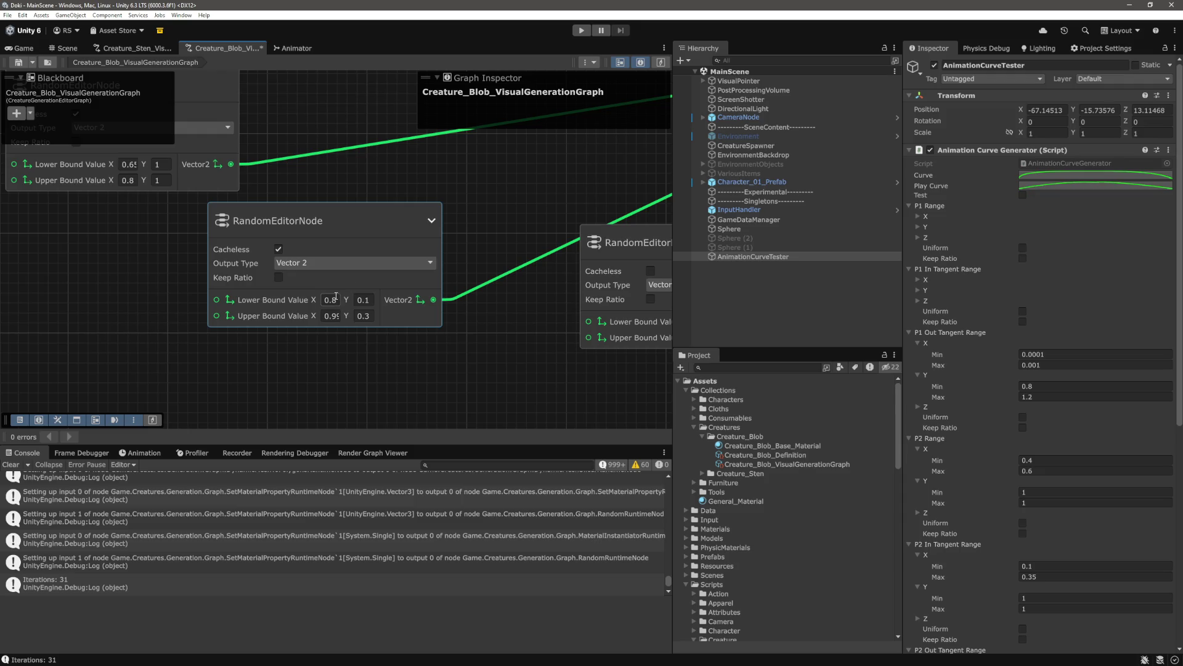
pyautogui.scroll(-10, 1084, 497)
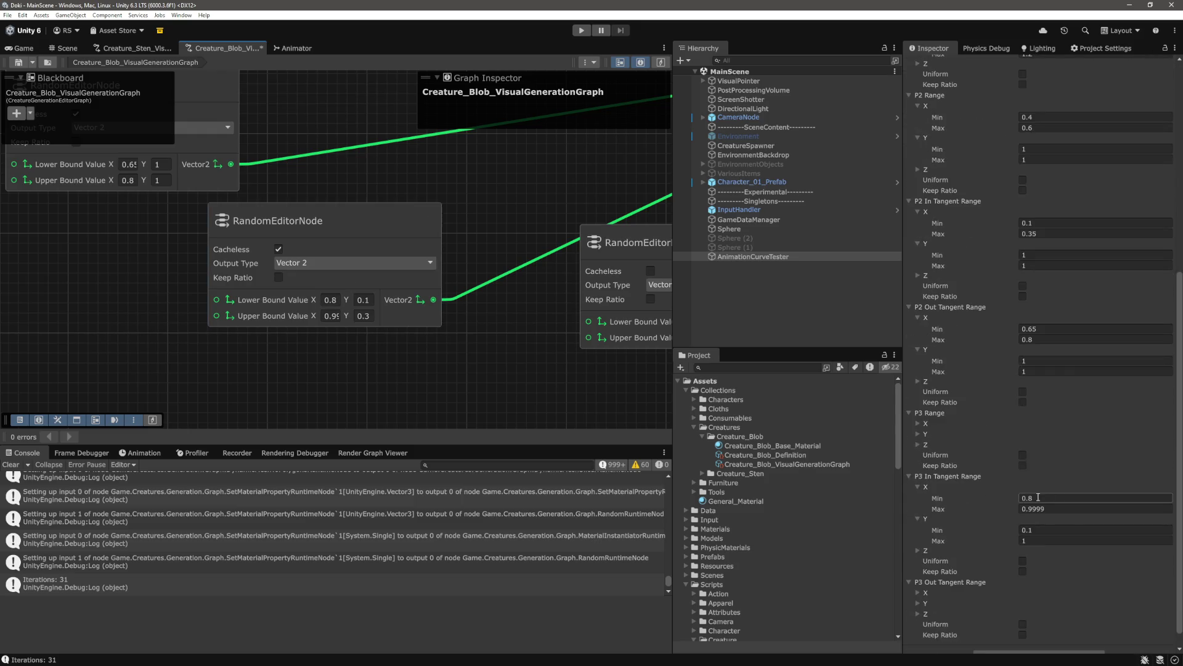
pyautogui.scroll(-1, 1038, 512)
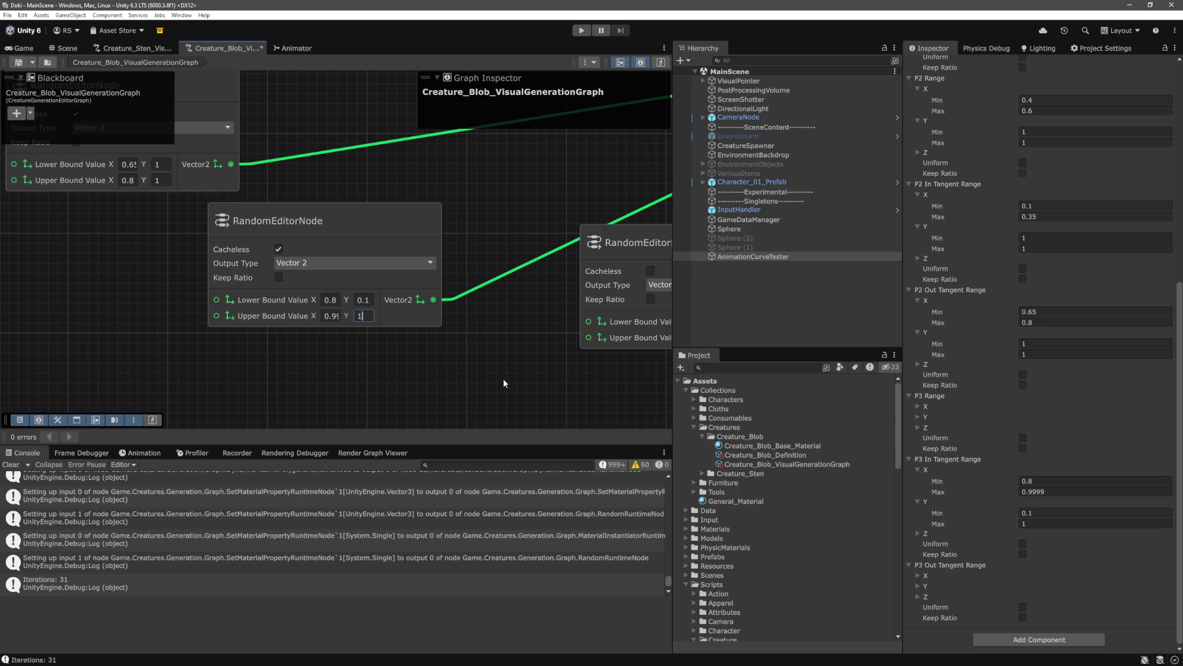
pyautogui.scroll(-8, 500, 375)
pyautogui.scroll(-6, 512, 390)
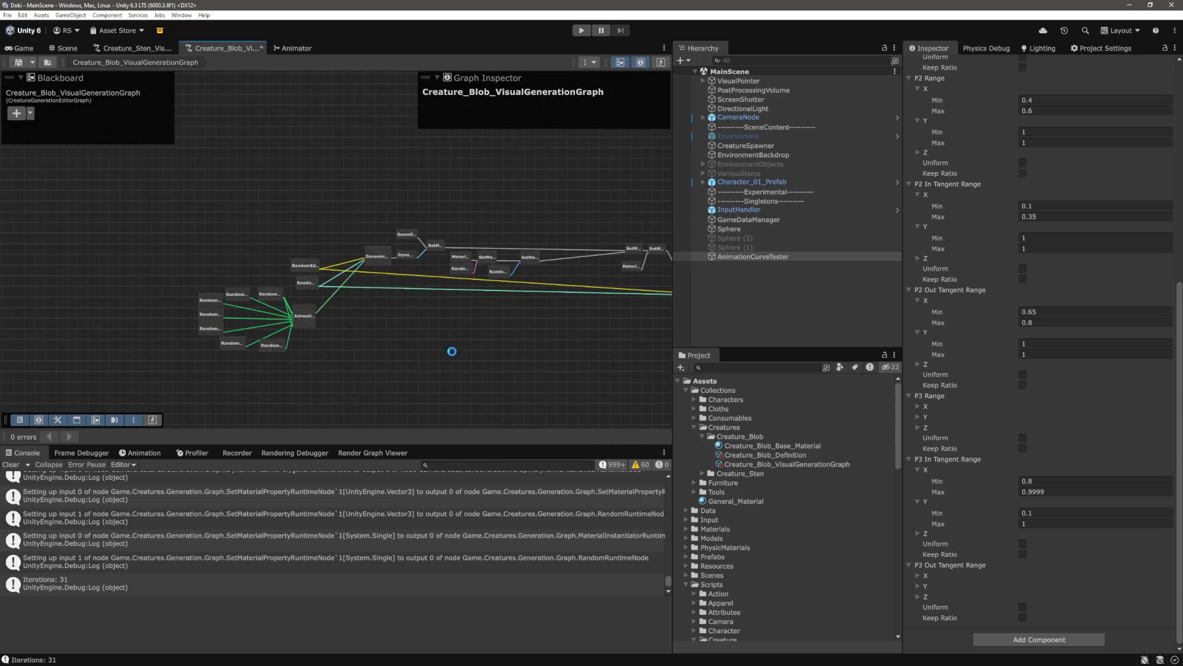
# Start Play mode in the Game view, look over the spawned blobs, then switch to Scene view
pyautogui.click(22, 49)
pyautogui.click(581, 30)
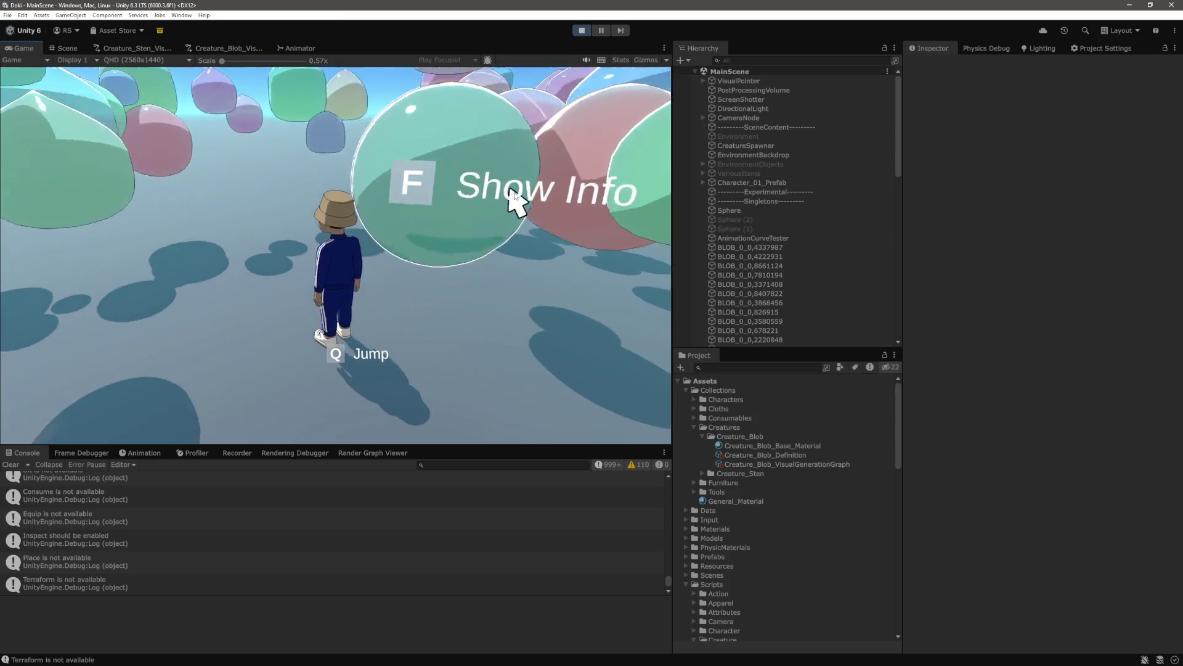
pyautogui.scroll(-3, 514, 196)
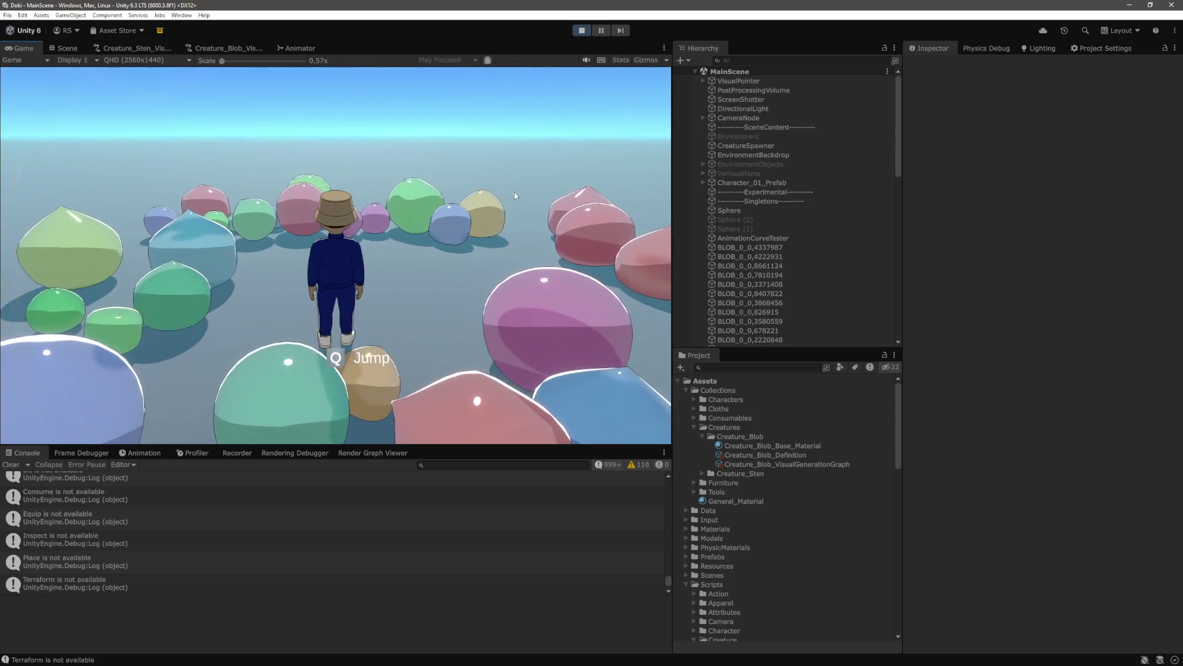
pyautogui.scroll(-3, 508, 256)
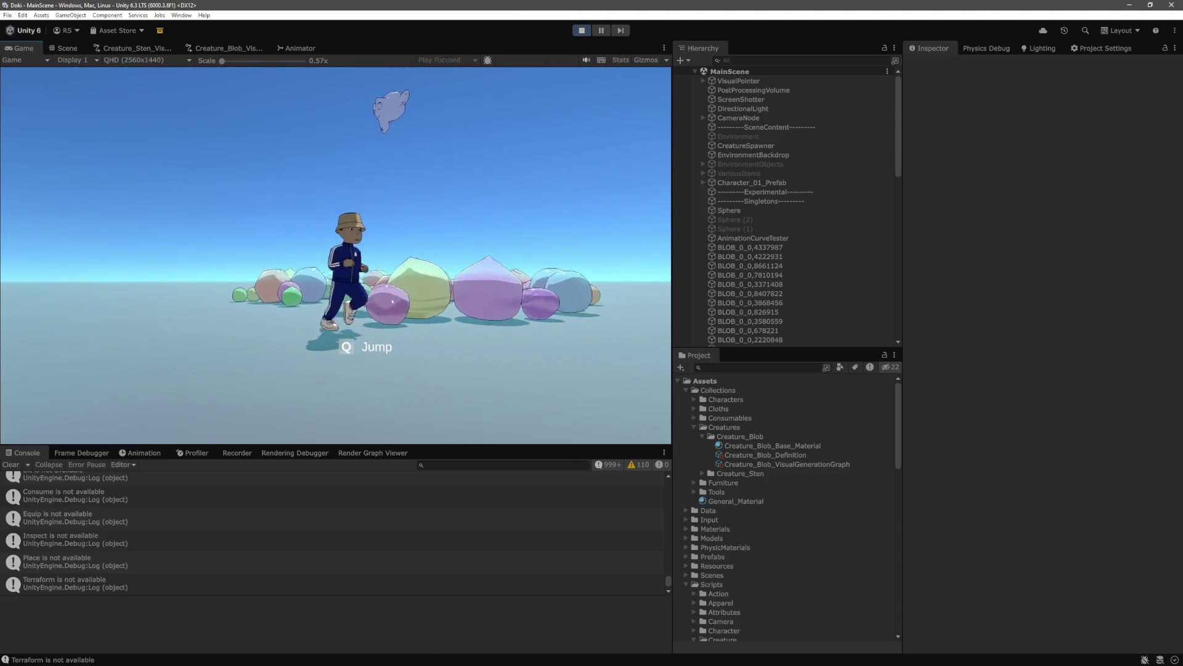
pyautogui.moveTo(394, 302)
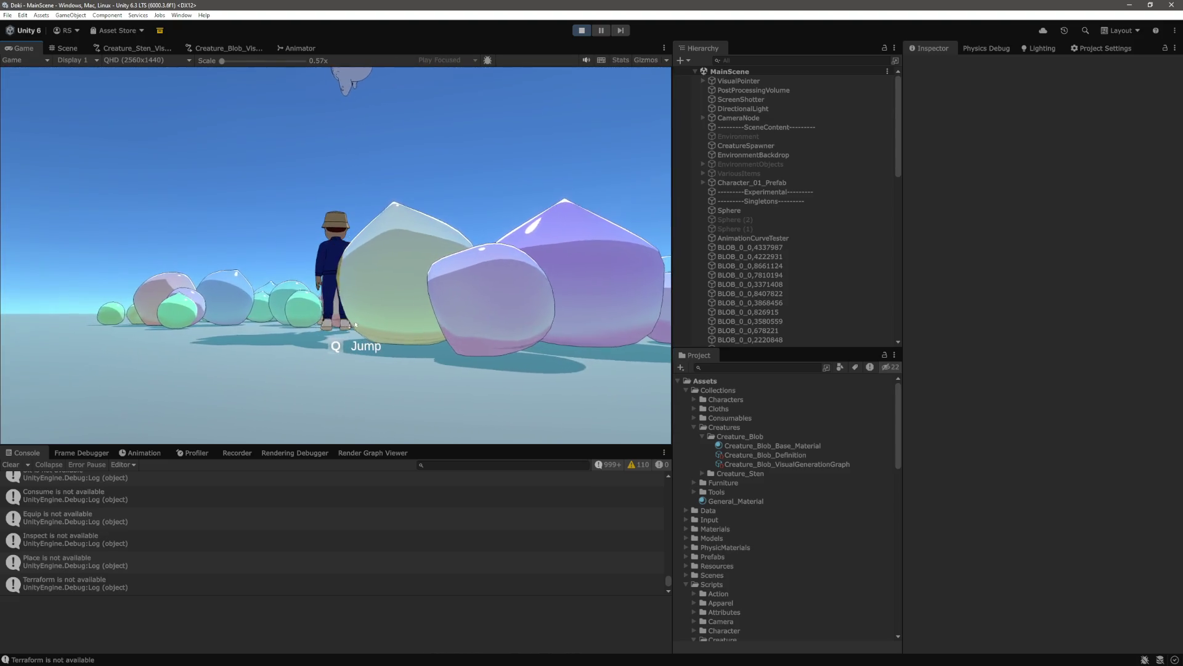
pyautogui.moveTo(534, 402)
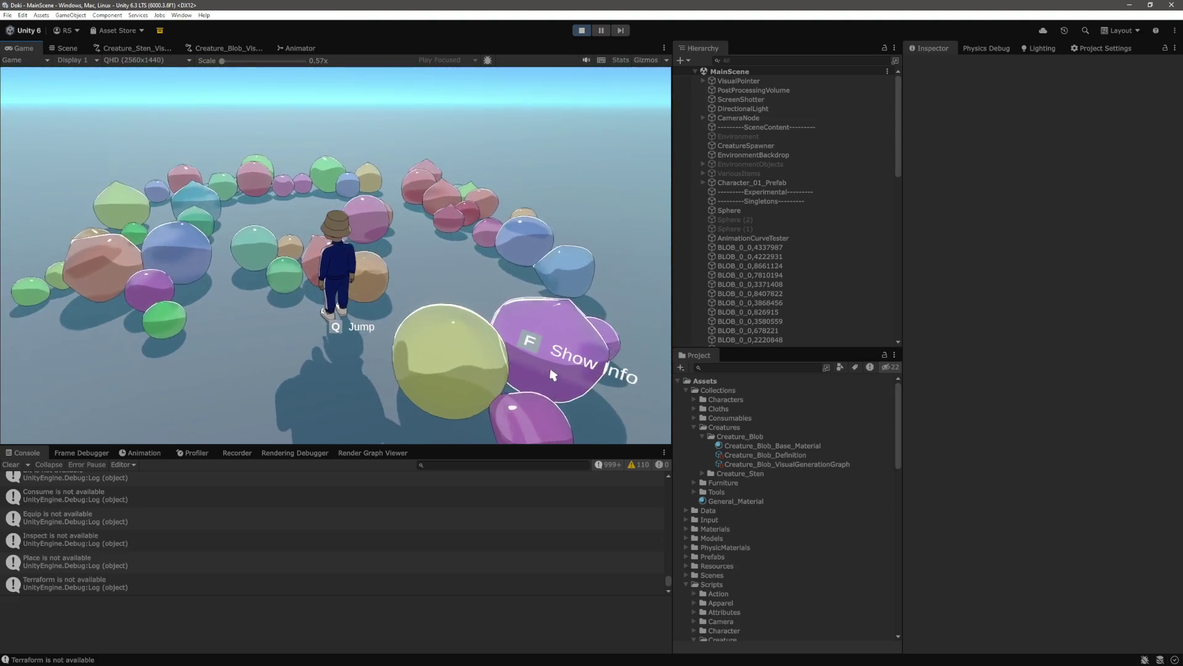
pyautogui.click(67, 48)
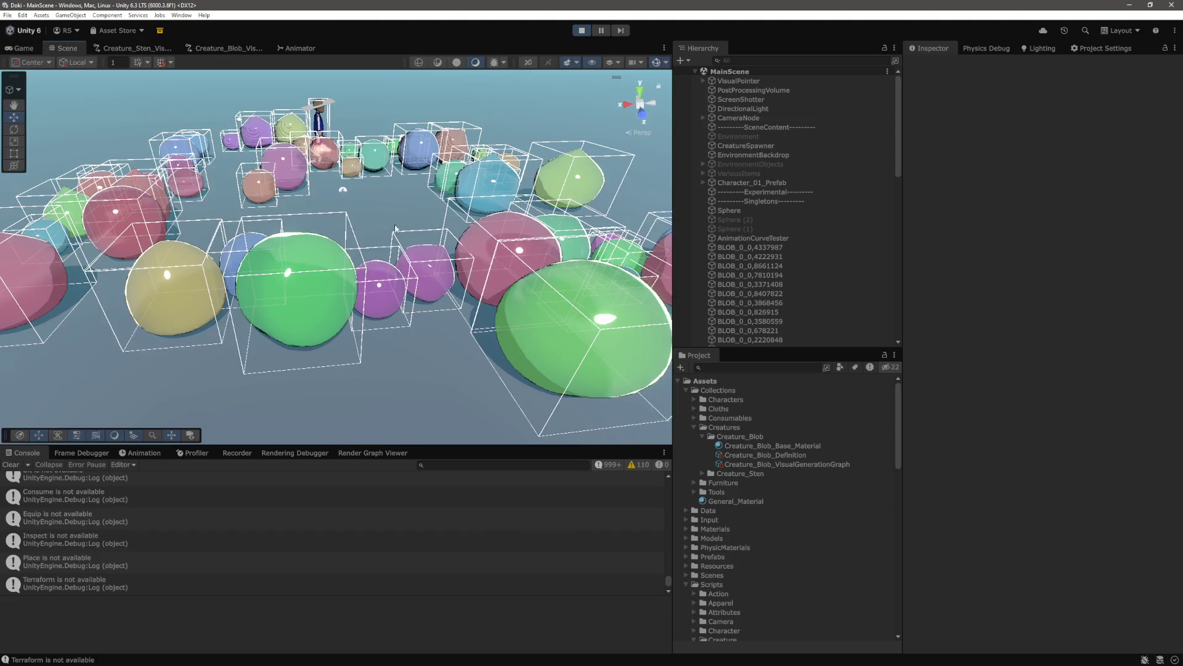
# Select a purple blob and frame it with F, then select the floor and return to Game view
pyautogui.moveTo(378, 318); pyautogui.dragTo(374, 277)
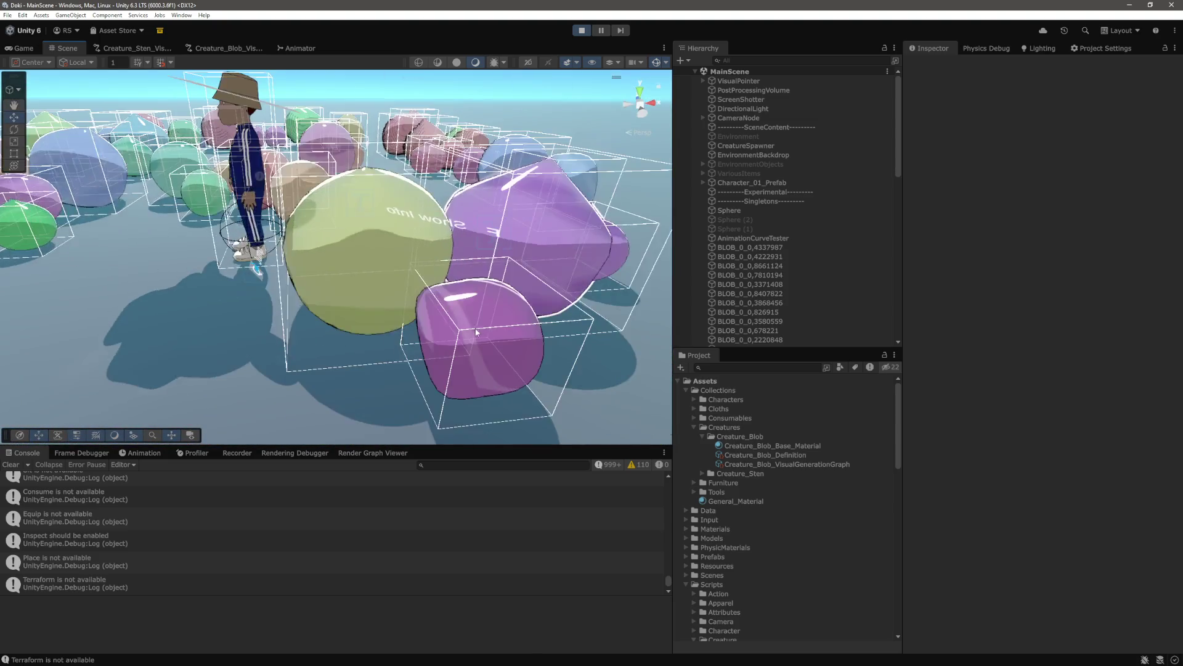
pyautogui.click(404, 292)
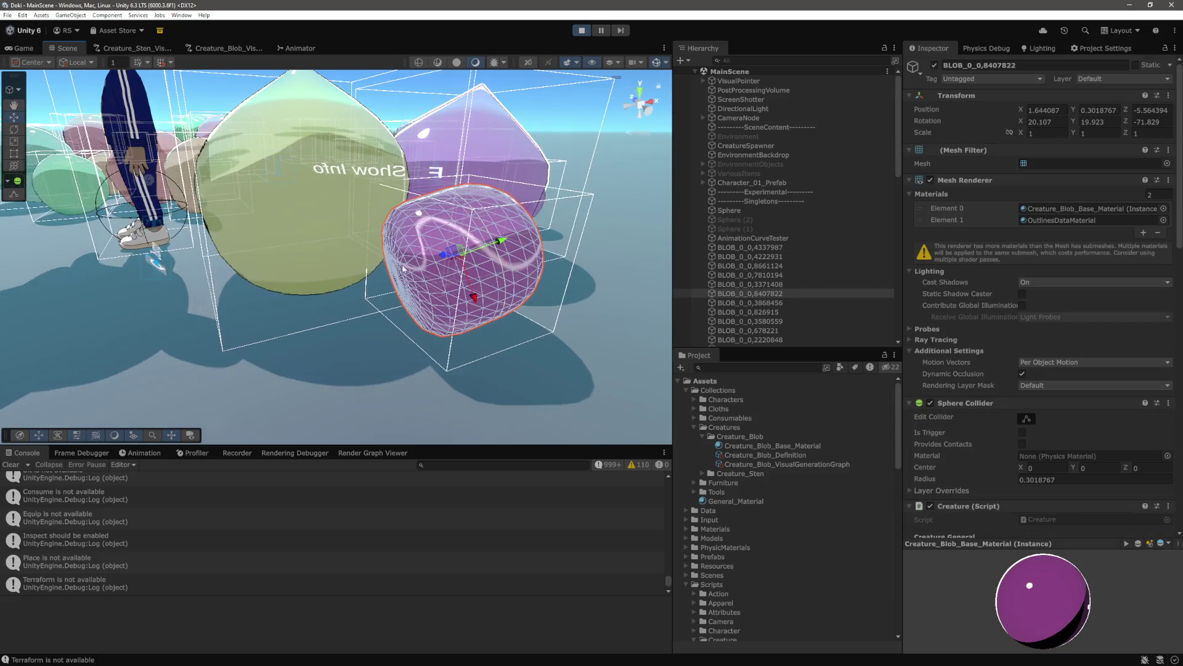
pyautogui.moveTo(402, 287); pyautogui.dragTo(312, 275)
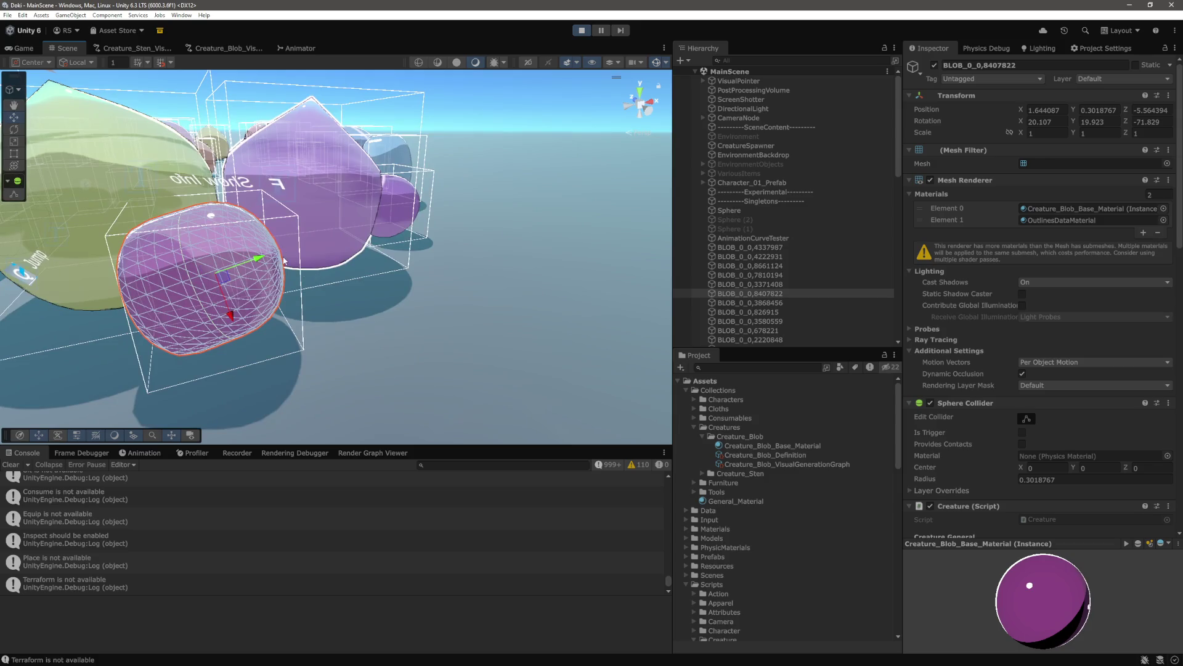
pyautogui.scroll(10, 271, 262)
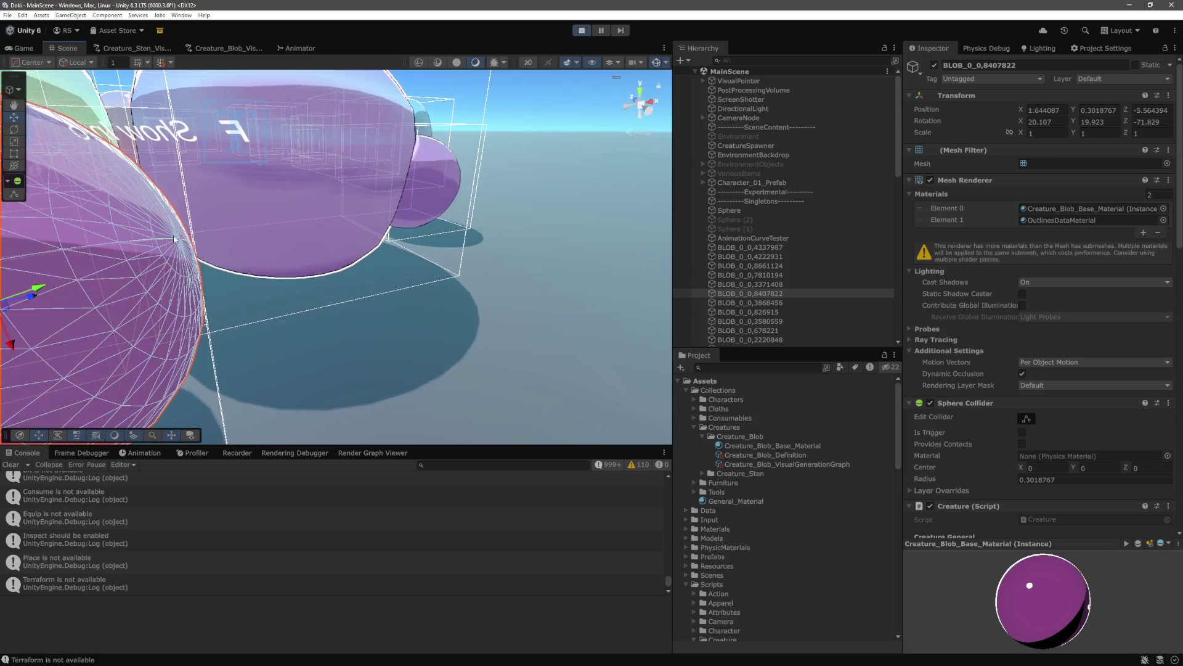
pyautogui.moveTo(257, 265); pyautogui.dragTo(267, 264)
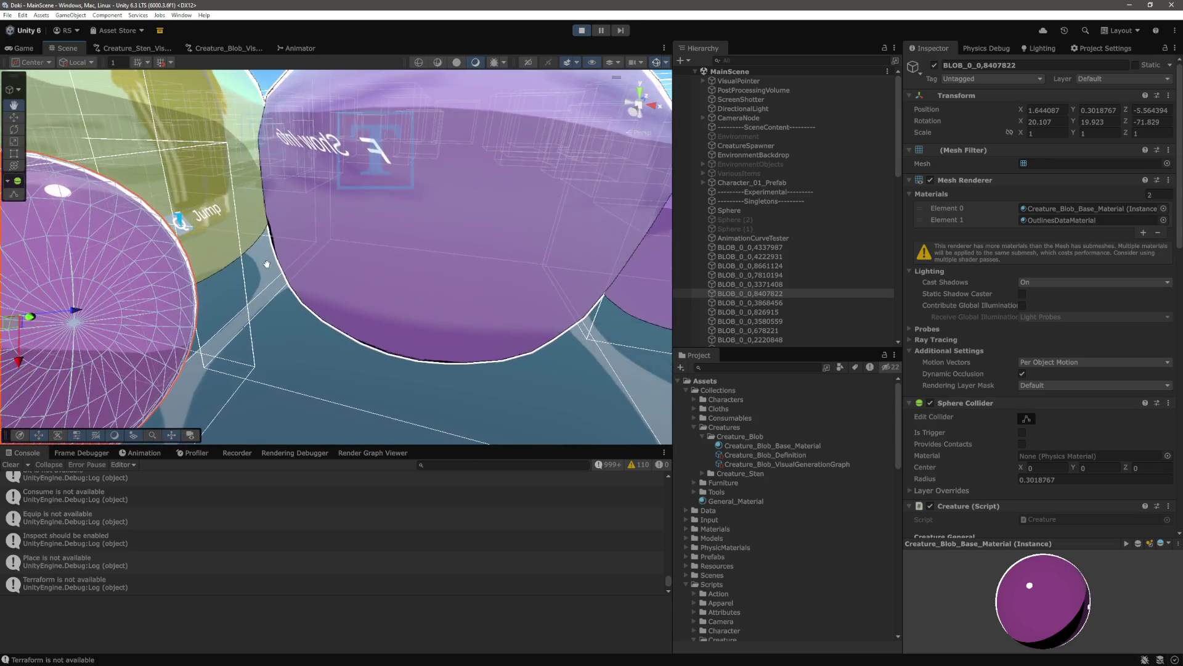
pyautogui.press('f')
pyautogui.scroll(-5, 432, 325)
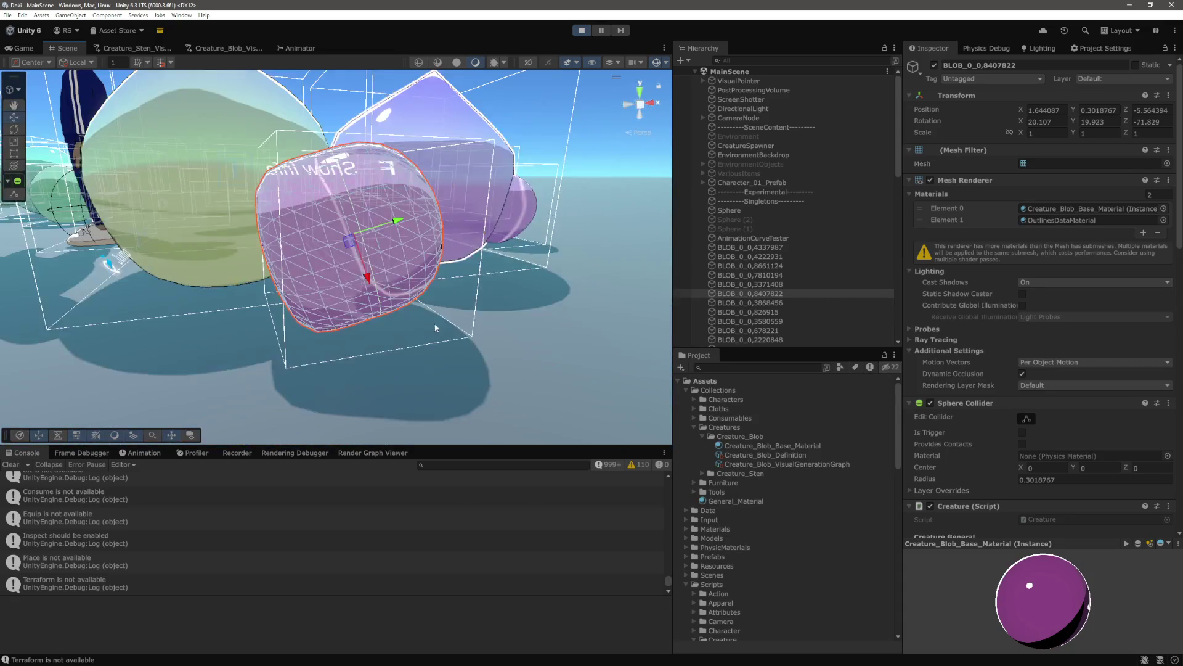
pyautogui.click(542, 316)
pyautogui.click(24, 48)
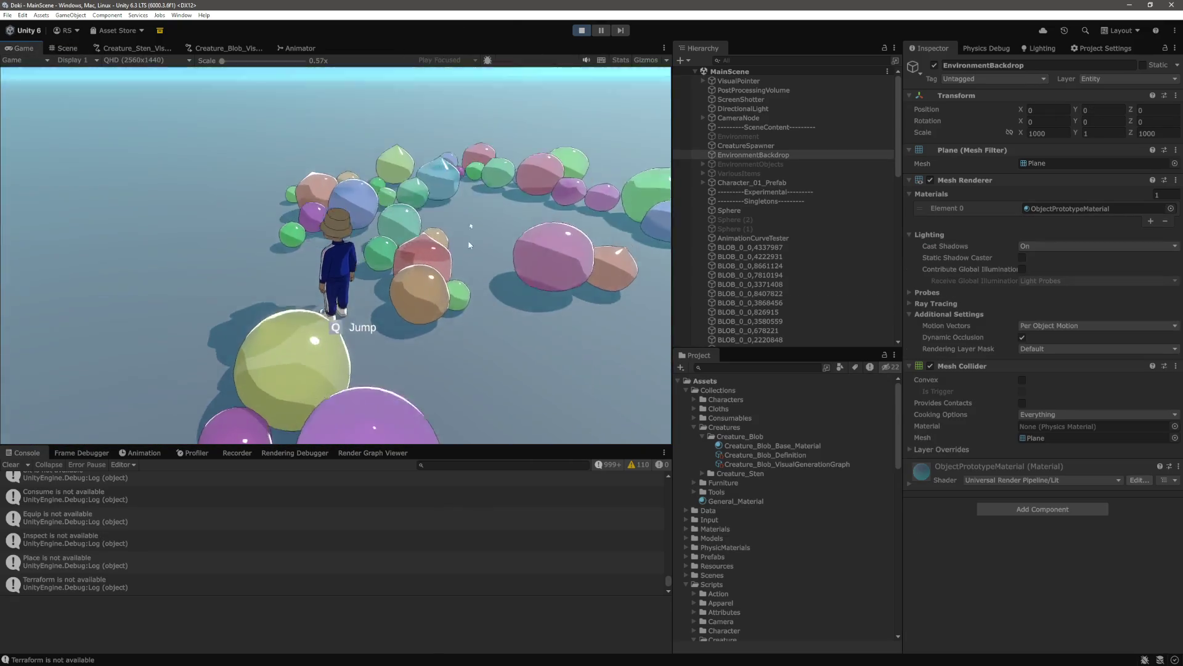
# Walk the character forward with W through the blob field to view the pastel blobs up close
pyautogui.press('w')
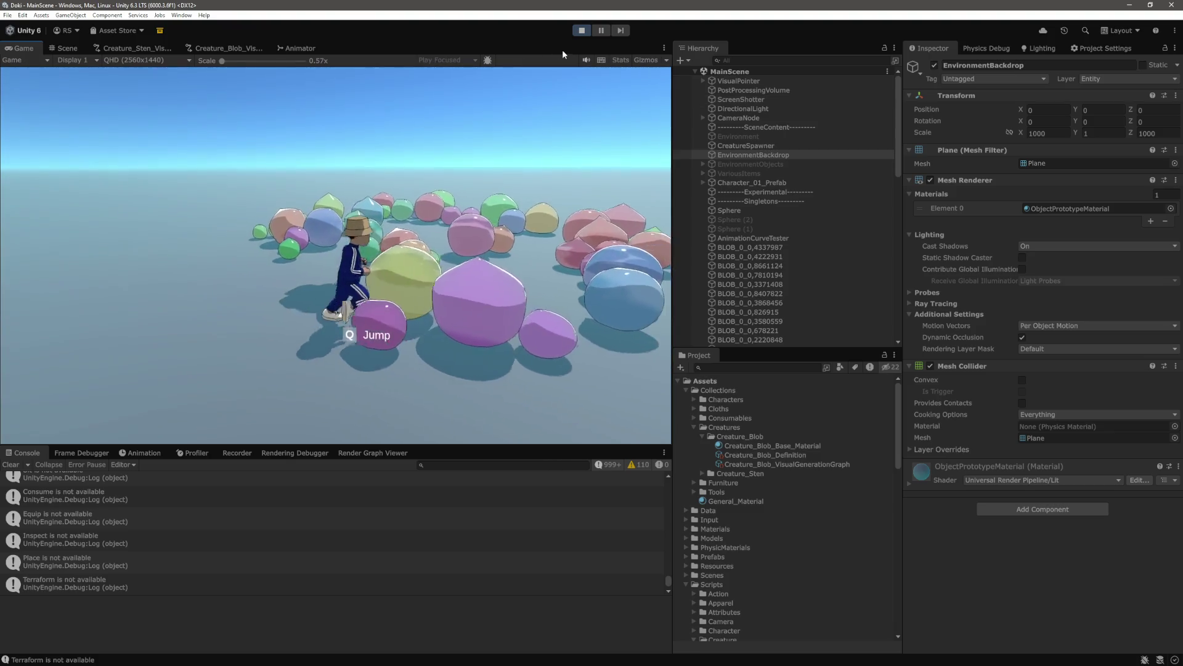
pyautogui.press('w')
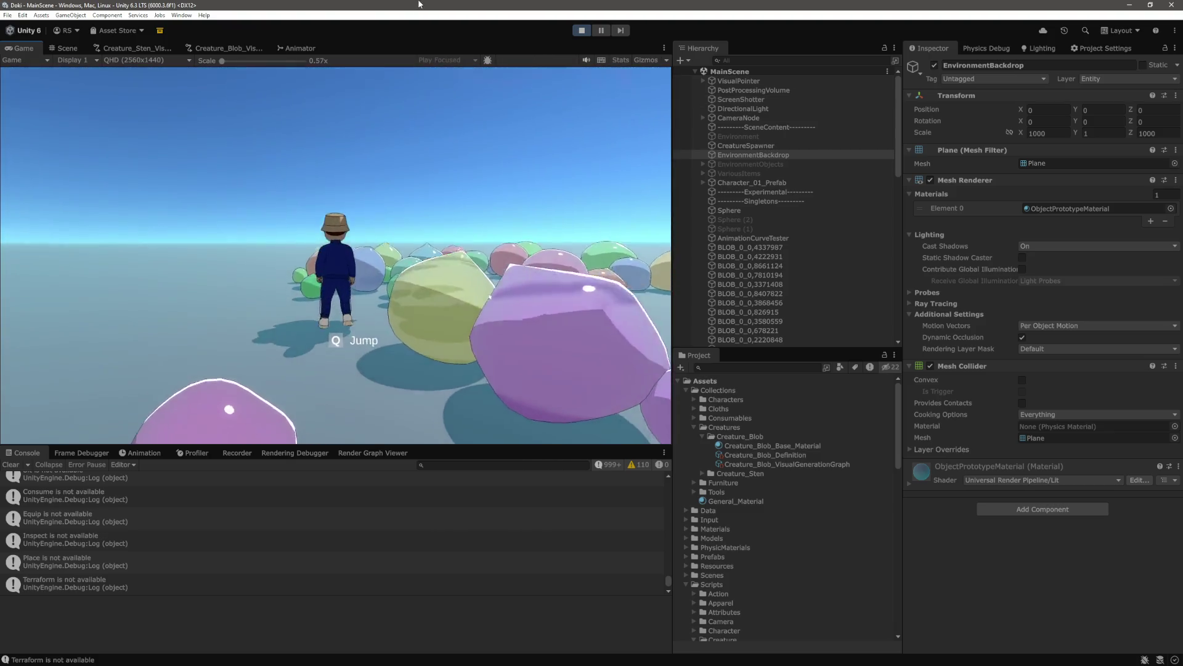
pyautogui.press('w')
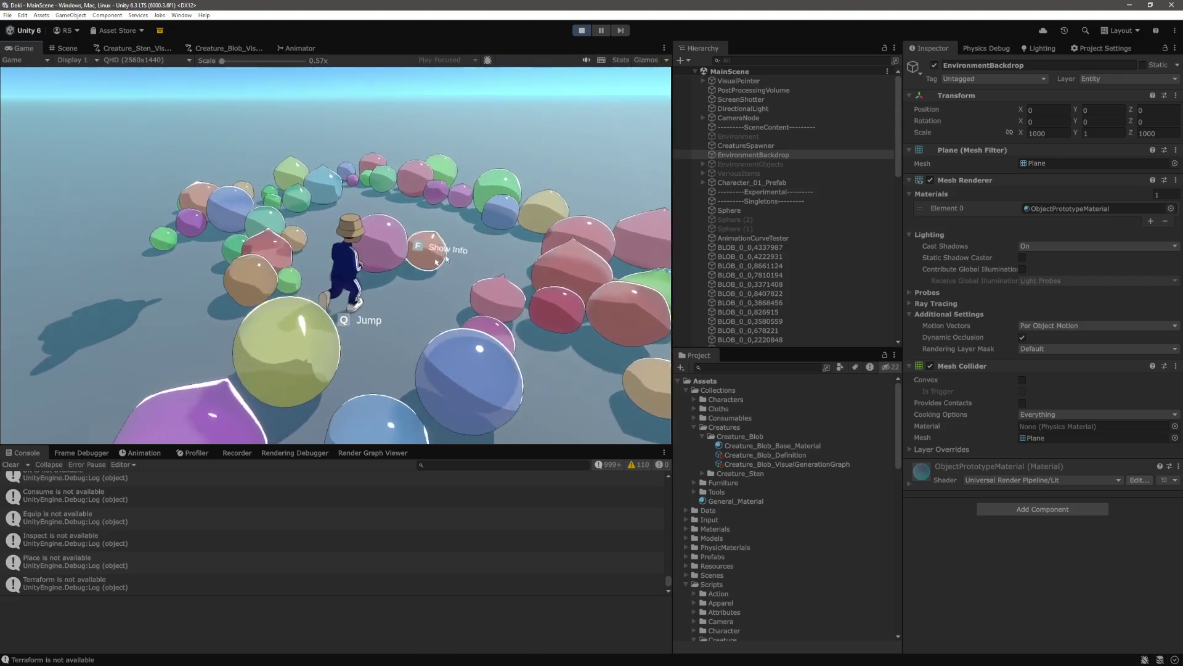
pyautogui.press('w')
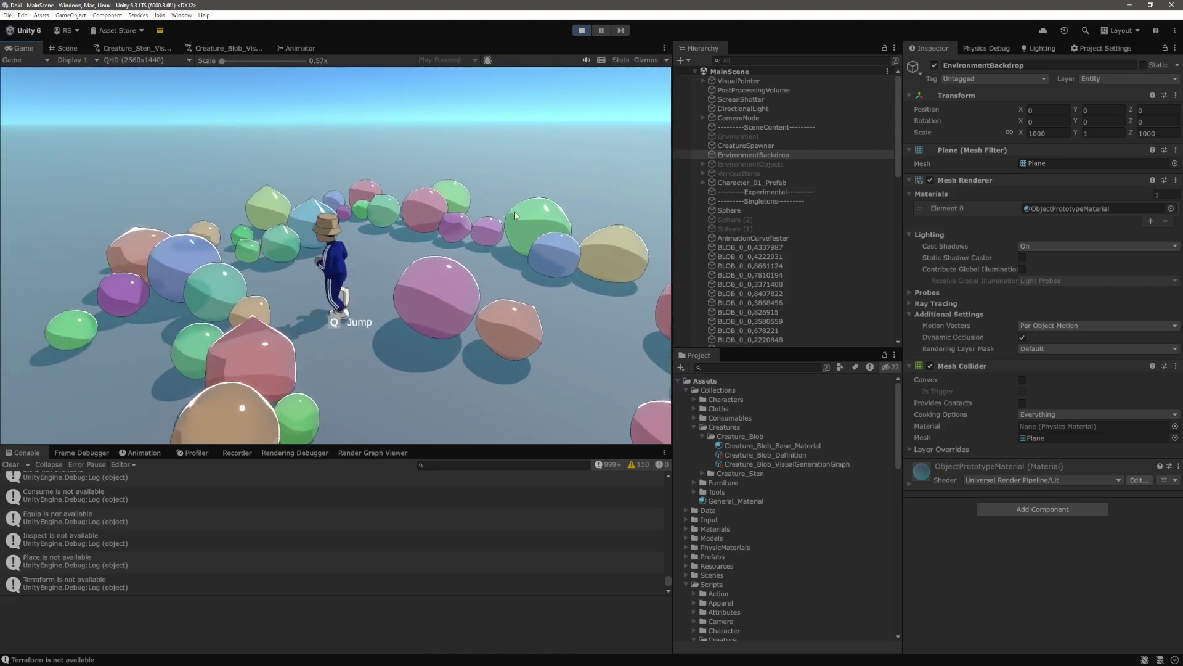
pyautogui.press('w')
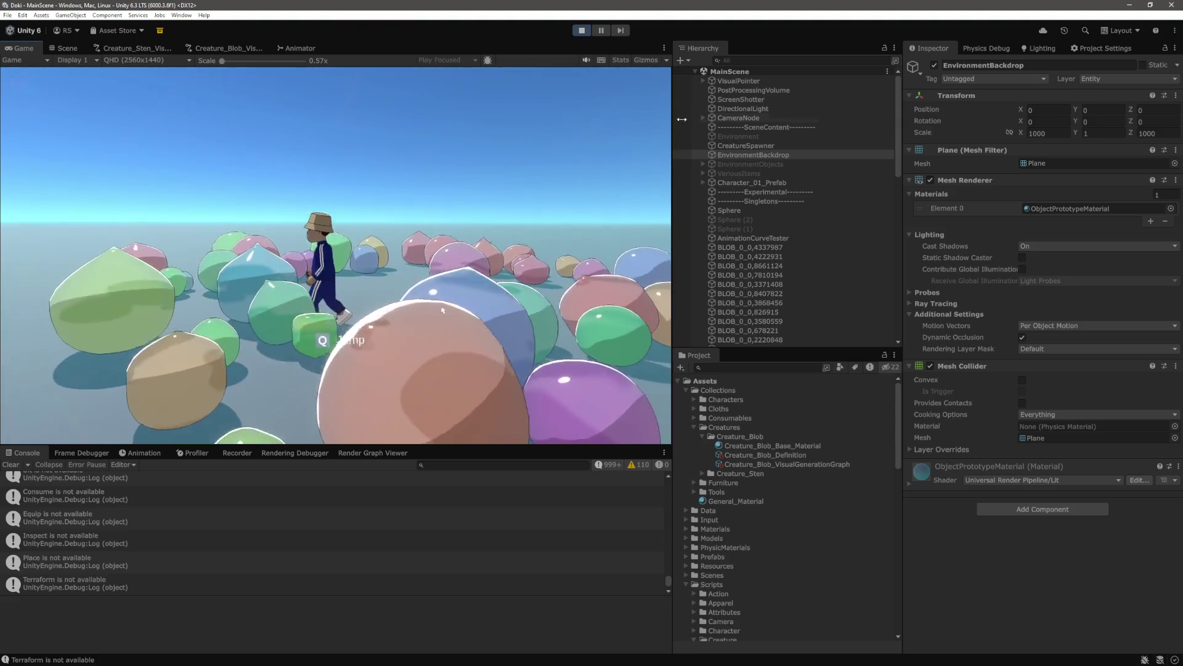
pyautogui.press('w')
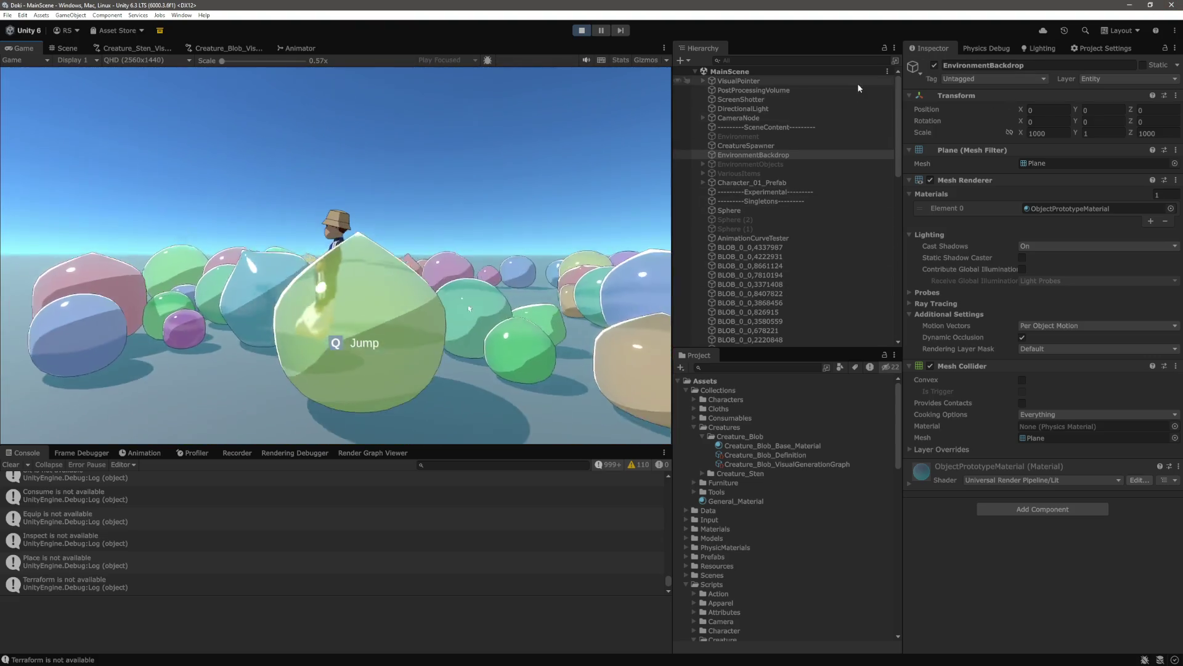
pyautogui.press('w')
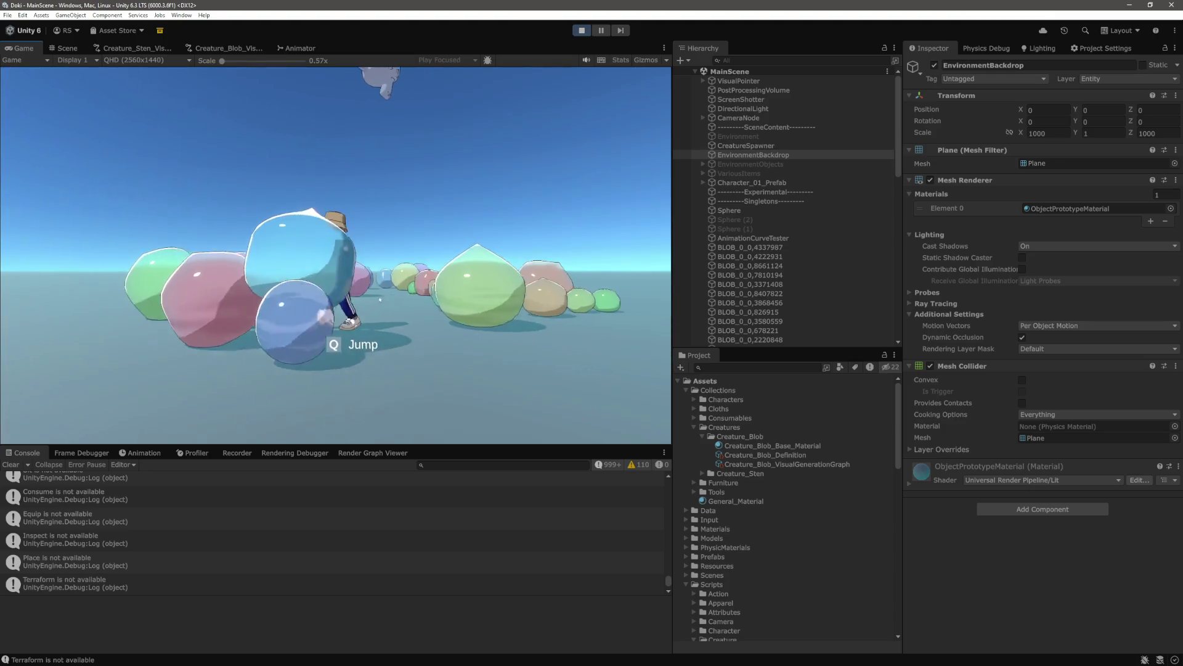
pyautogui.press('w')
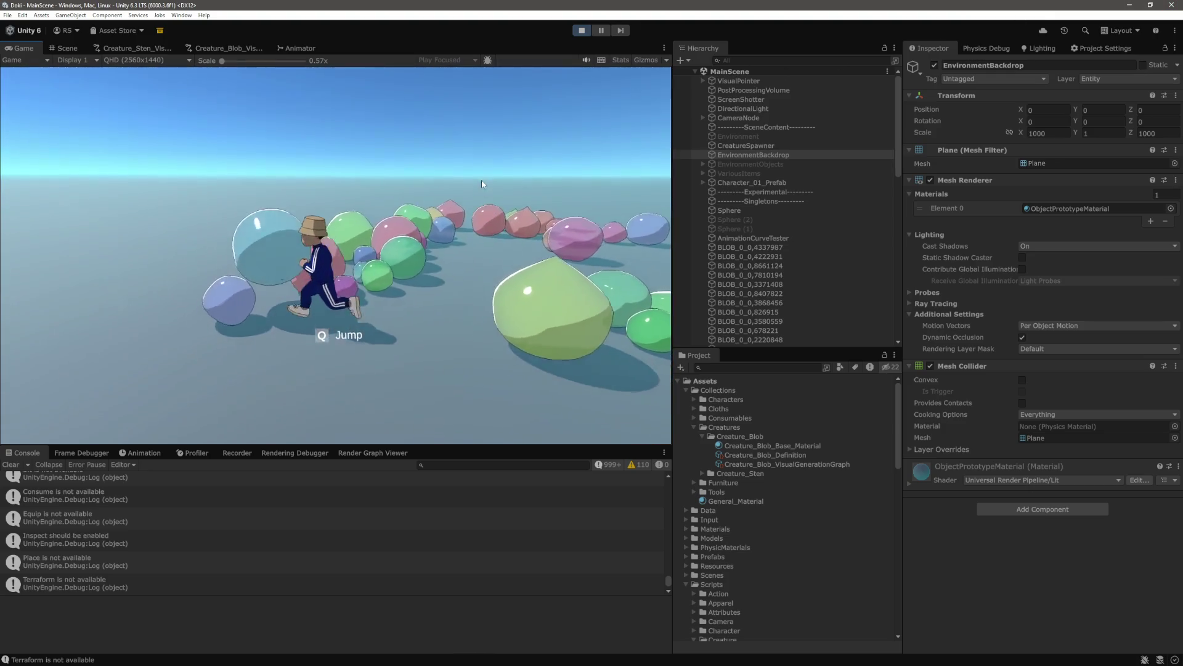
pyautogui.press('w')
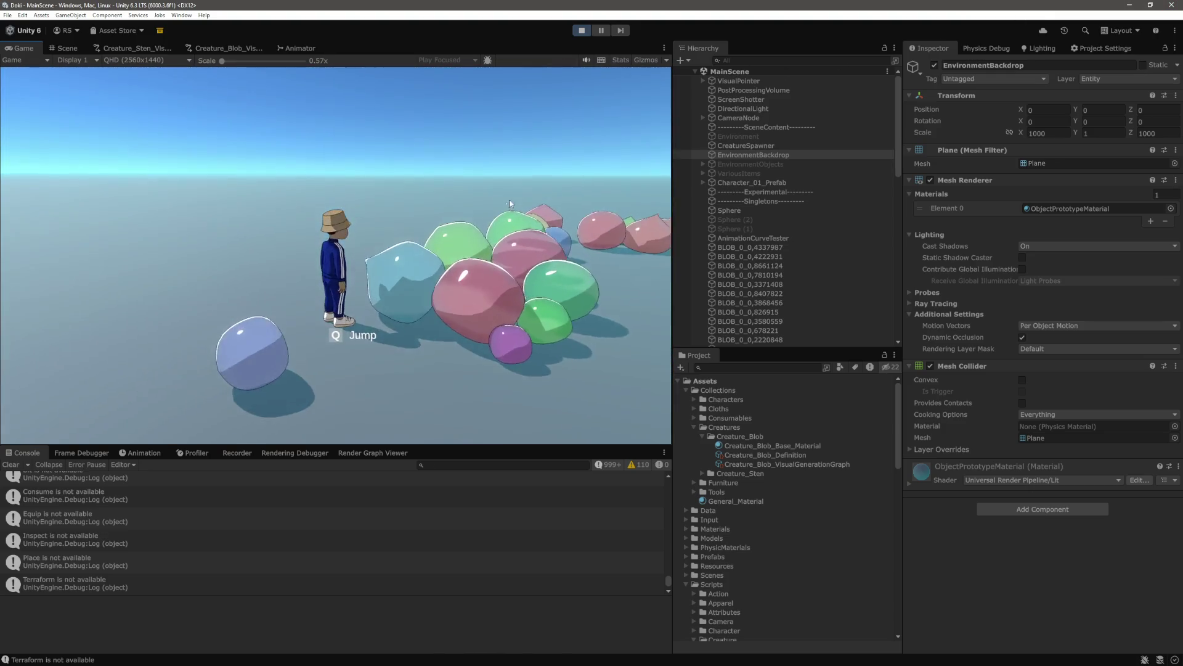
pyautogui.press('w')
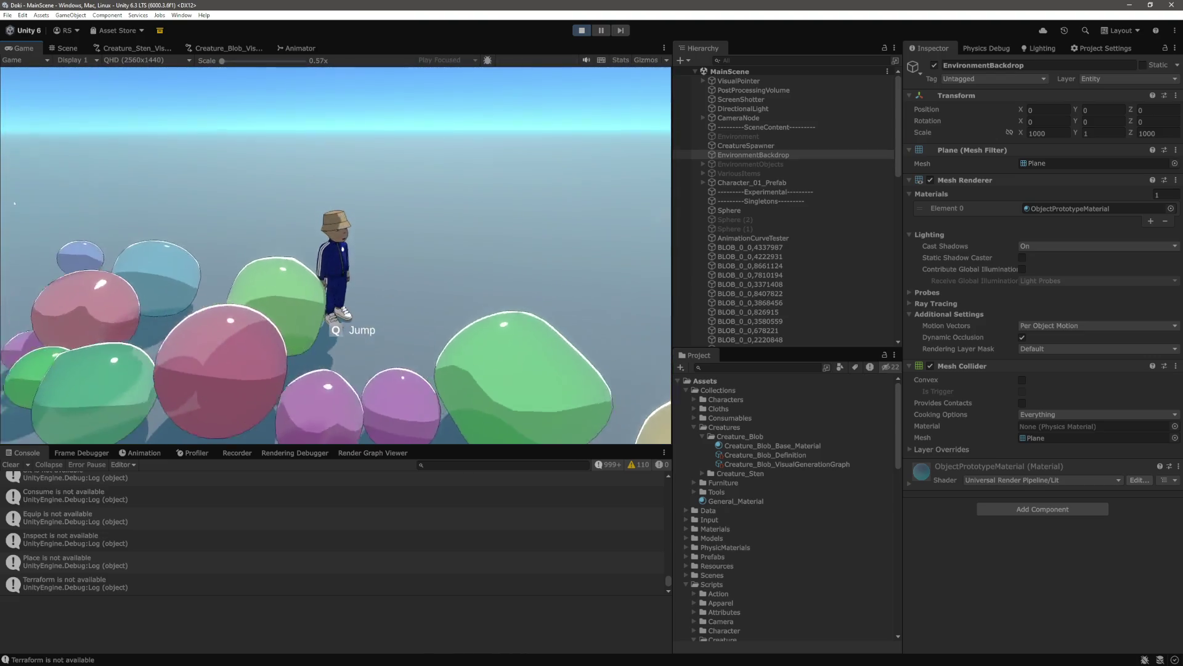
pyautogui.press('w')
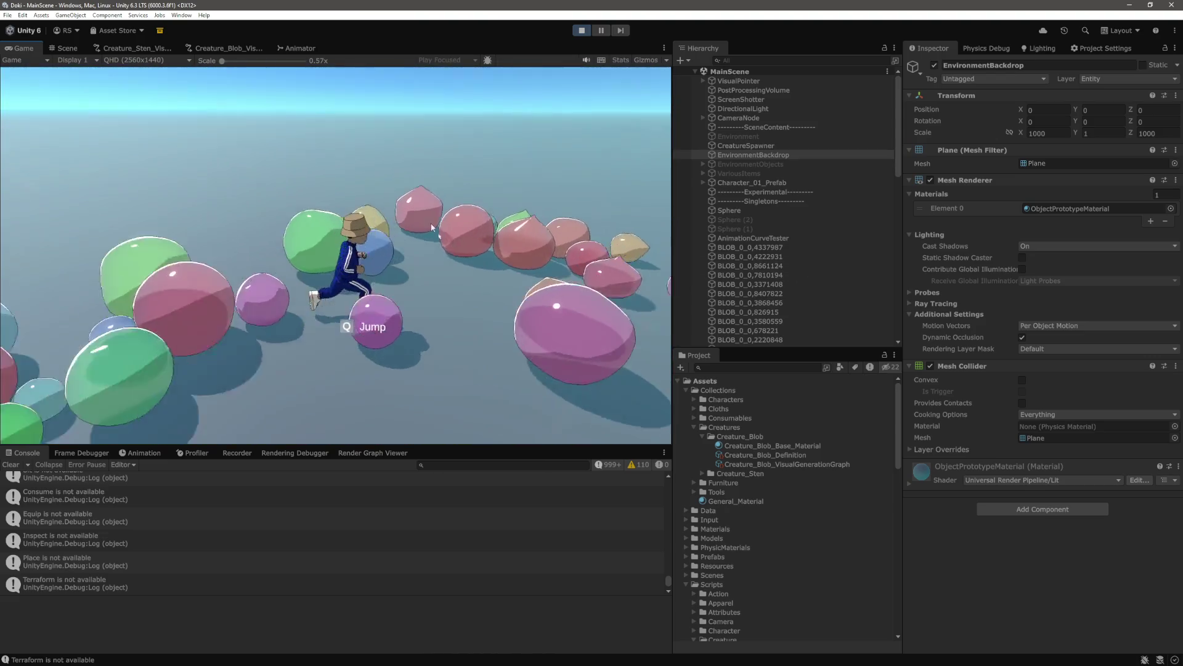
pyautogui.press('w')
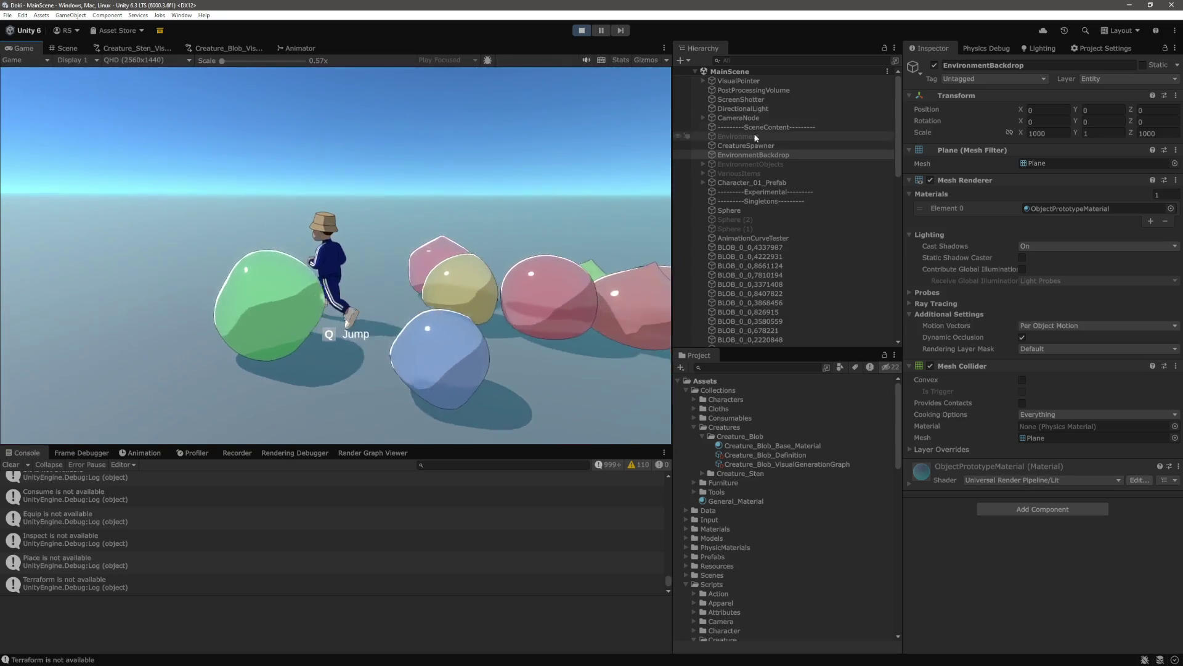
pyautogui.press('w')
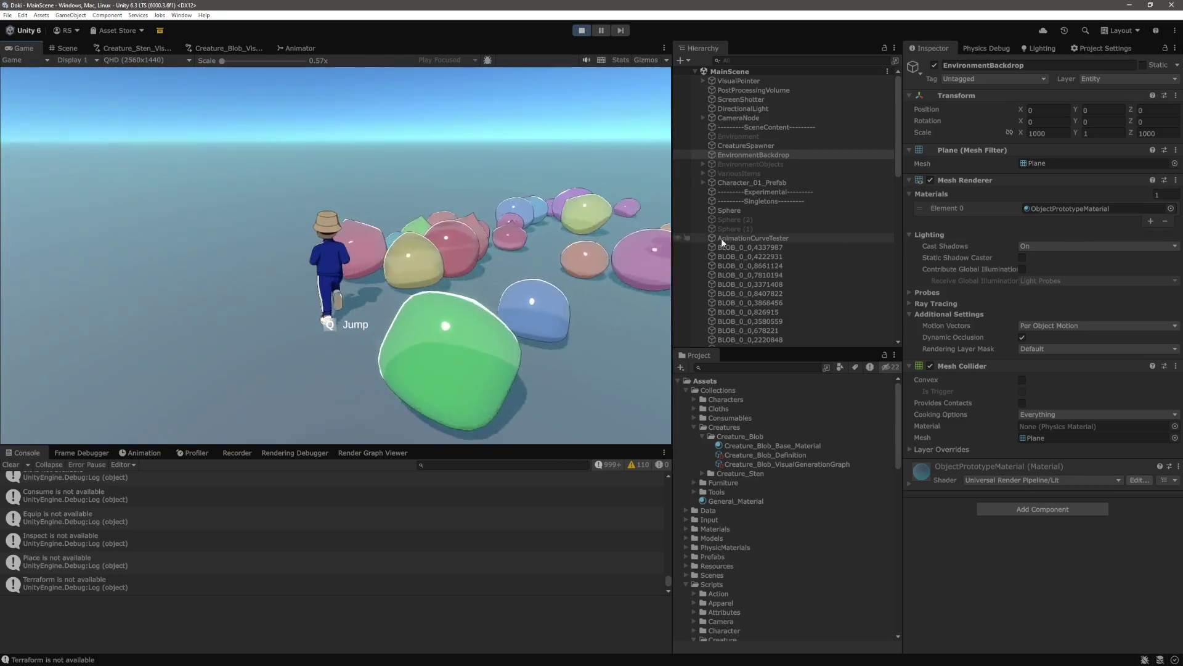
pyautogui.press('w')
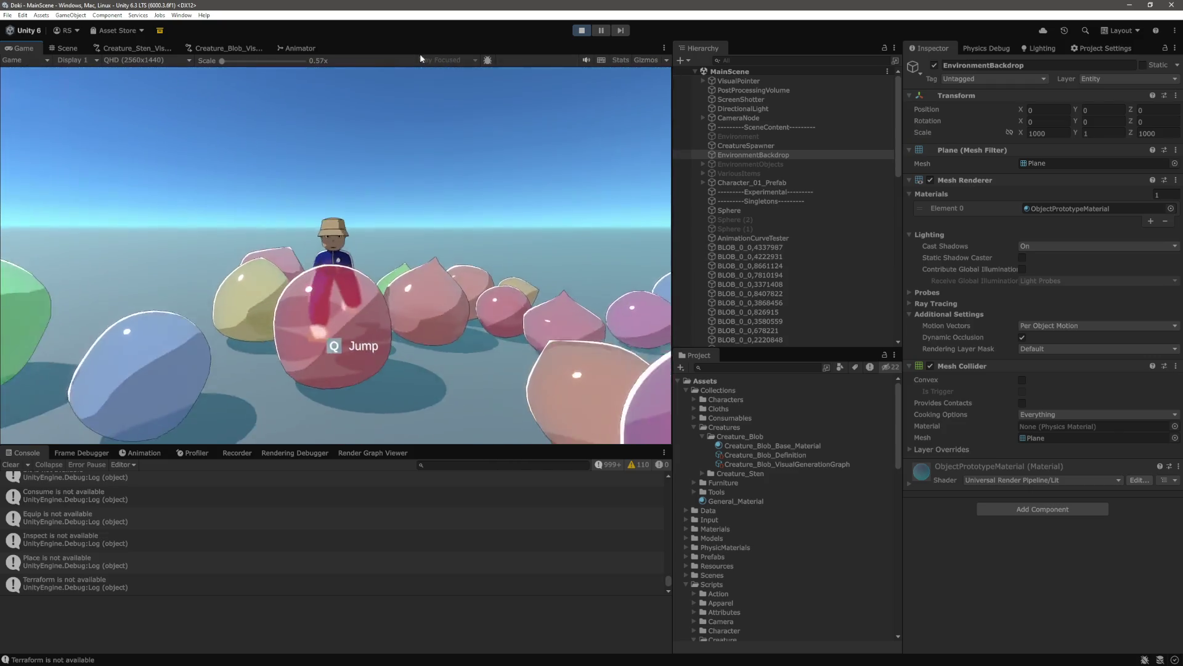
pyautogui.press('w')
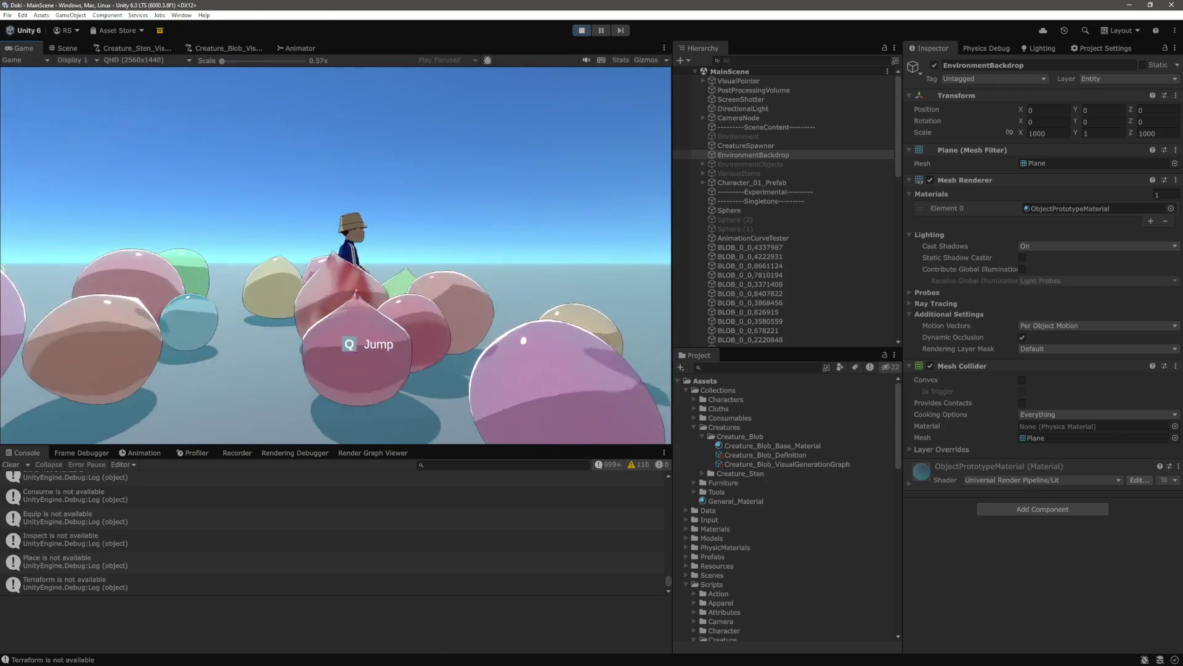
pyautogui.press('w')
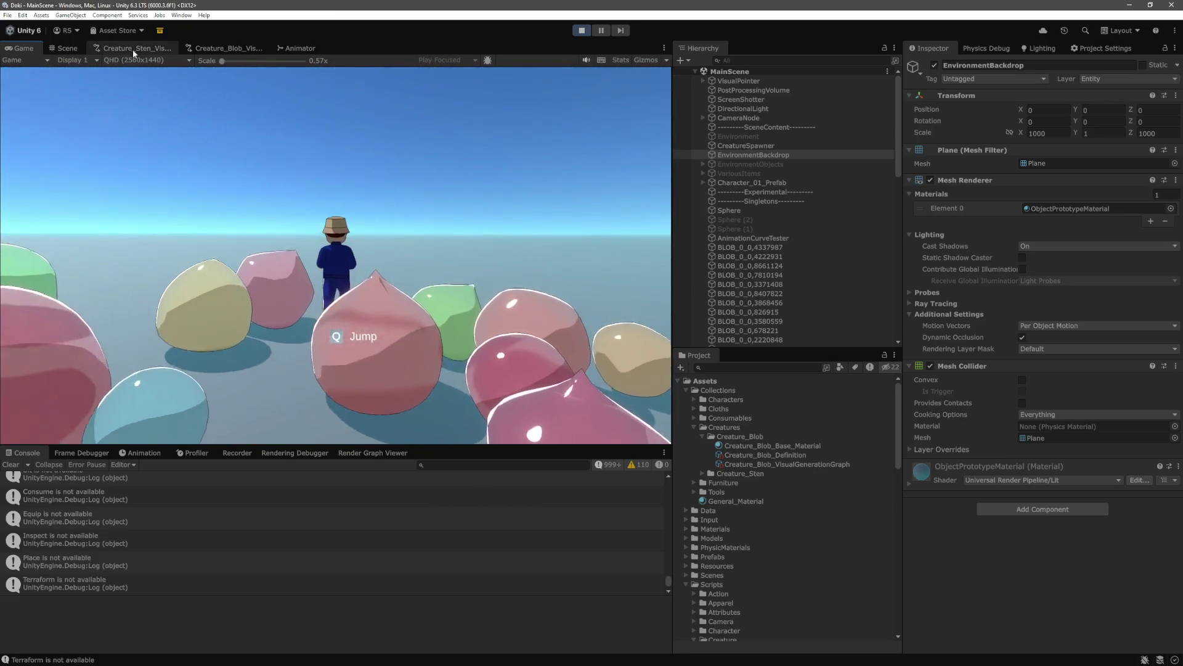
pyautogui.press('w')
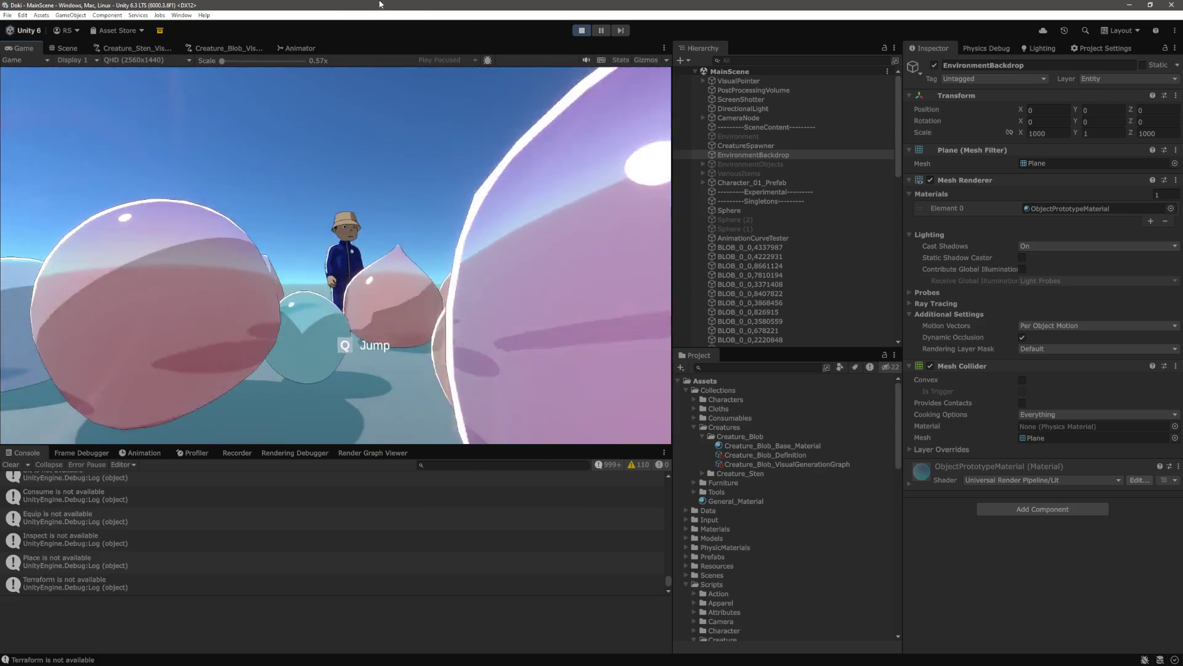
pyautogui.press('w')
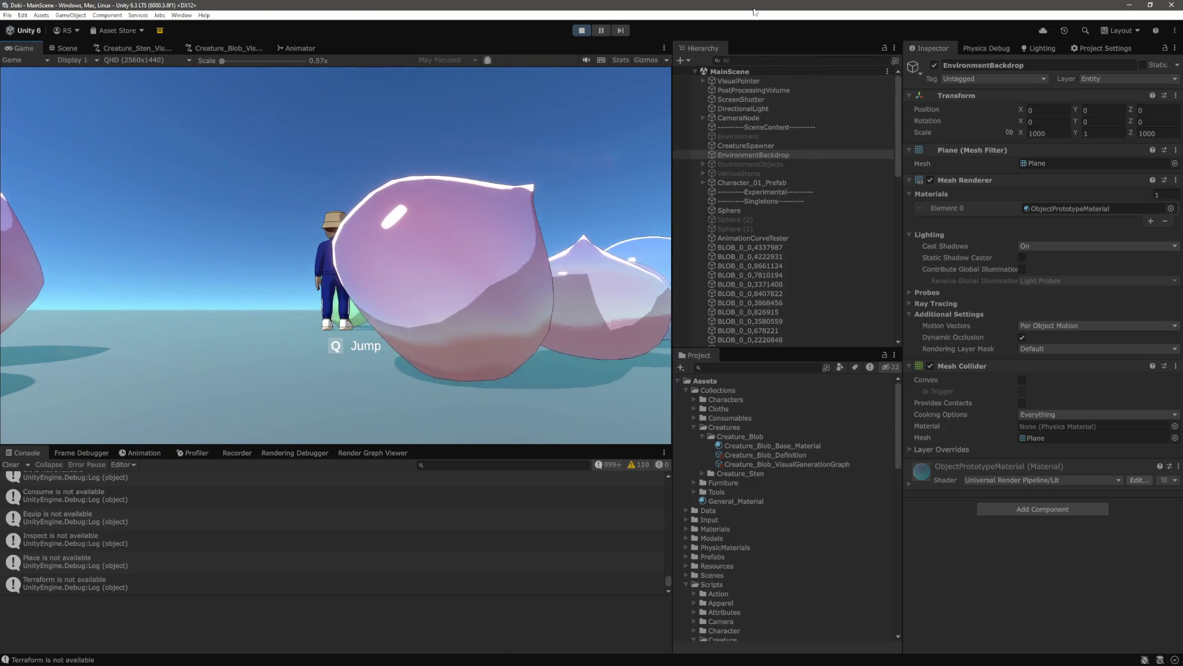
pyautogui.press('w')
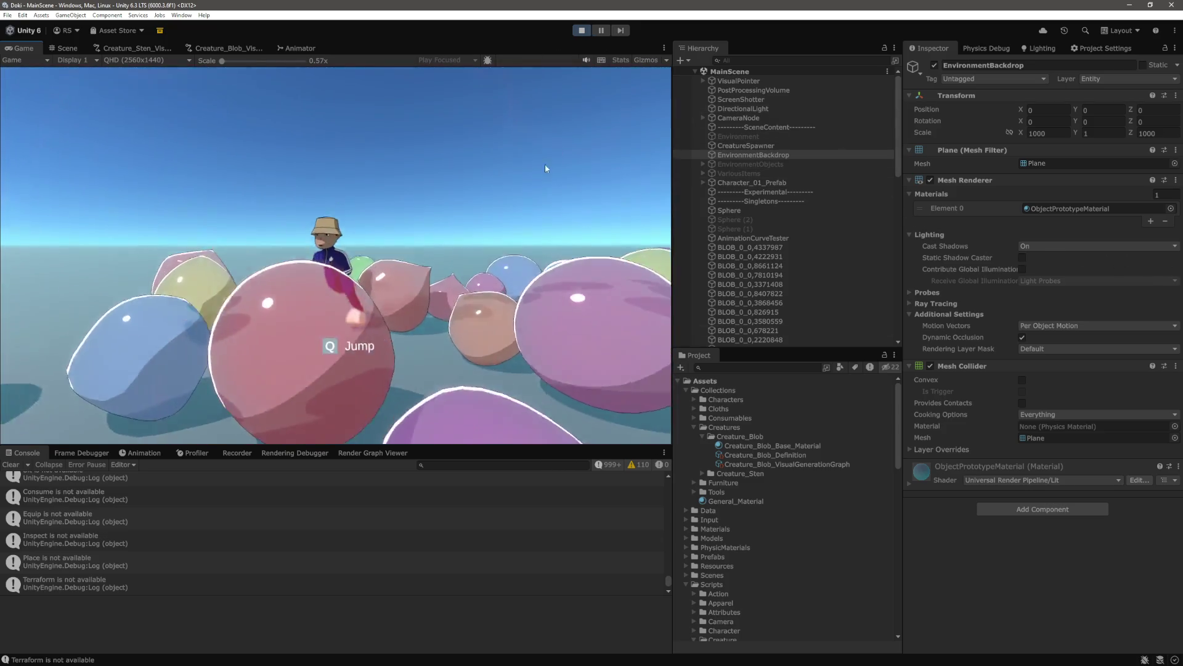
pyautogui.press('w')
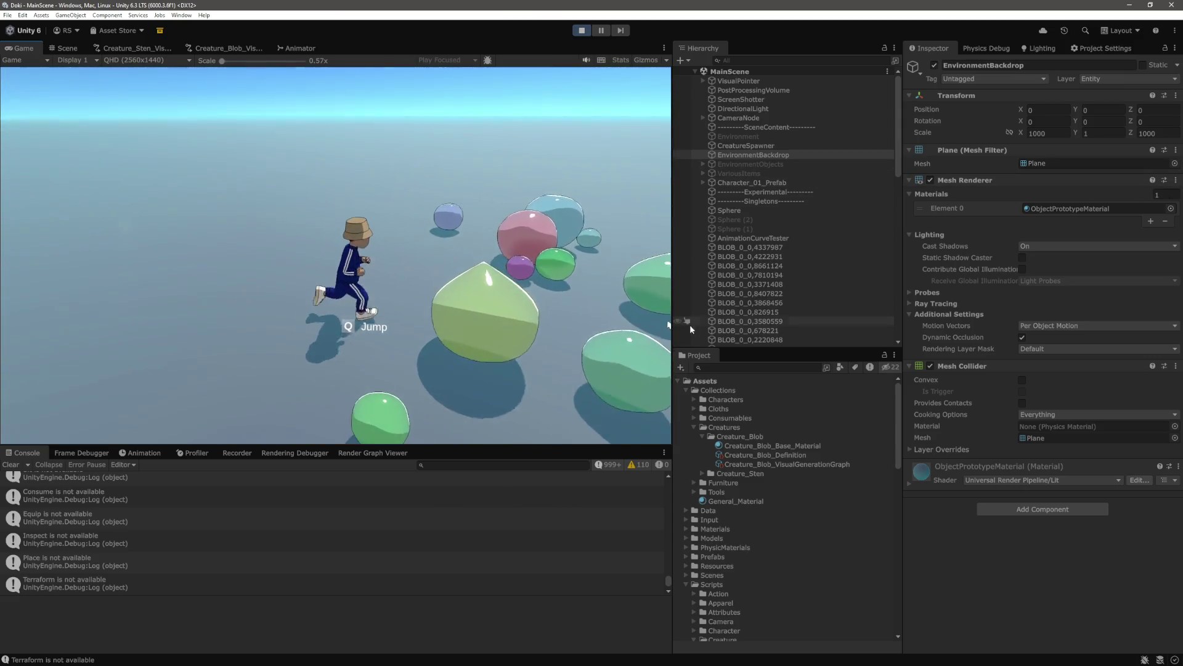
# Stop the running game with Ctrl+P
pyautogui.hotkey('ctrl', 'p')
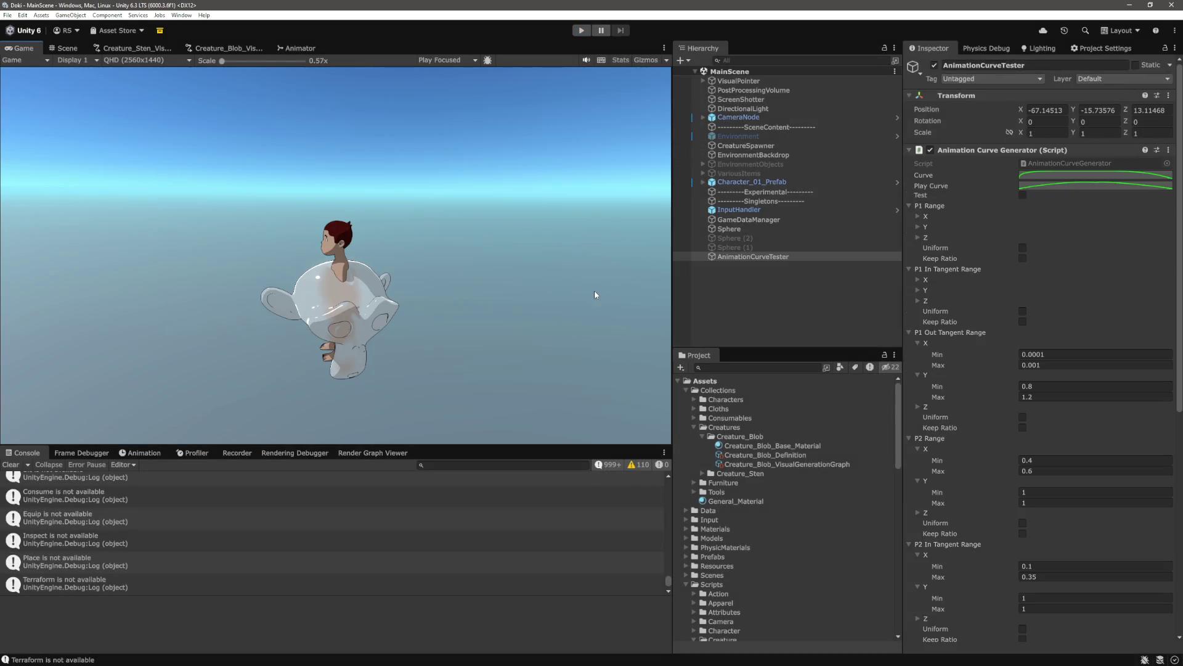
# Replay the game with Ctrl+P to respawn the blobs, review them, then stop it again
pyautogui.hotkey('ctrl', 'p')
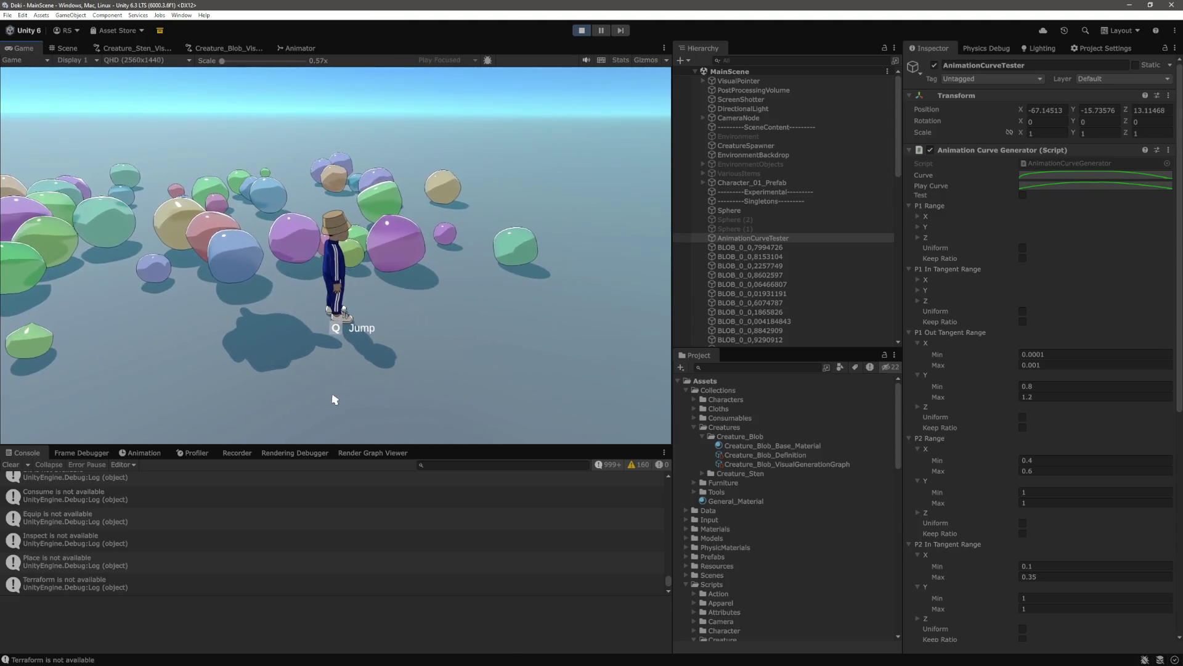
pyautogui.hotkey('ctrl', 'p')
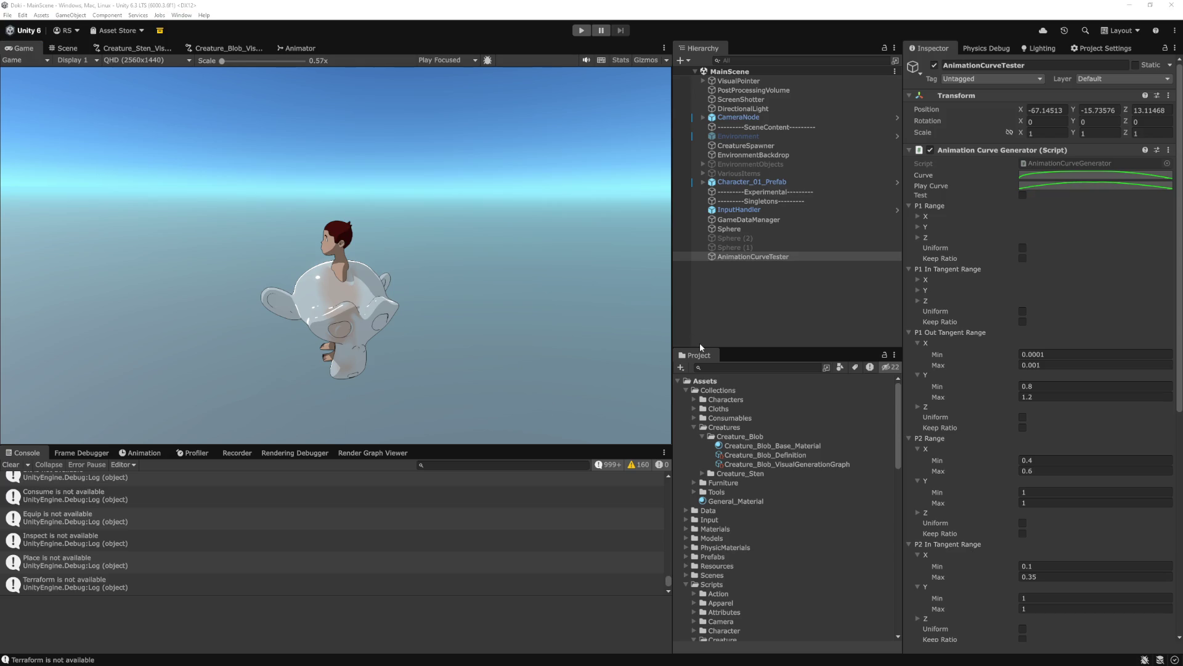
# Refocus the editor and press Play to spawn a new field of blobs
pyautogui.click(746, 316)
pyautogui.click(580, 34)
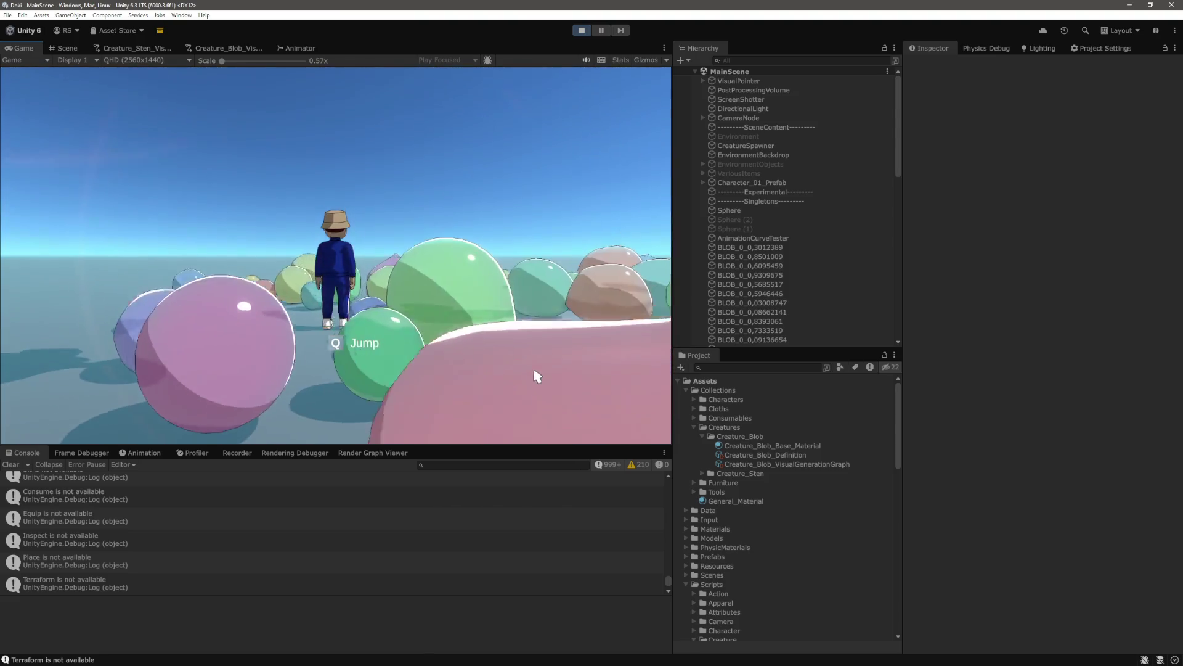
# Walk the character left and forward among the new blobs, then stop Play mode with Ctrl+P
pyautogui.press('a')
pyautogui.press('w')
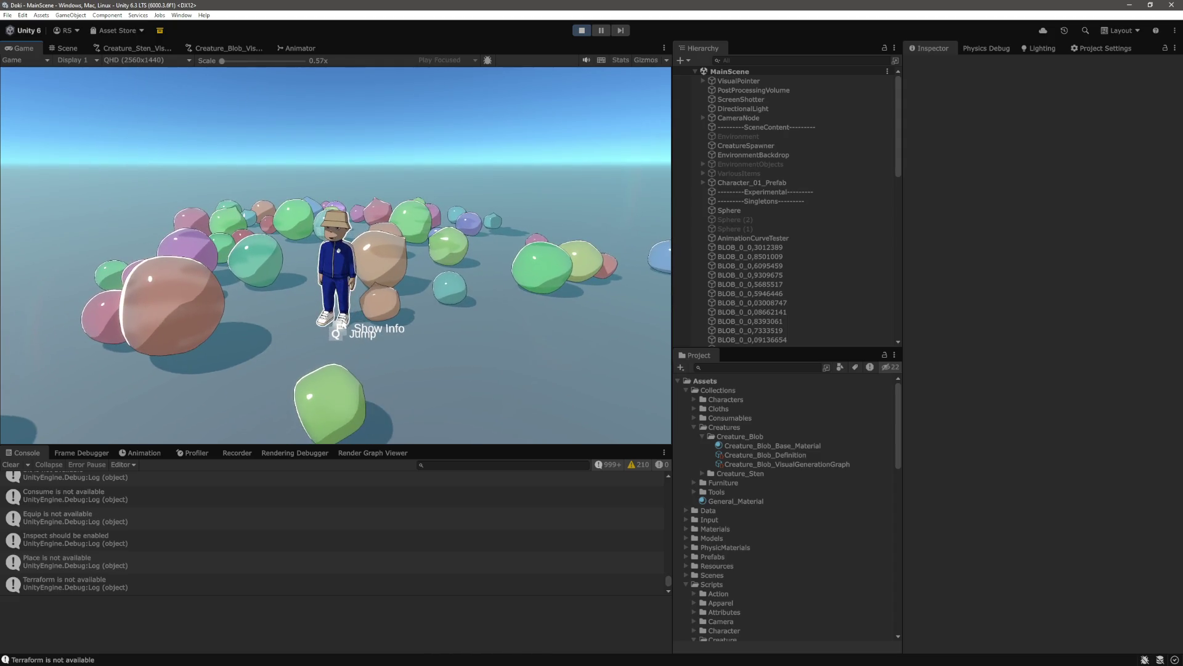
pyautogui.hotkey('ctrl', 'p')
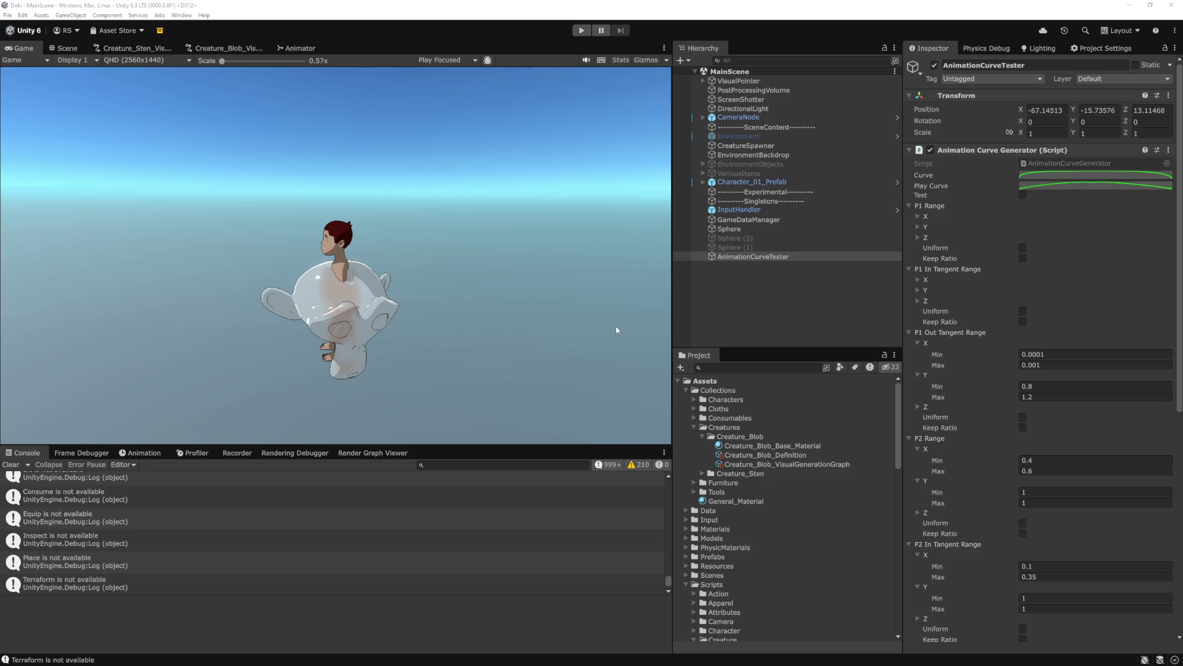
# Open Creature_Blob_VisualGenerationGraph and centre the view on the curve generator node
pyautogui.click(238, 51)
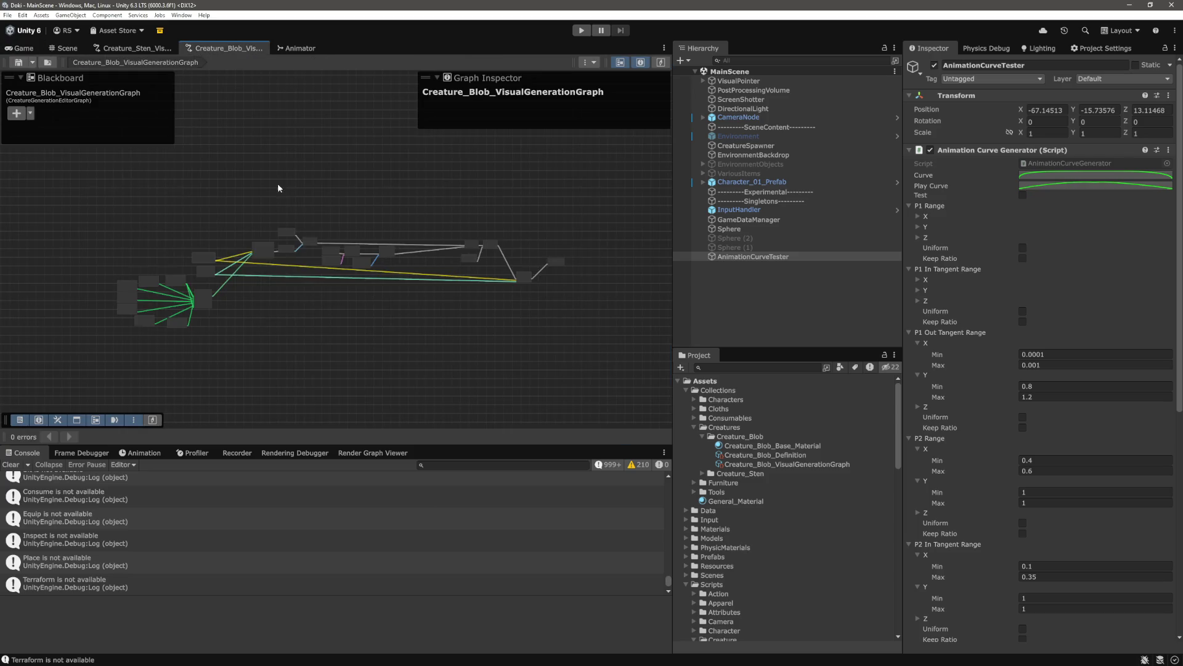
pyautogui.scroll(5, 335, 320)
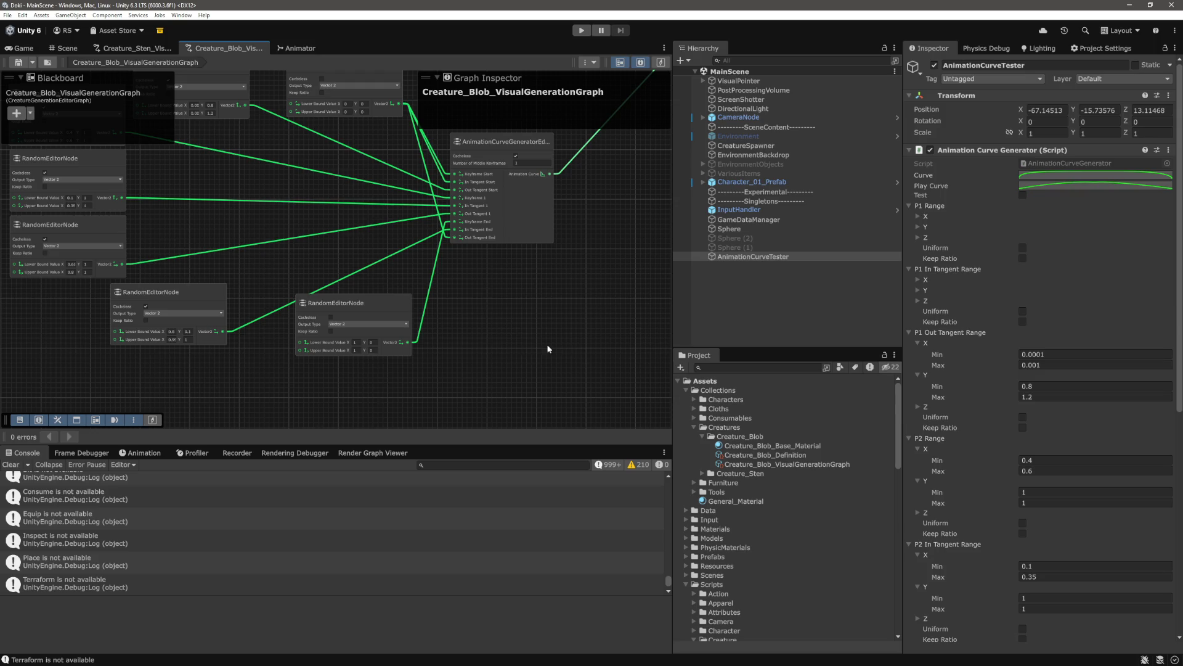
pyautogui.scroll(3, 437, 378)
pyautogui.scroll(2, 436, 379)
pyautogui.moveTo(437, 378)
pyautogui.mouseDown()
pyautogui.moveTo(323, 264)
pyautogui.moveTo(417, 310)
pyautogui.mouseUp()
pyautogui.scroll(-4, 291, 312)
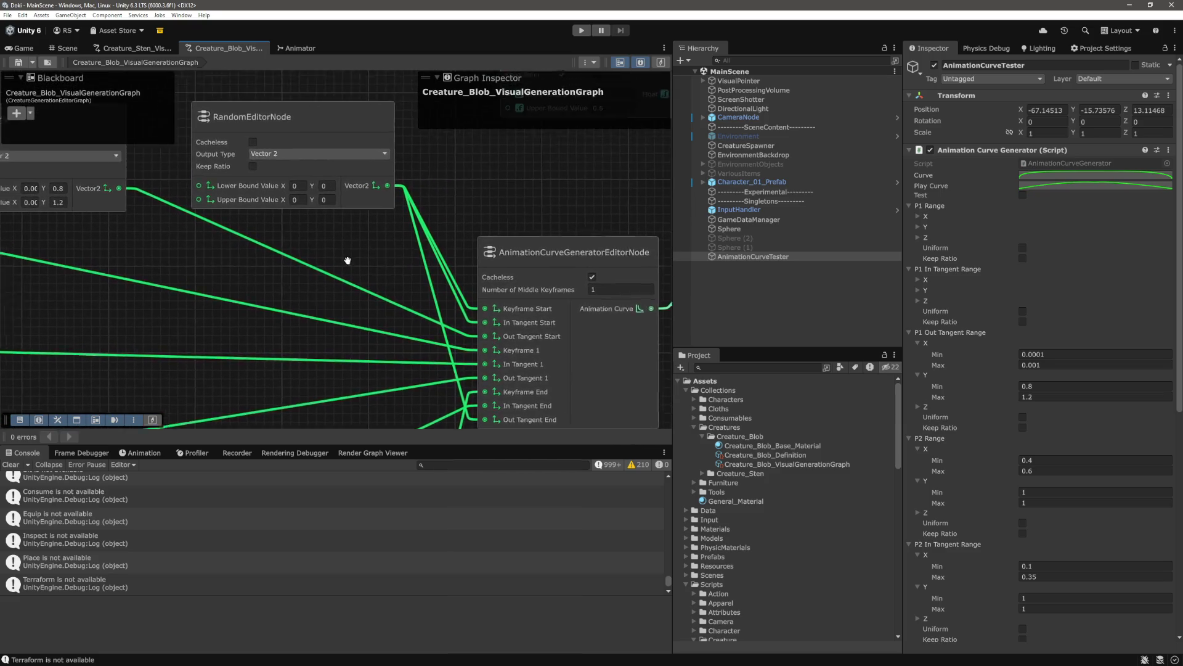
pyautogui.moveTo(374, 278); pyautogui.dragTo(418, 284)
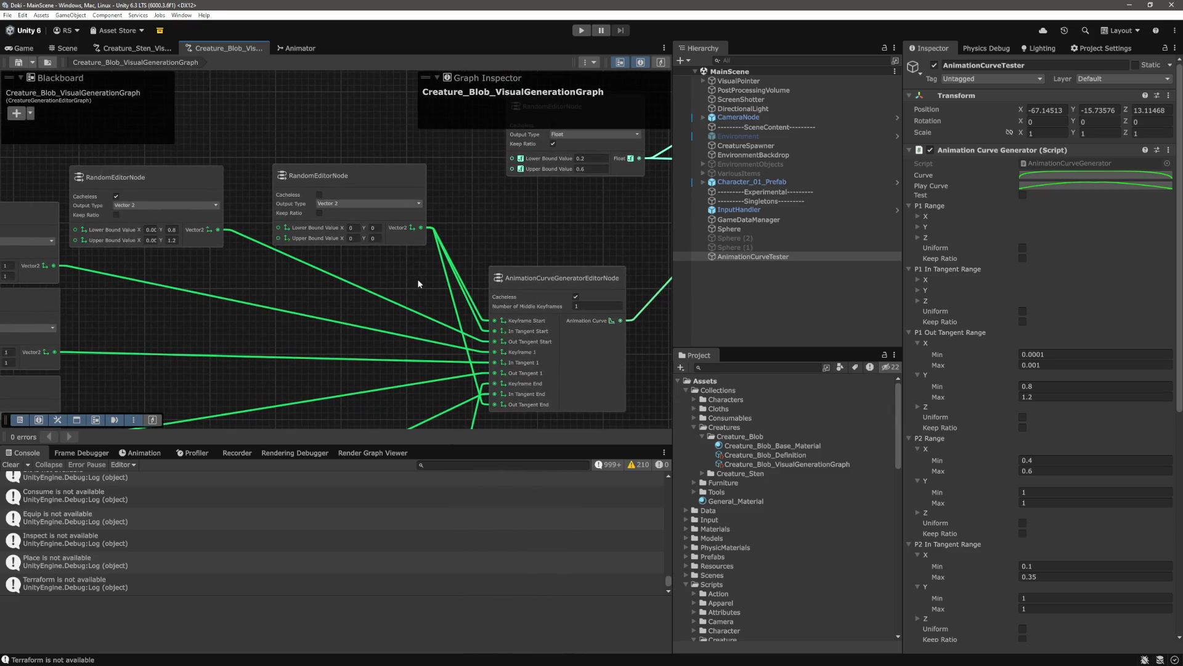
pyautogui.scroll(-2, 409, 289)
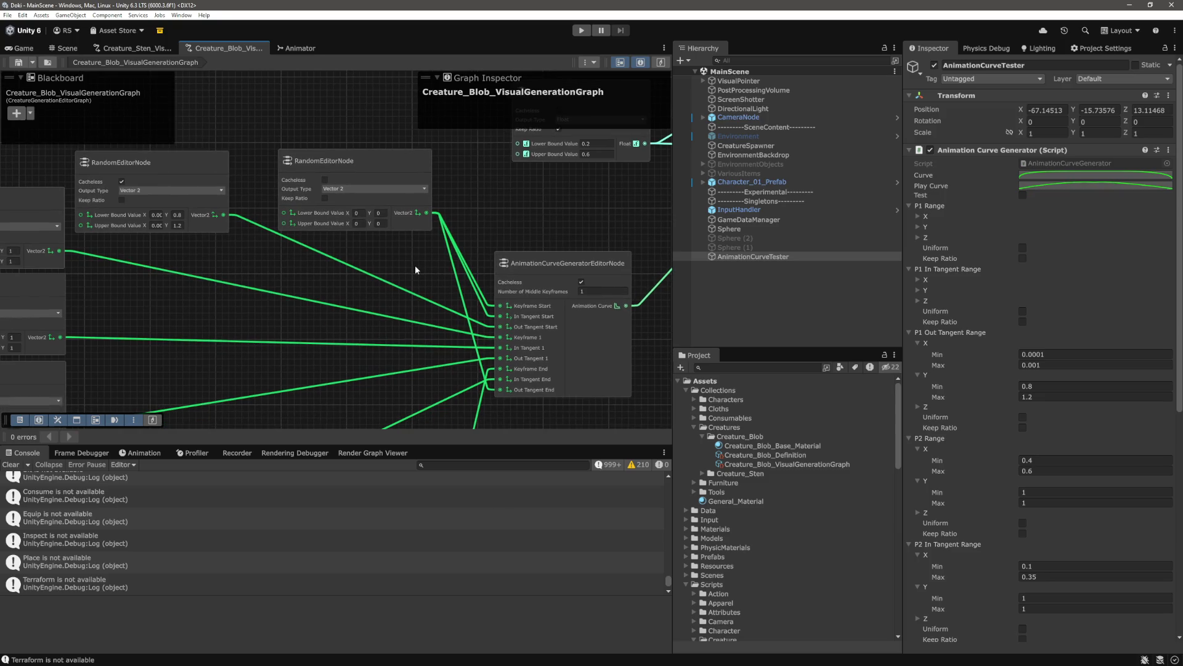
pyautogui.scroll(-2, 416, 265)
pyautogui.scroll(-3, 404, 274)
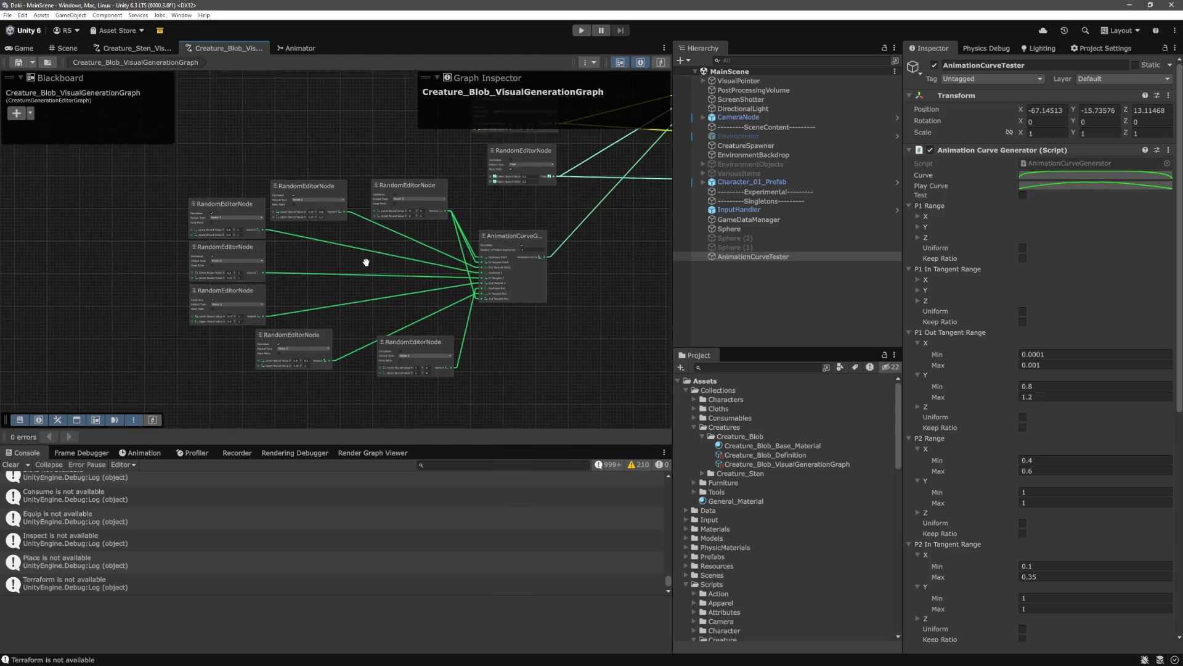
# Inspect the random nodes feeding the curve generator, then start Play mode in the Game view
pyautogui.moveTo(434, 151); pyautogui.dragTo(189, 385)
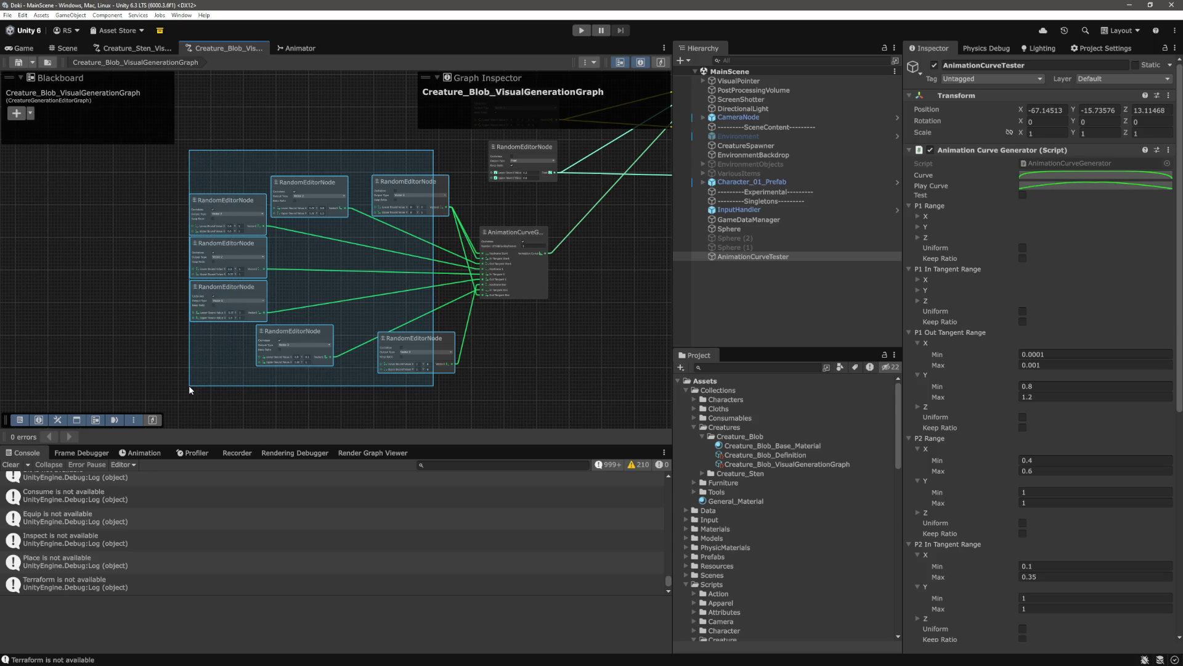
pyautogui.moveTo(189, 387); pyautogui.dragTo(184, 385)
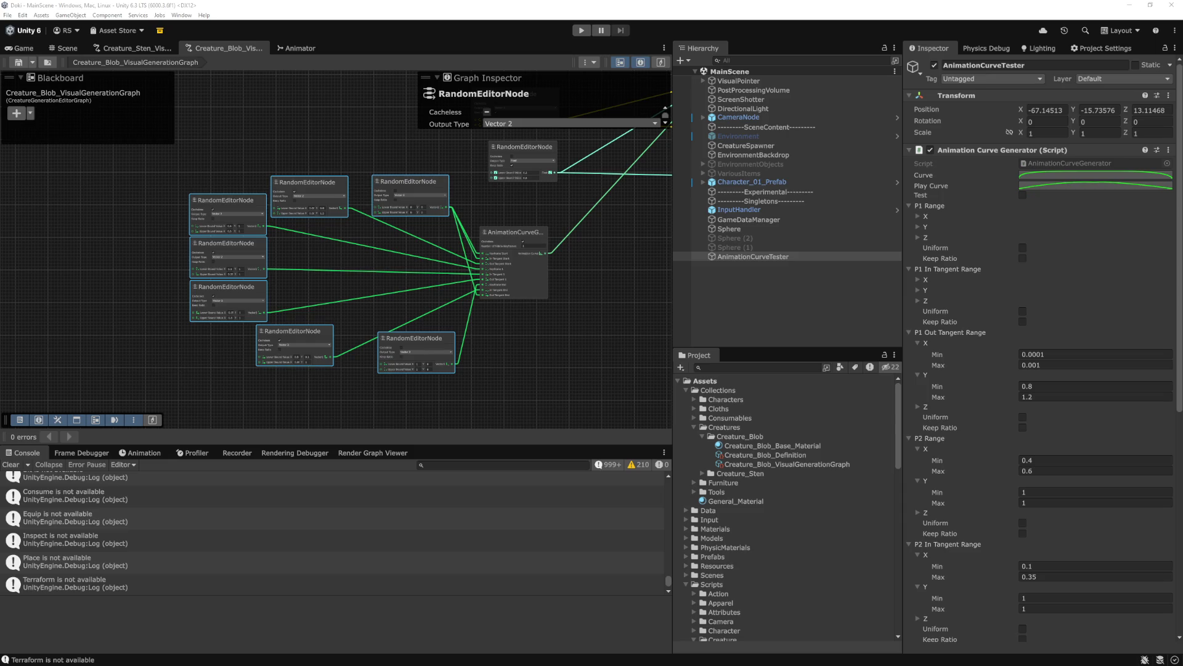
pyautogui.click(498, 326)
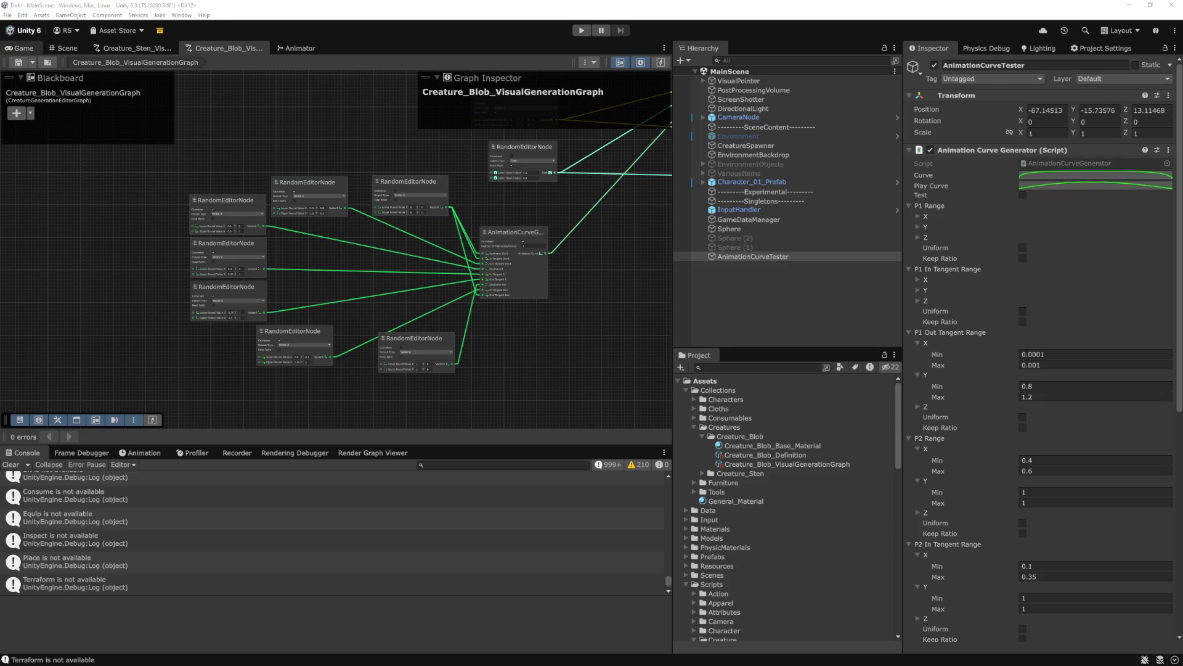
pyautogui.click(22, 50)
pyautogui.hotkey('ctrl', 'p')
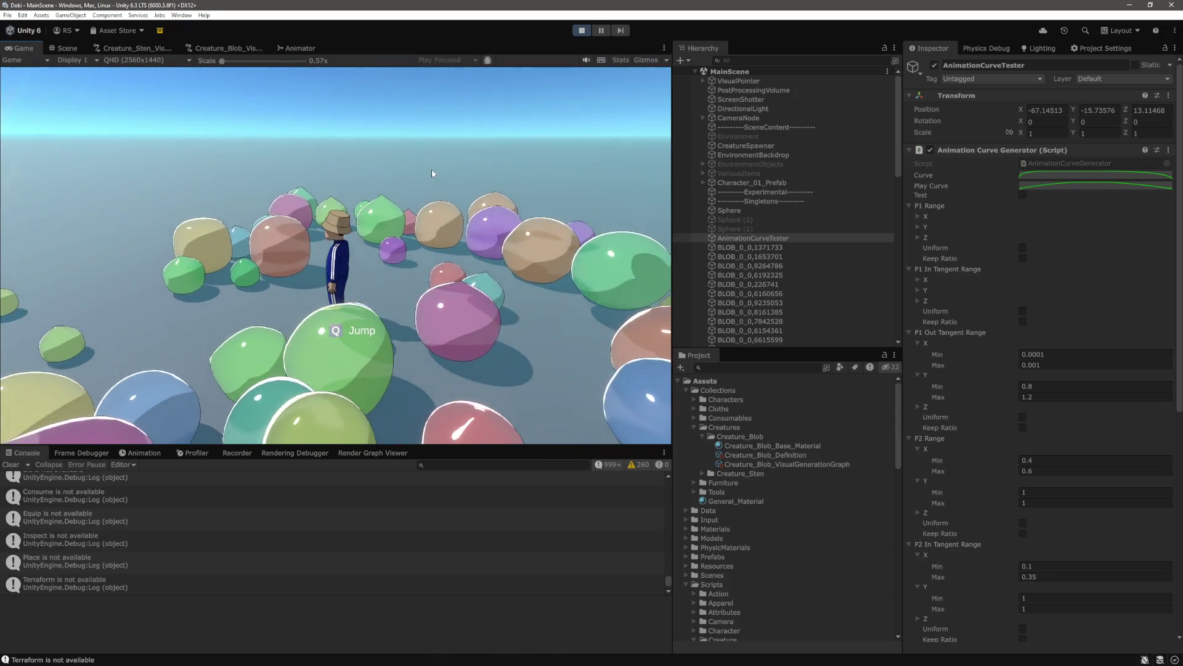
# Walk the character left, back and forward among the blobs, then return to Creature_Blob_VisualGenerationGraph
pyautogui.press('a')
pyautogui.press('s')
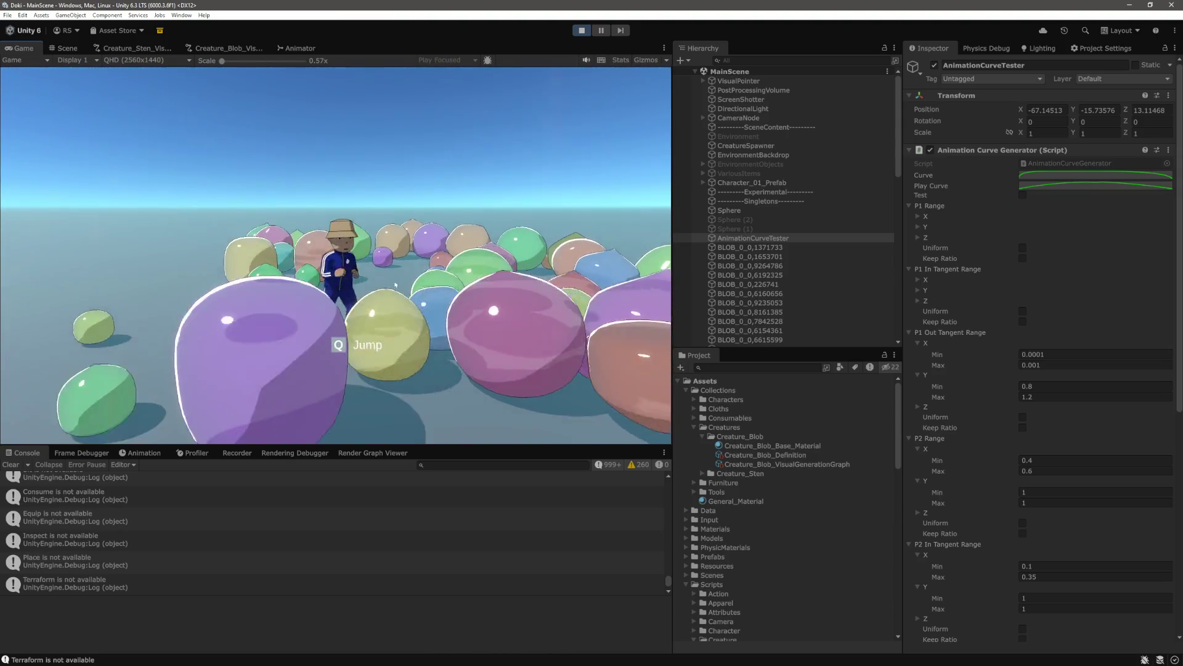
pyautogui.press('w')
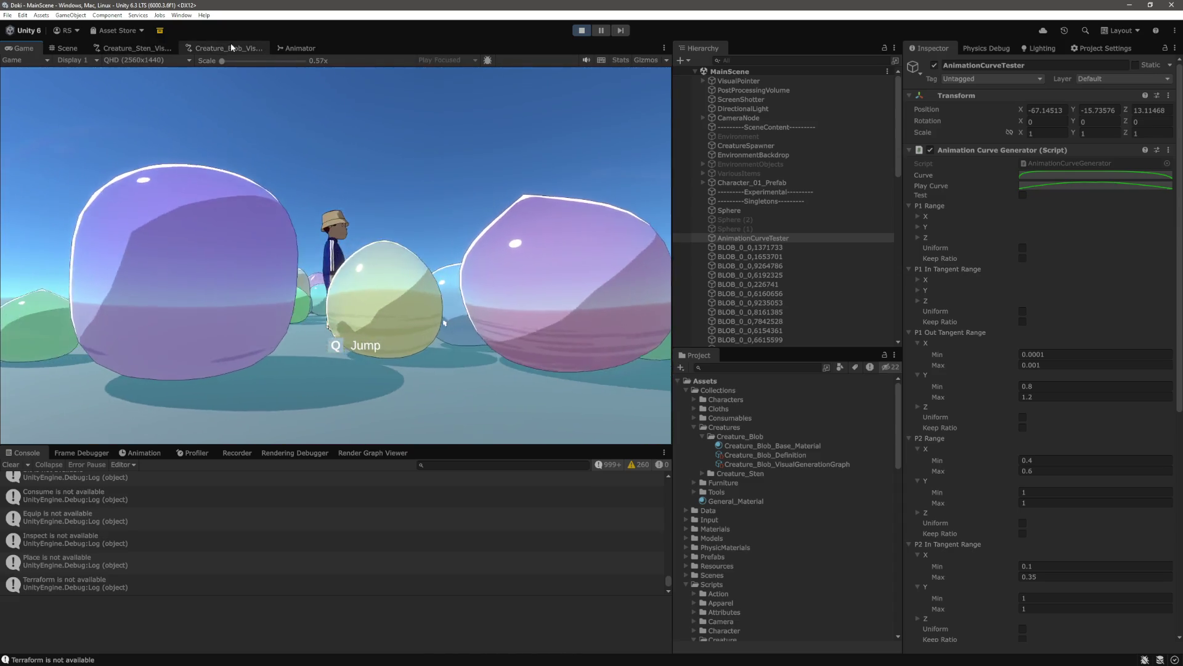
pyautogui.click(246, 48)
pyautogui.scroll(3, 524, 305)
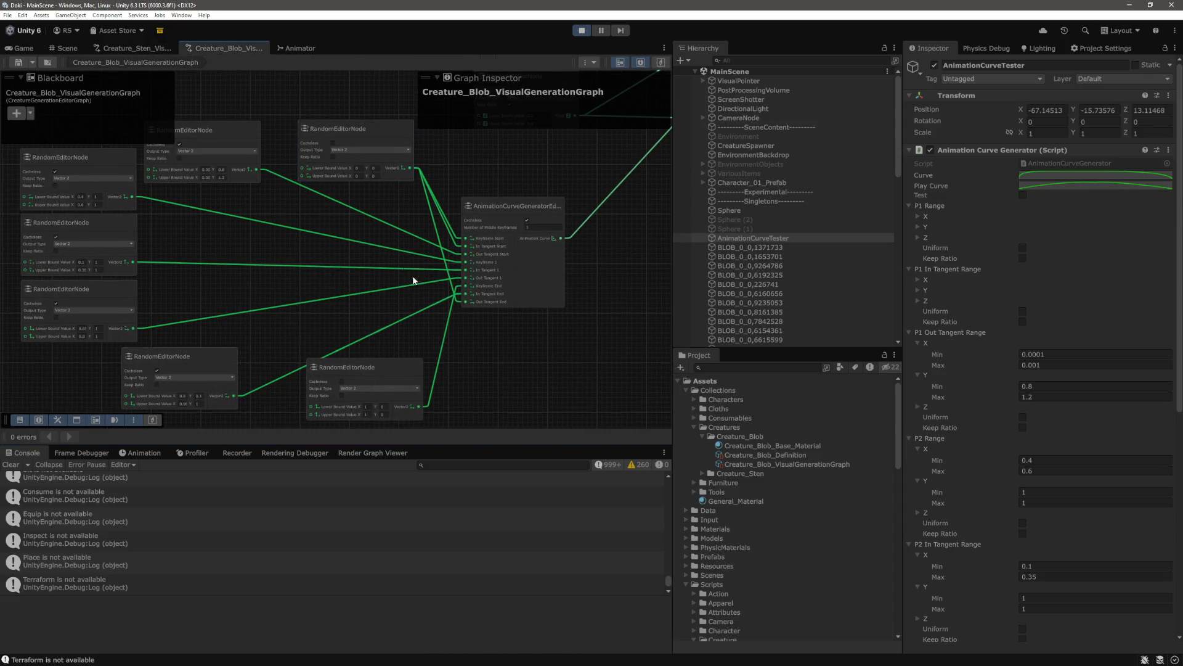
# Box-select the random nodes feeding the curve generator, then switch to the running Game view
pyautogui.scroll(-3, 381, 254)
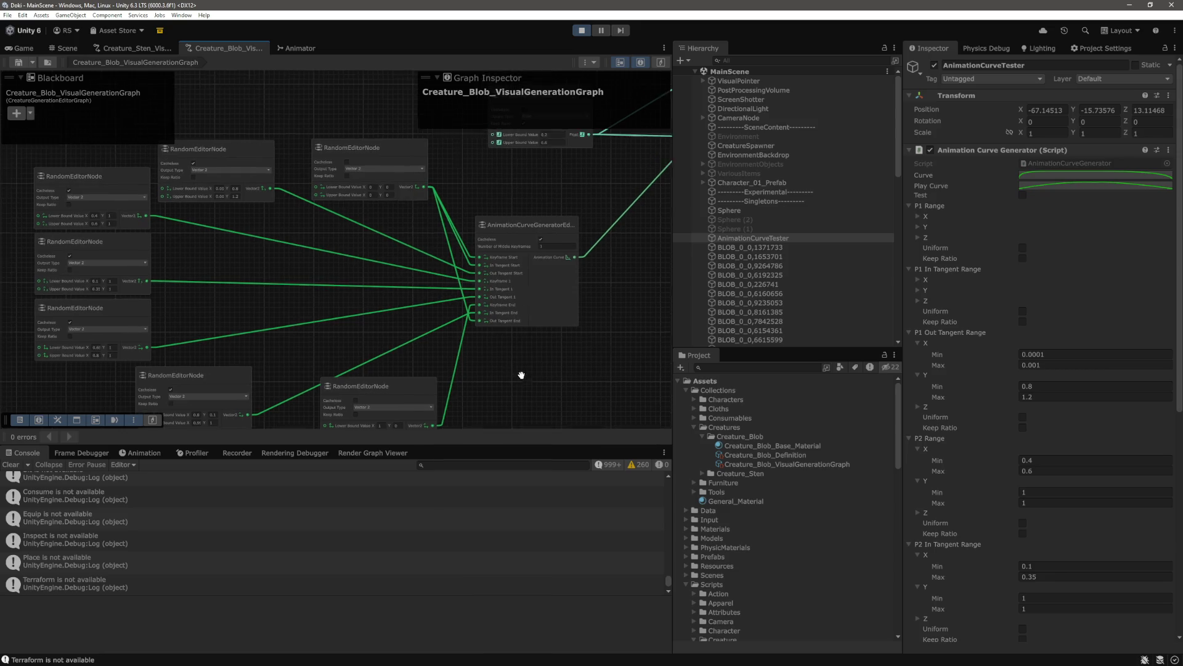
pyautogui.moveTo(452, 344); pyautogui.dragTo(448, 349)
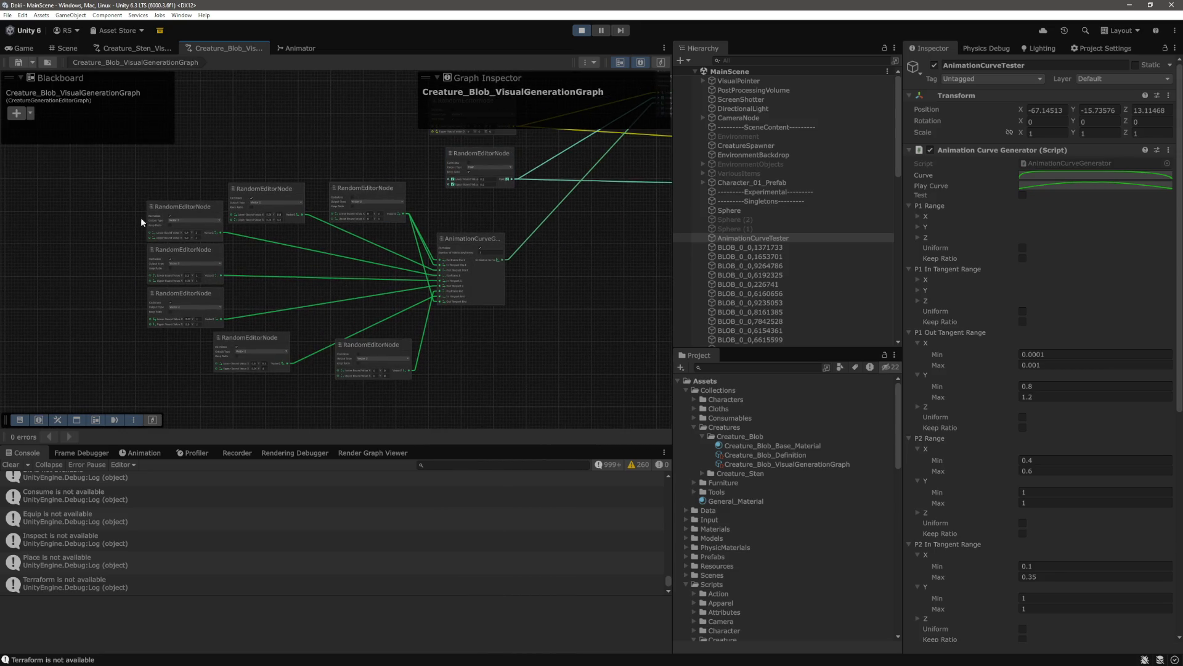
pyautogui.moveTo(107, 196)
pyautogui.mouseDown()
pyautogui.moveTo(475, 362)
pyautogui.moveTo(466, 361)
pyautogui.mouseUp()
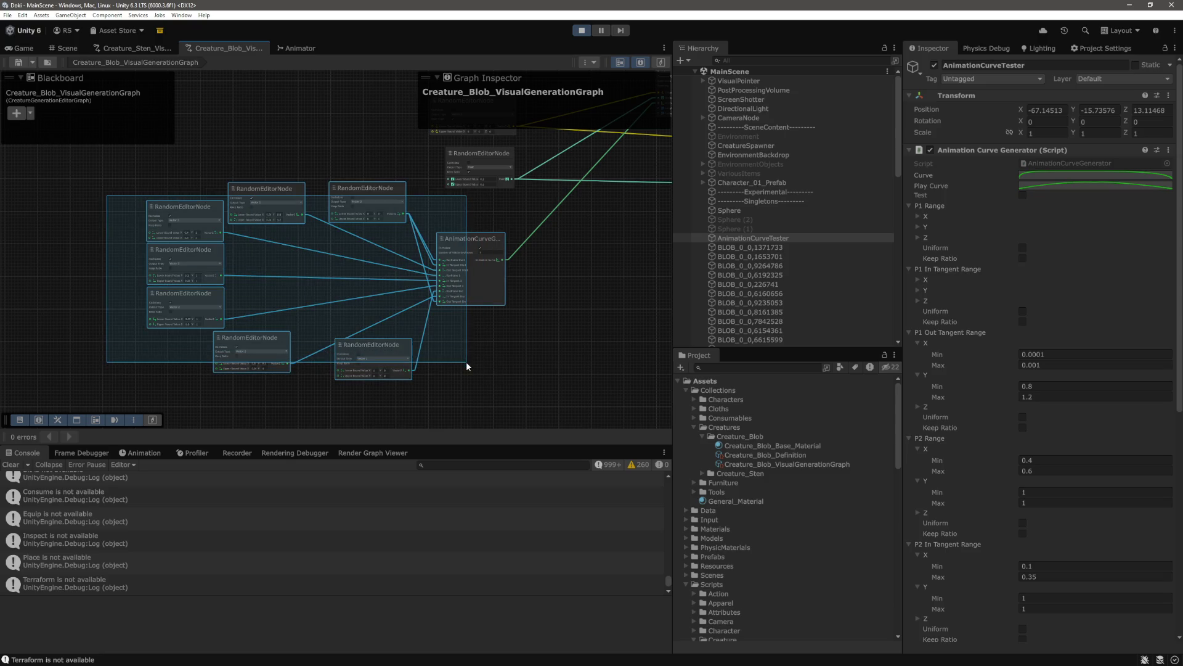
pyautogui.click(498, 387)
pyautogui.moveTo(107, 183)
pyautogui.mouseDown()
pyautogui.moveTo(482, 374)
pyautogui.moveTo(443, 376)
pyautogui.mouseUp()
pyautogui.scroll(6, 446, 319)
pyautogui.scroll(5, 446, 321)
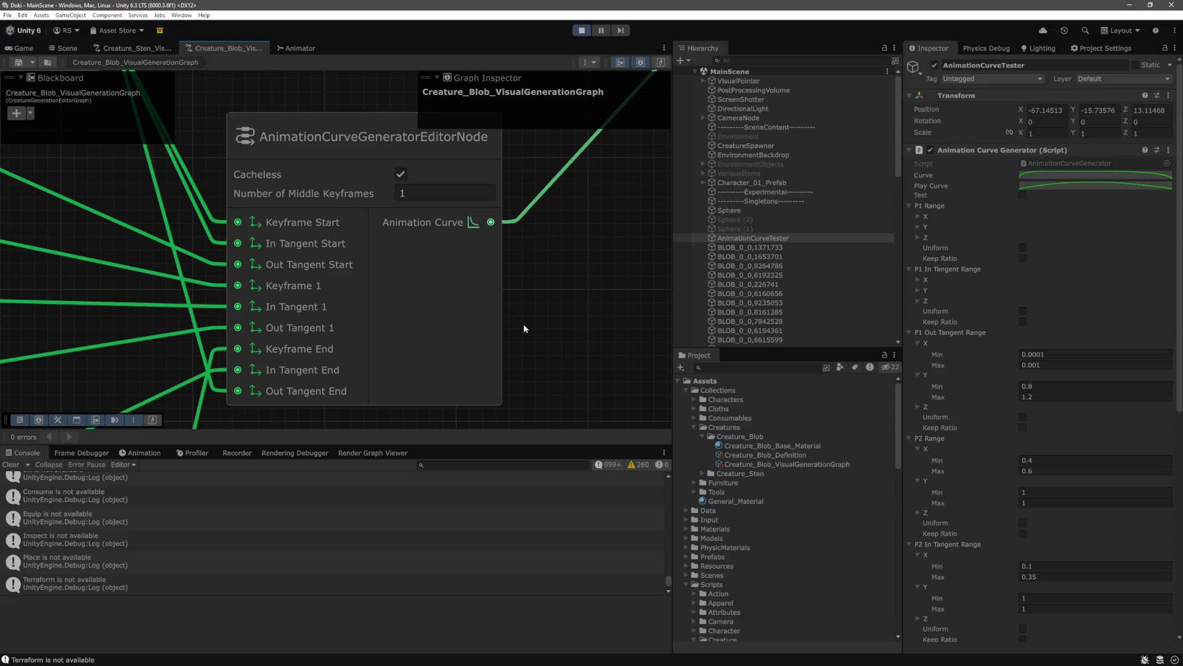
pyautogui.scroll(-3, 524, 328)
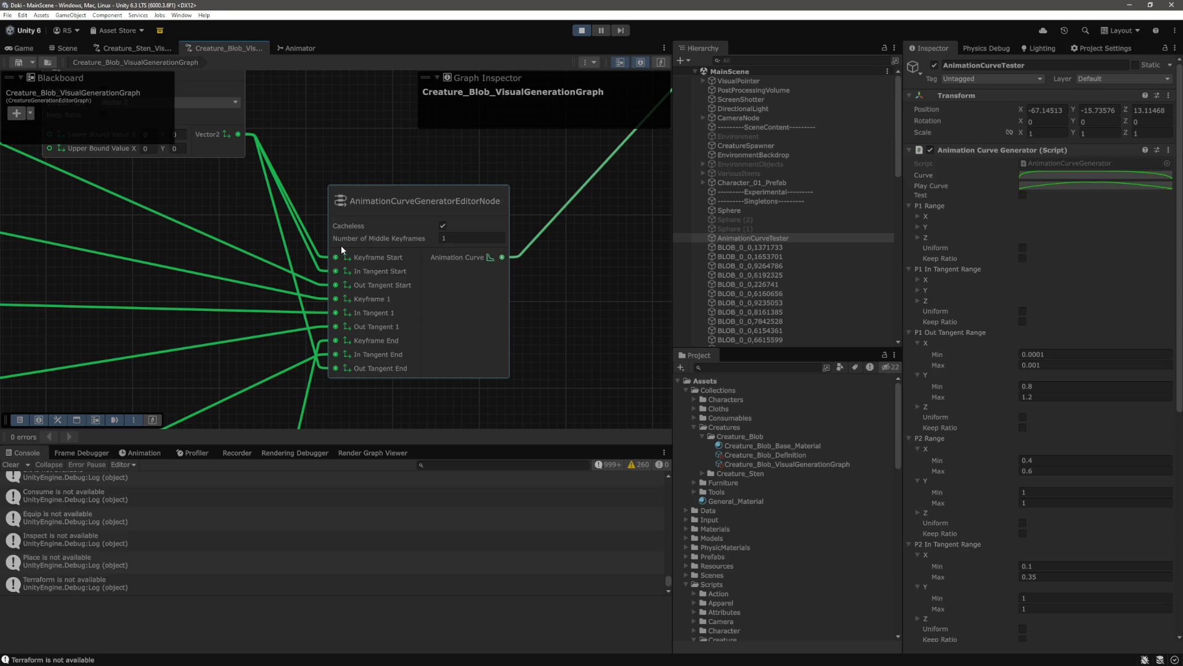
pyautogui.click(35, 47)
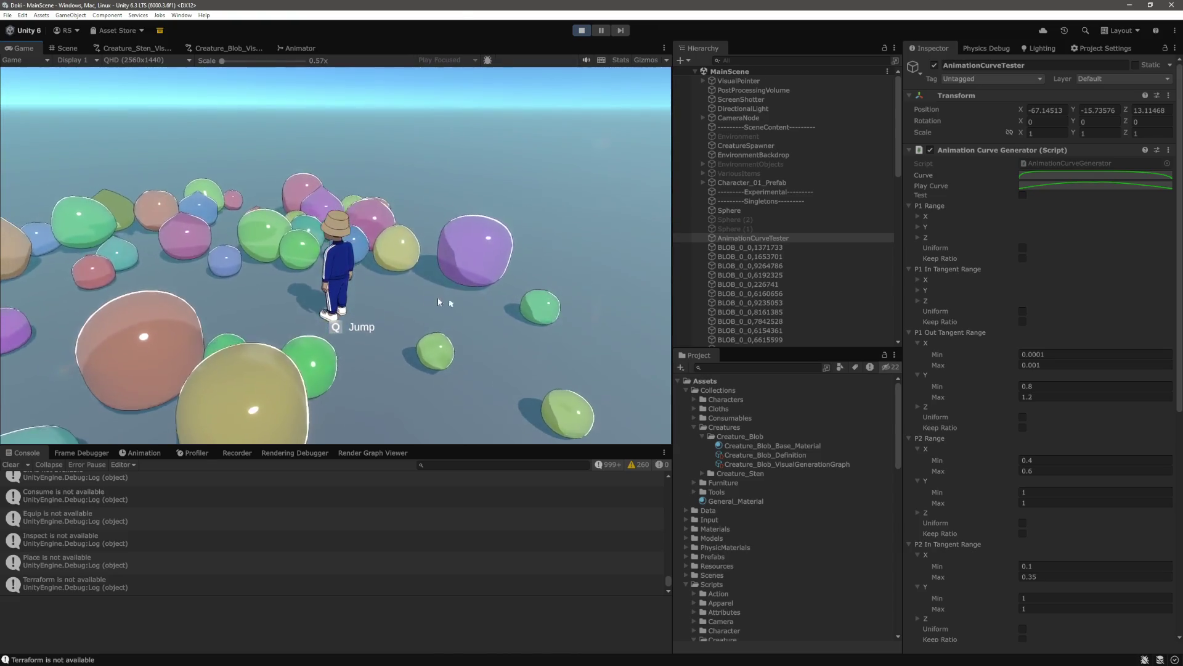
# Walk the character among the rounded, colourful blobs to inspect them from several angles
pyautogui.moveTo(411, 277)
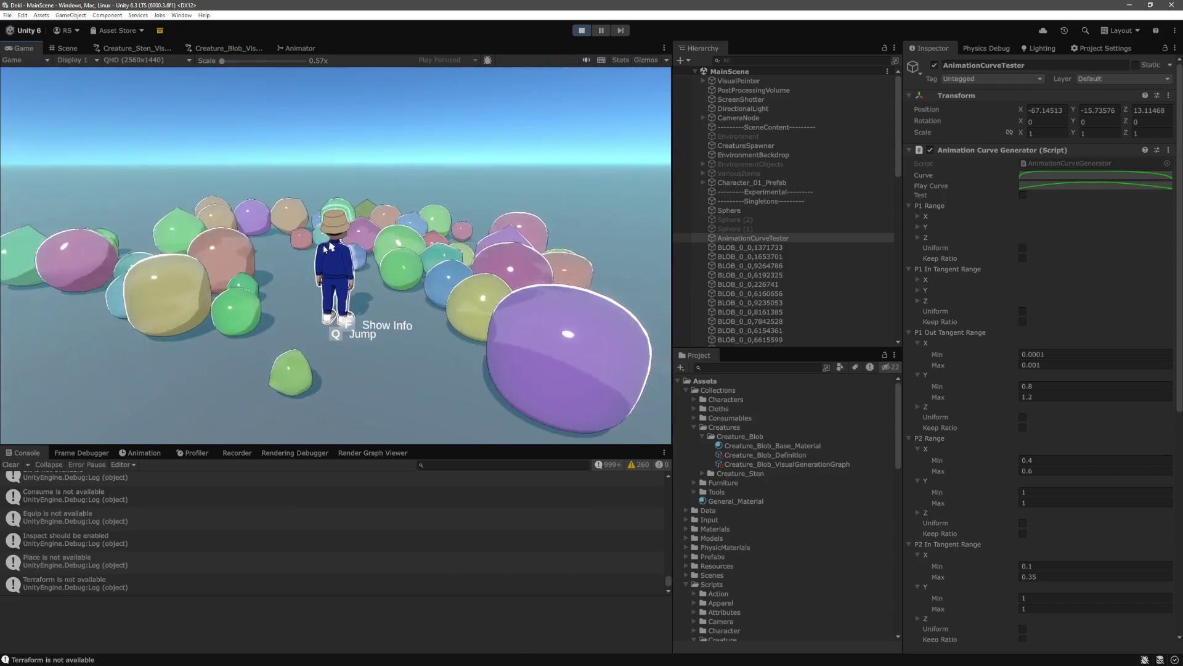
pyautogui.press('w')
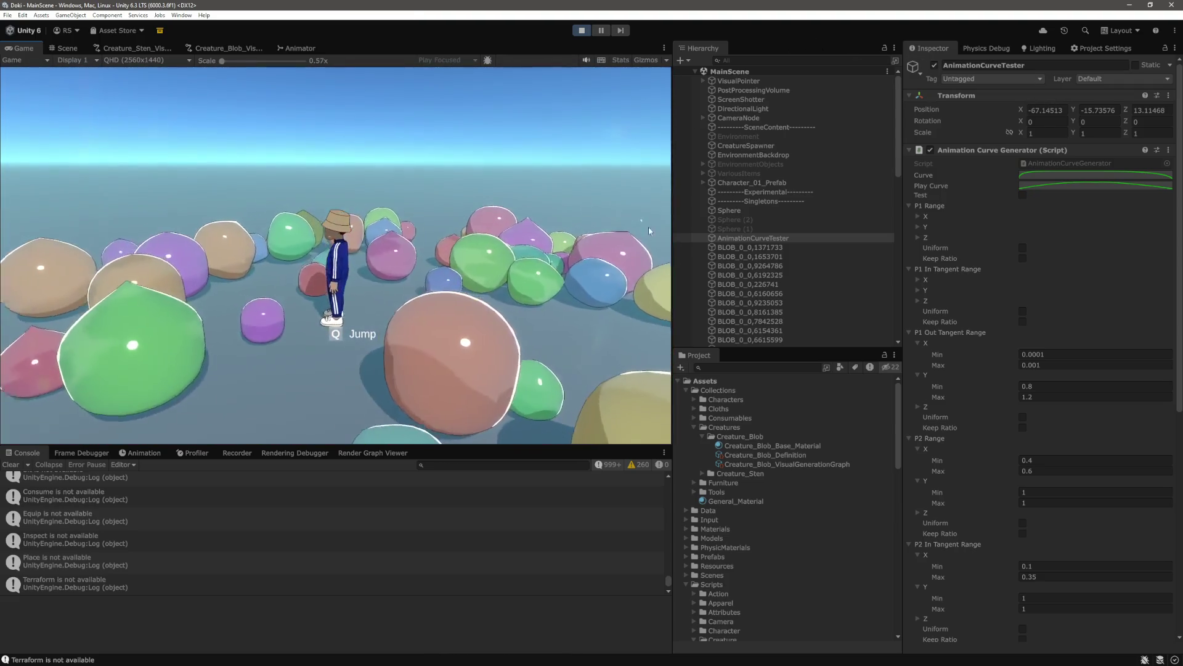
pyautogui.press('w')
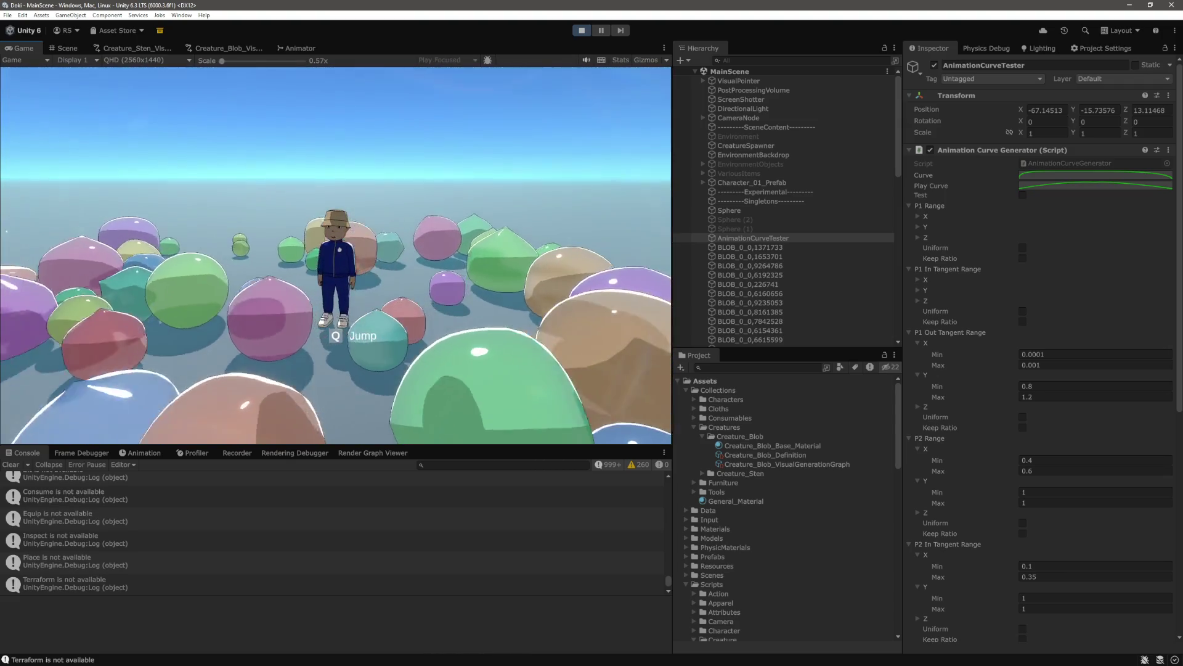
pyautogui.press('w')
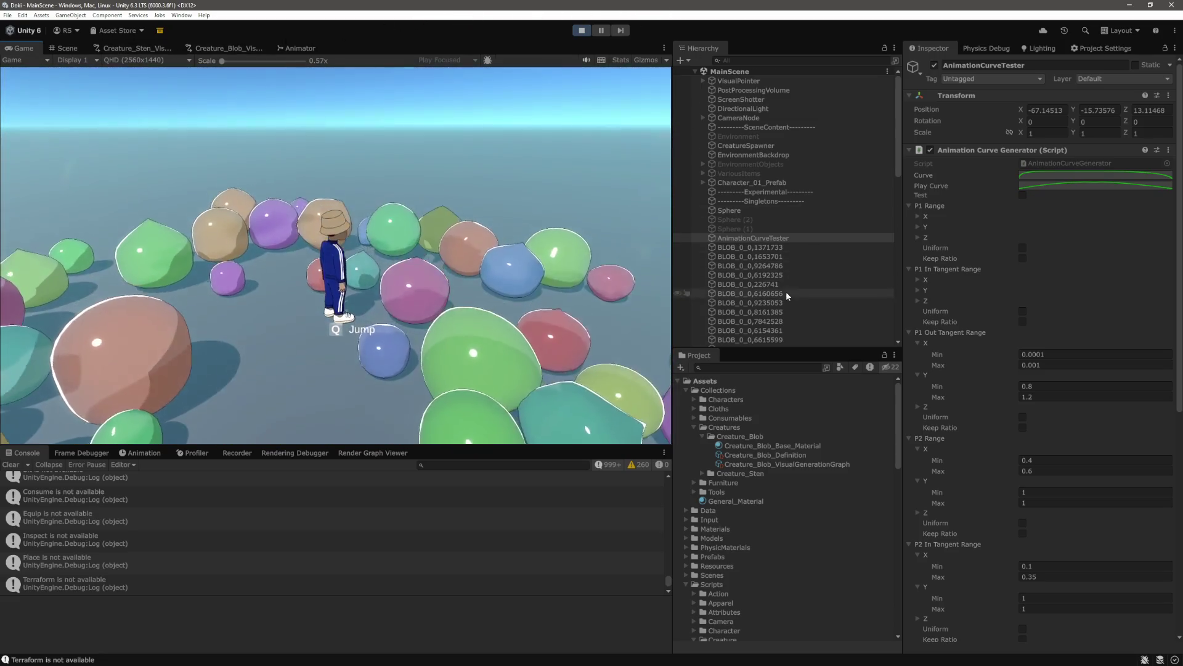
pyautogui.press('w')
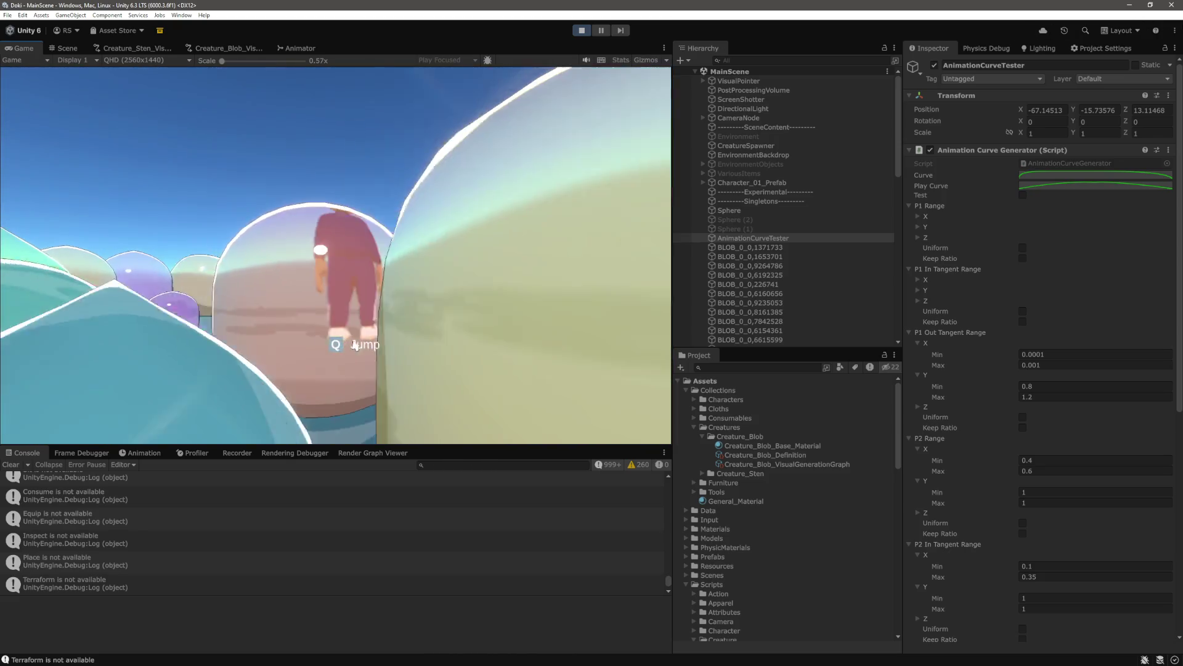
pyautogui.press('w')
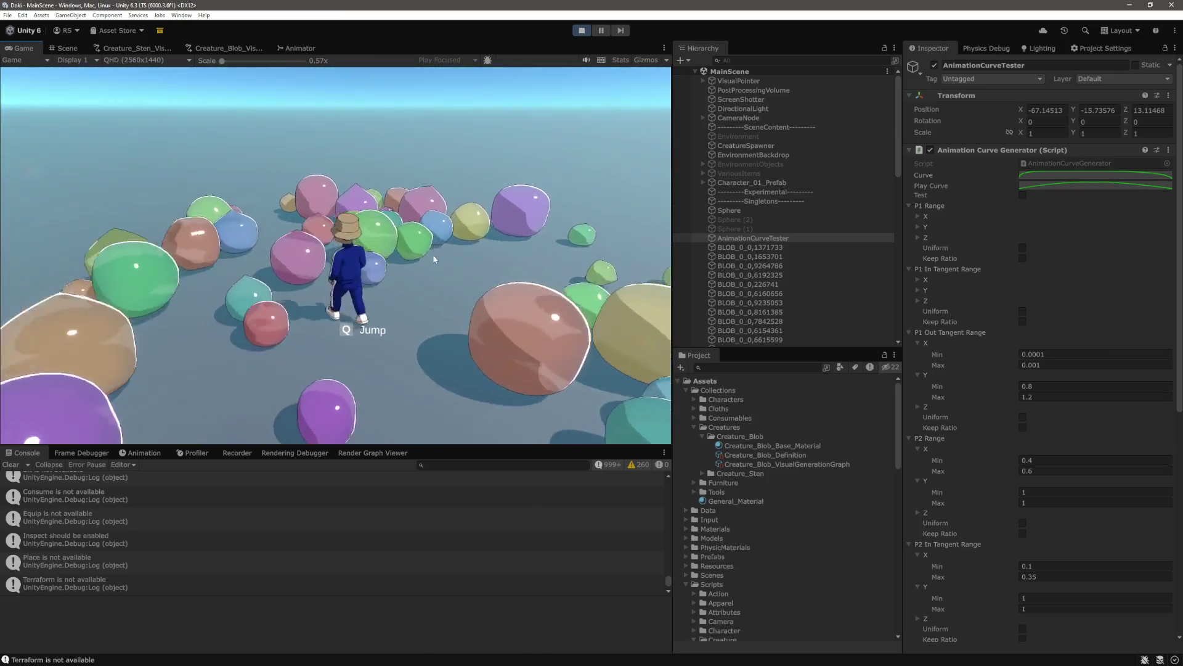
pyautogui.press('w')
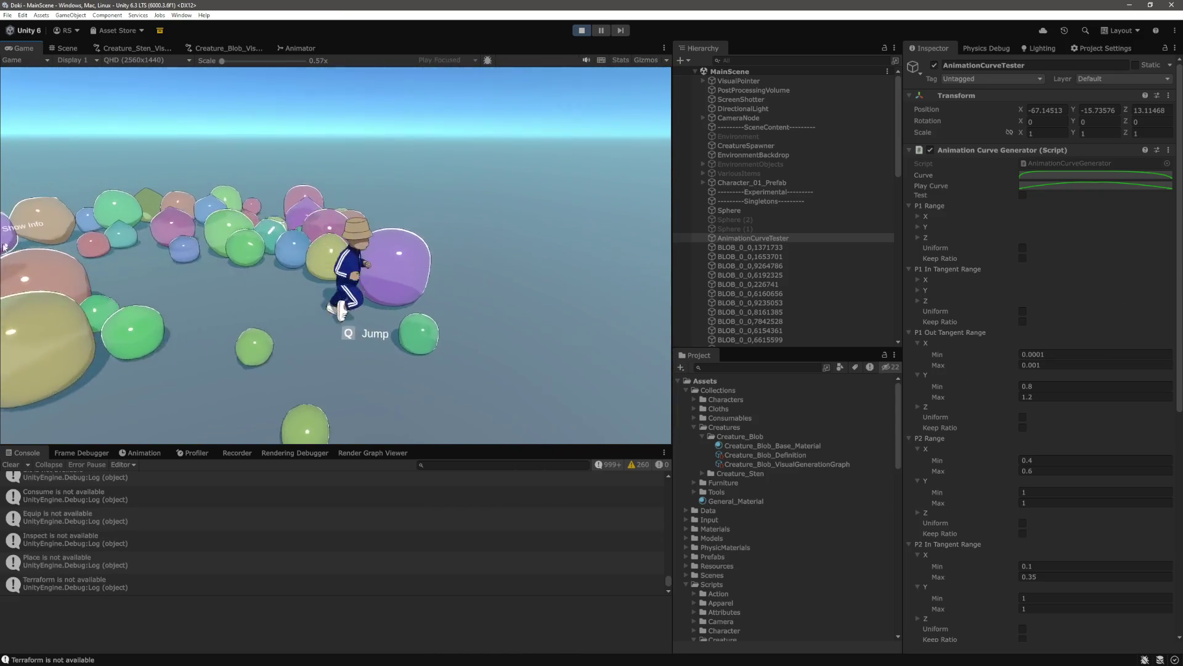
pyautogui.press('w')
pyautogui.press('w')
pyautogui.press('w')
pyautogui.press('w')
pyautogui.press('w')
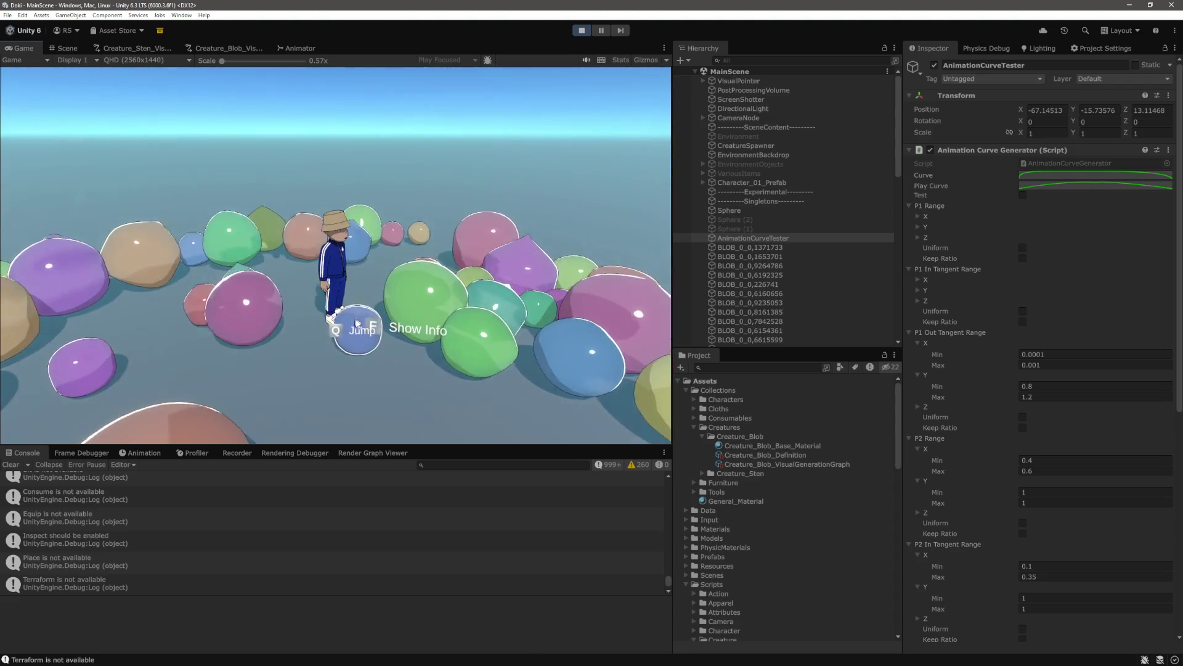
pyautogui.press('w')
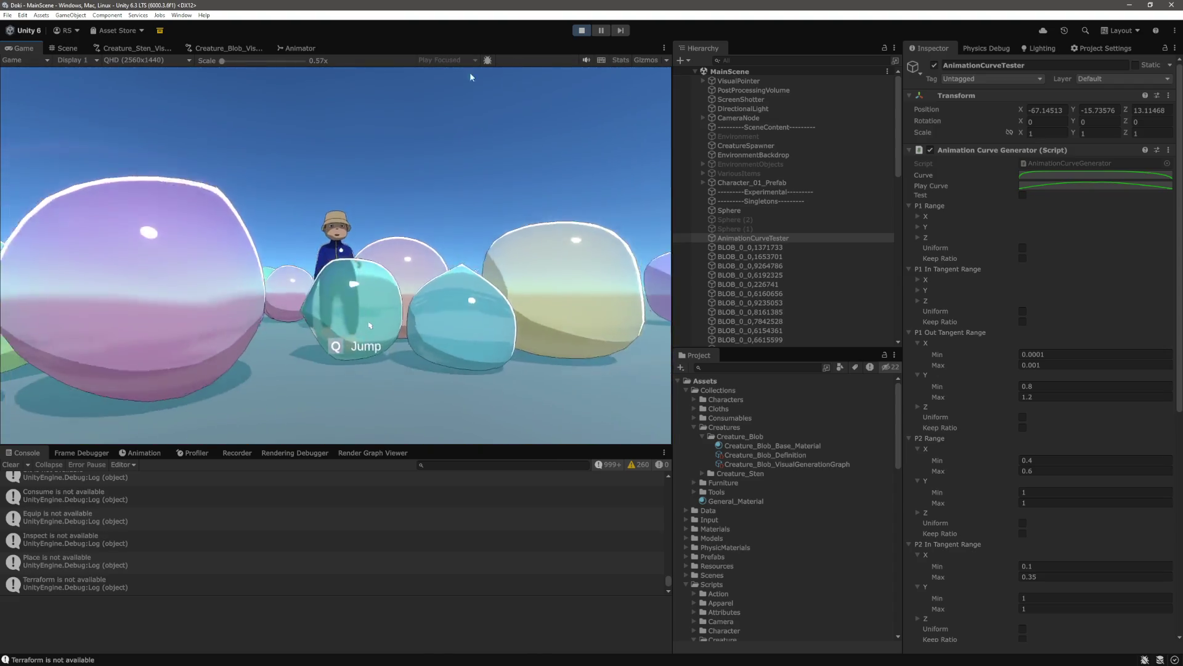
pyautogui.press('w')
pyautogui.press('w')
pyautogui.press('w')
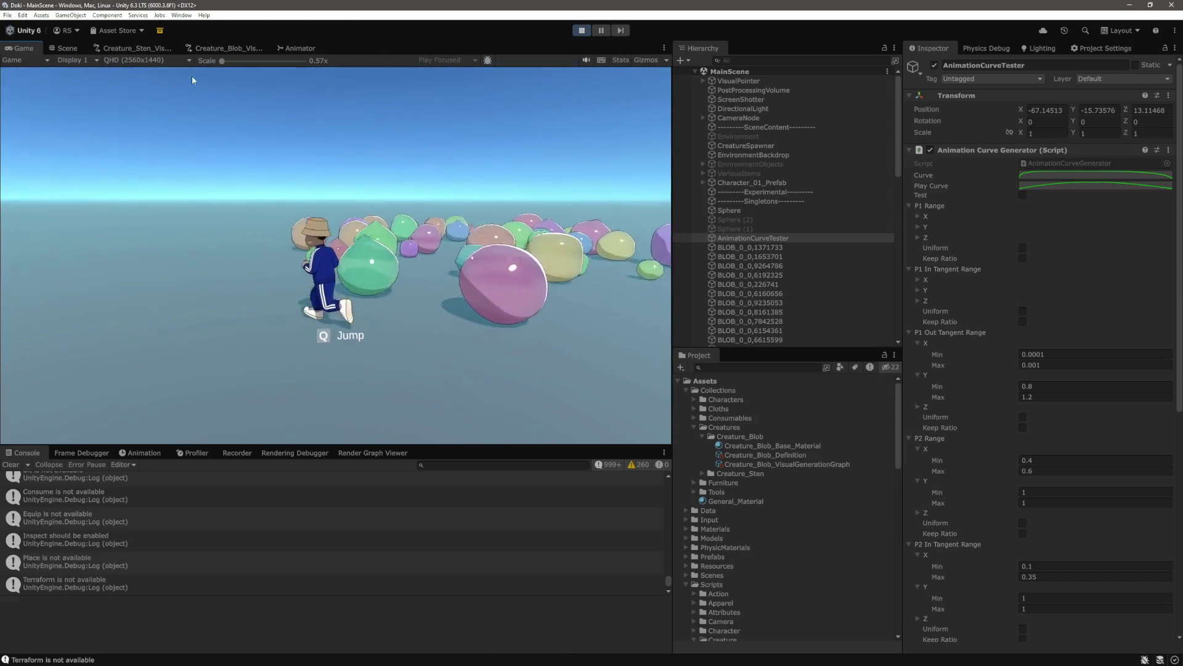
pyautogui.press('w')
# Pause play mode with Ctrl+Shift+P and switch back to the Creature_Blob_VisualGenerationGraph
pyautogui.hotkey('ctrl', 'shift', 'p')
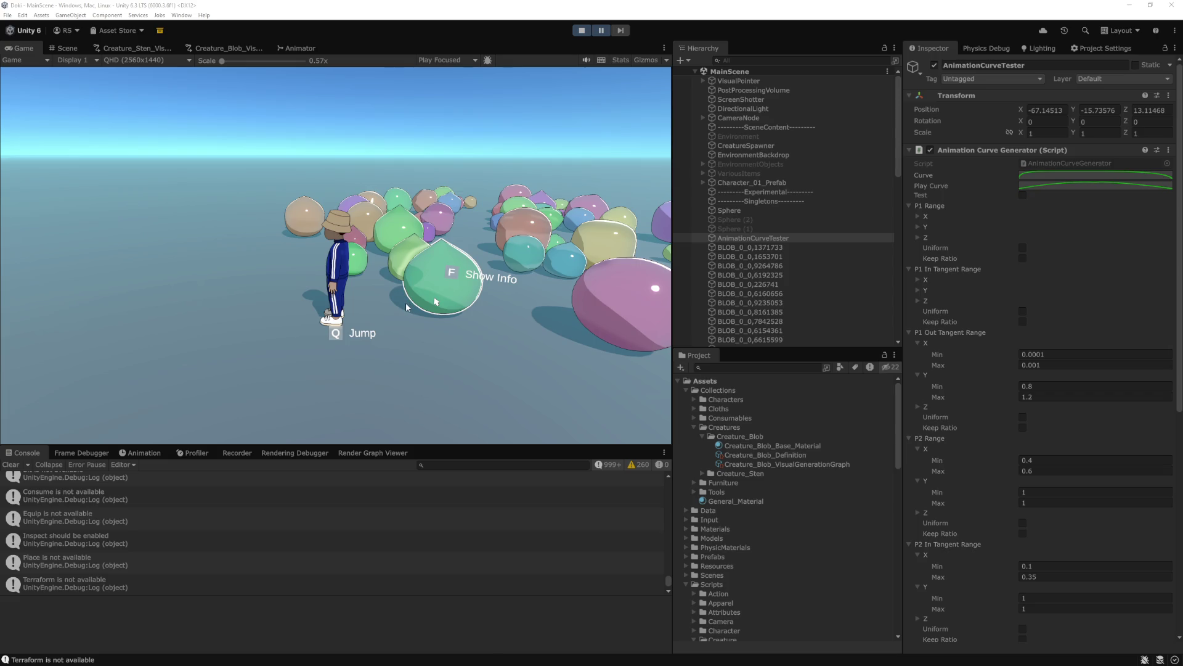
pyautogui.click(406, 310)
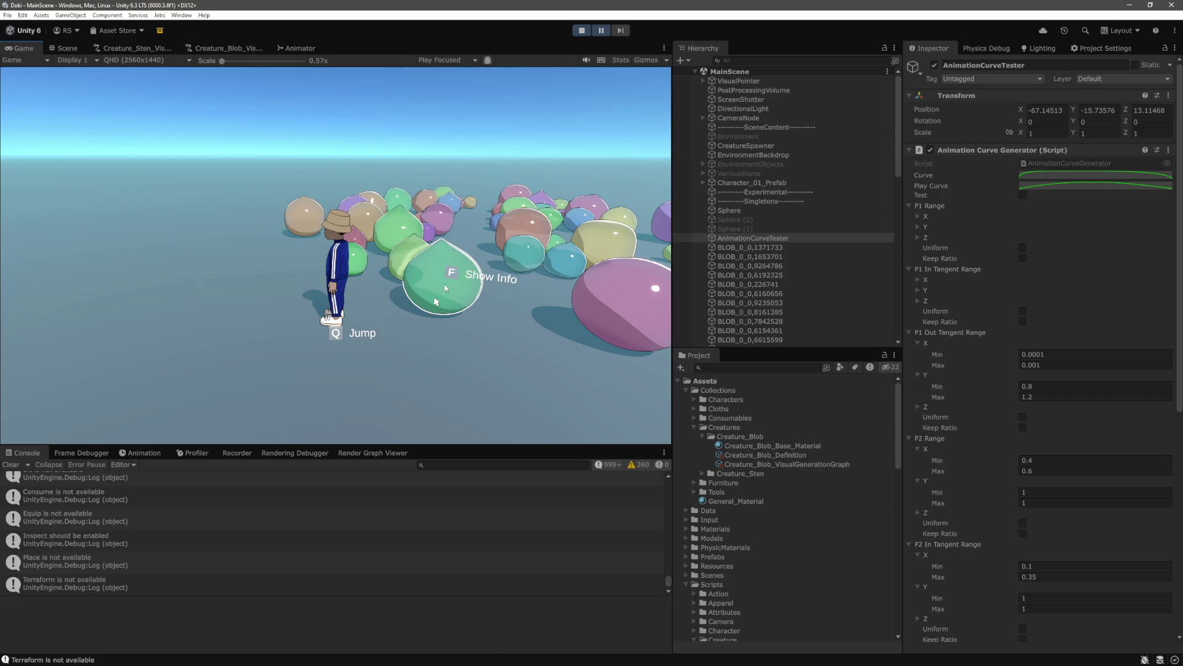
pyautogui.click(250, 50)
# Zoom and pan around the Creature_Blob graph to survey its nodes
pyautogui.scroll(-3, 356, 127)
pyautogui.scroll(8, 315, 156)
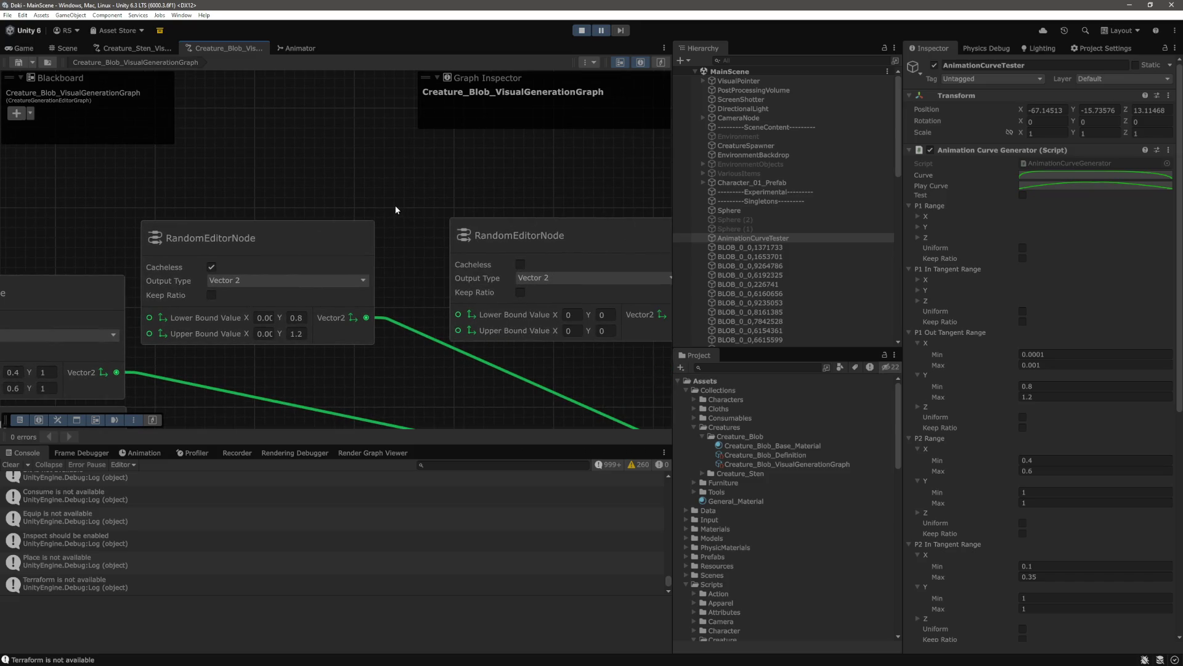
pyautogui.scroll(-3, 395, 207)
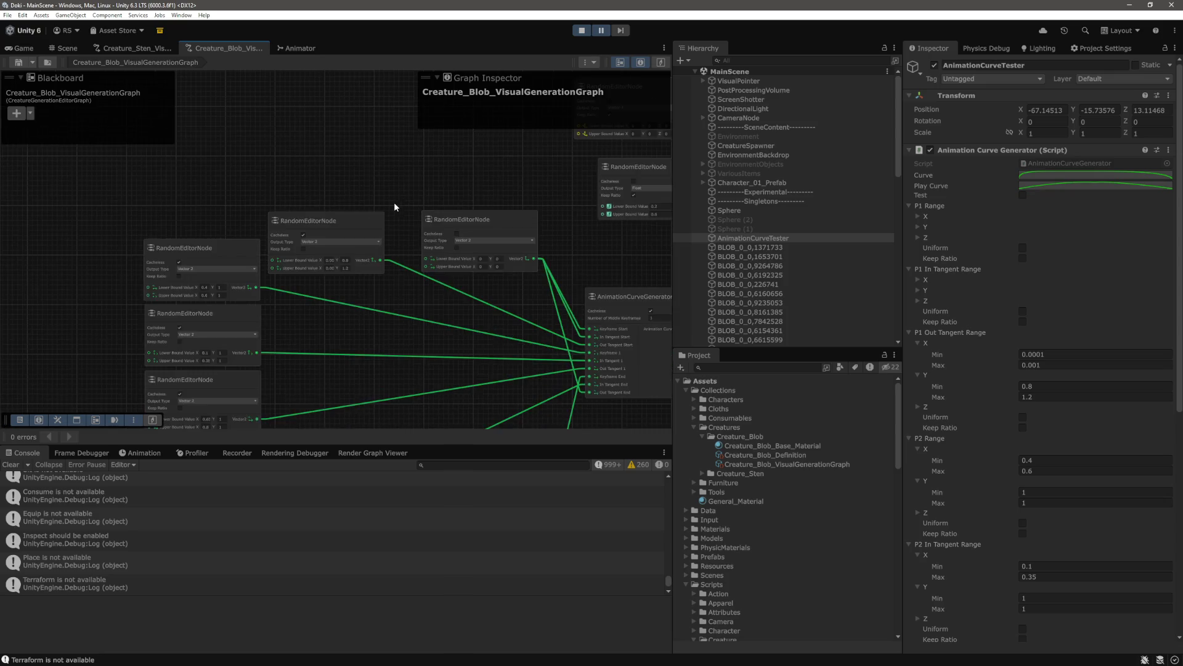
pyautogui.scroll(-2, 394, 207)
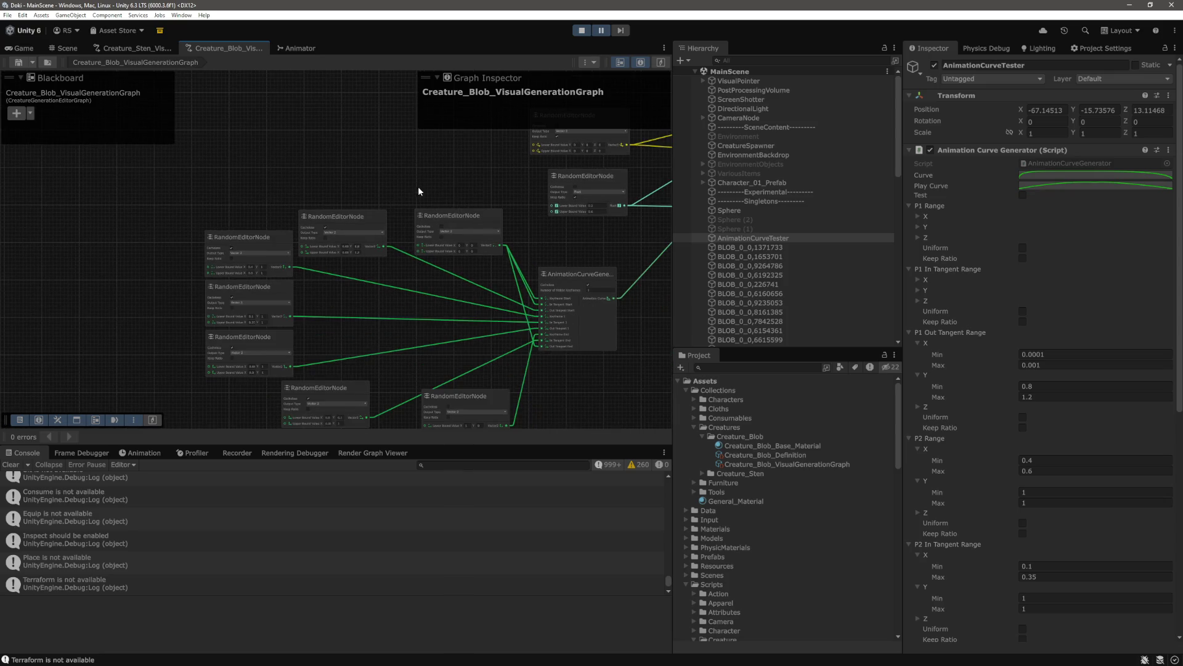
pyautogui.moveTo(417, 186); pyautogui.dragTo(278, 180)
pyautogui.scroll(-3, 277, 178)
pyautogui.scroll(4, 299, 194)
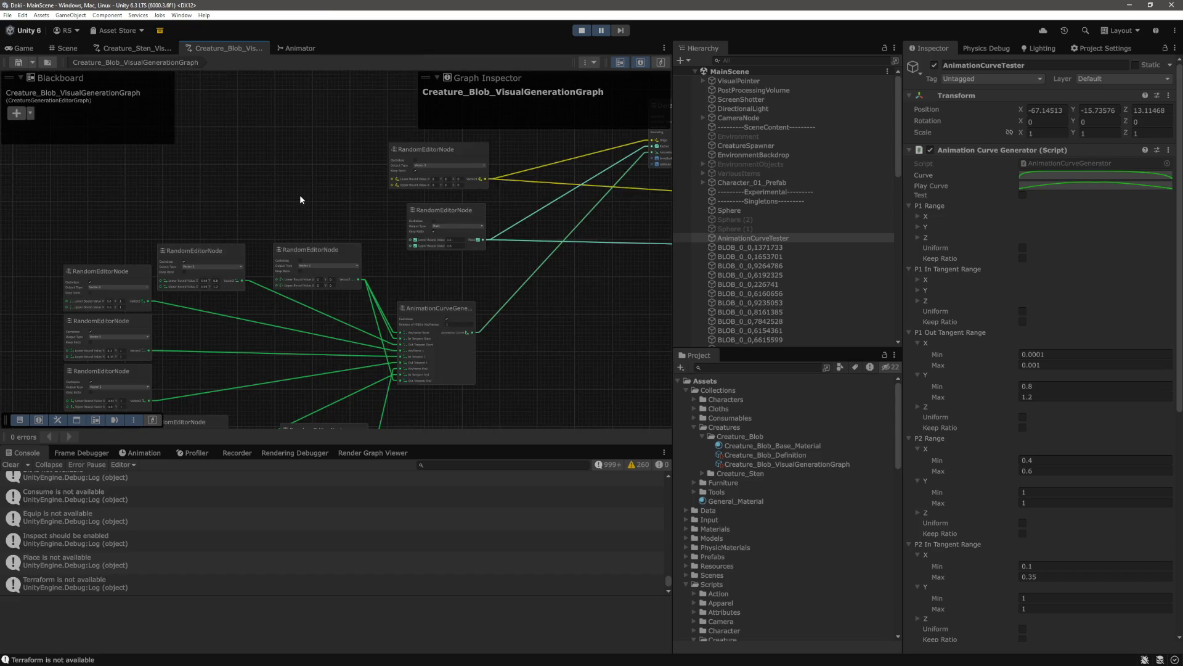
pyautogui.scroll(7, 302, 158)
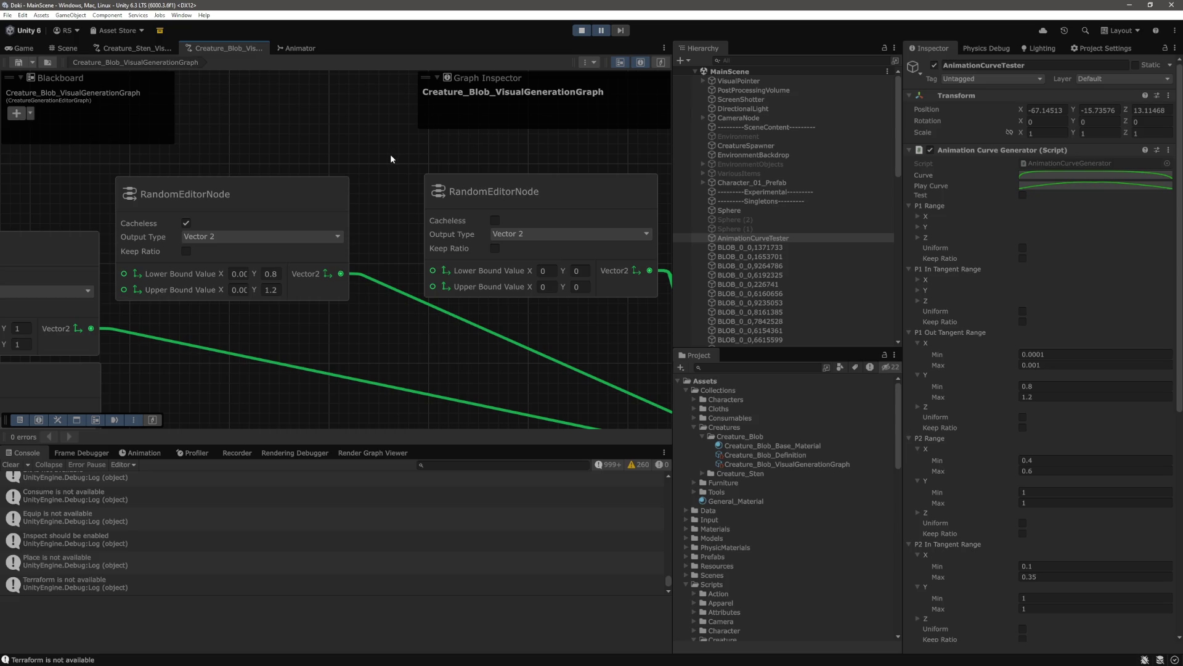
pyautogui.scroll(-5, 390, 158)
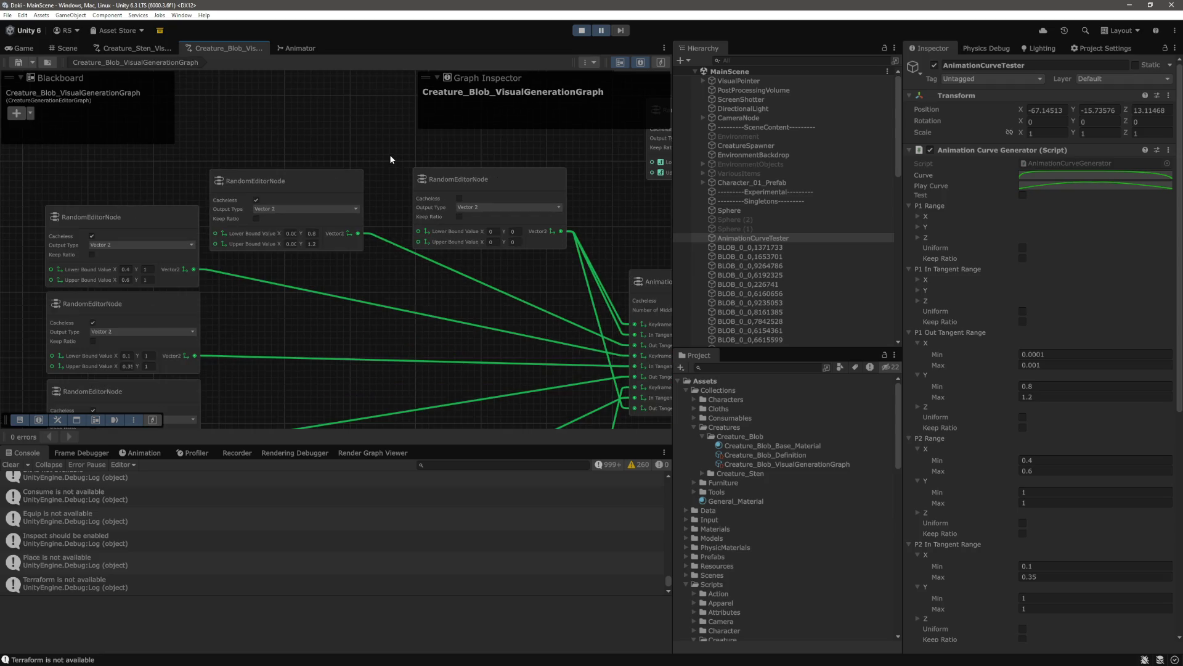
pyautogui.scroll(-3, 389, 158)
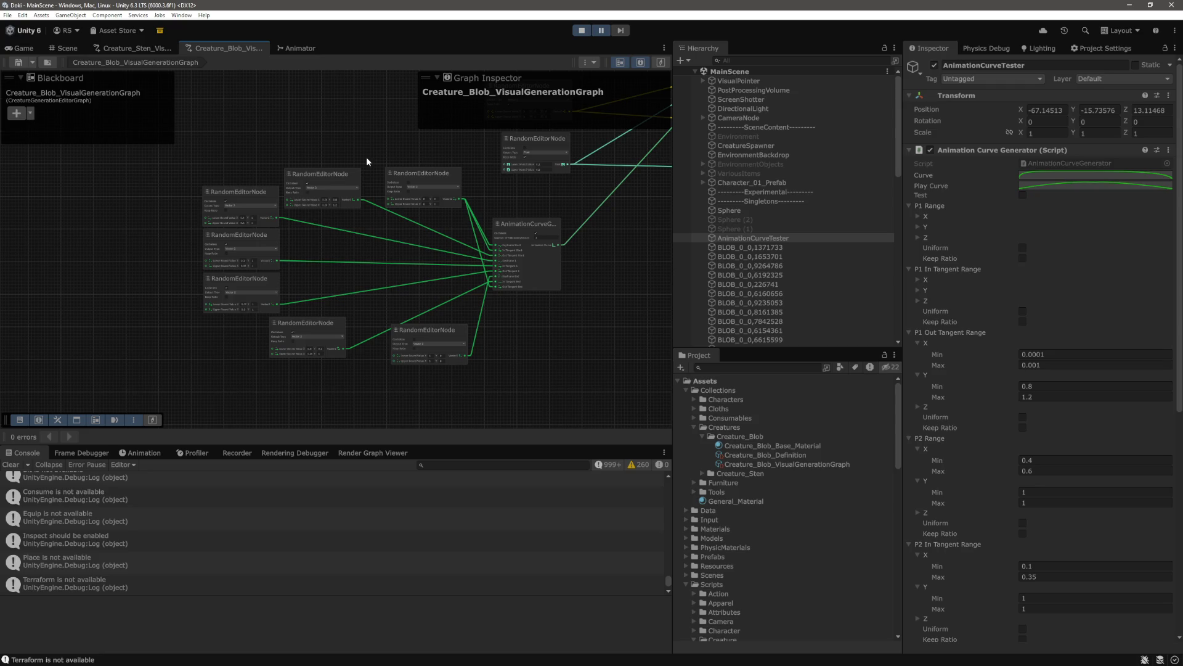
pyautogui.scroll(4, 350, 157)
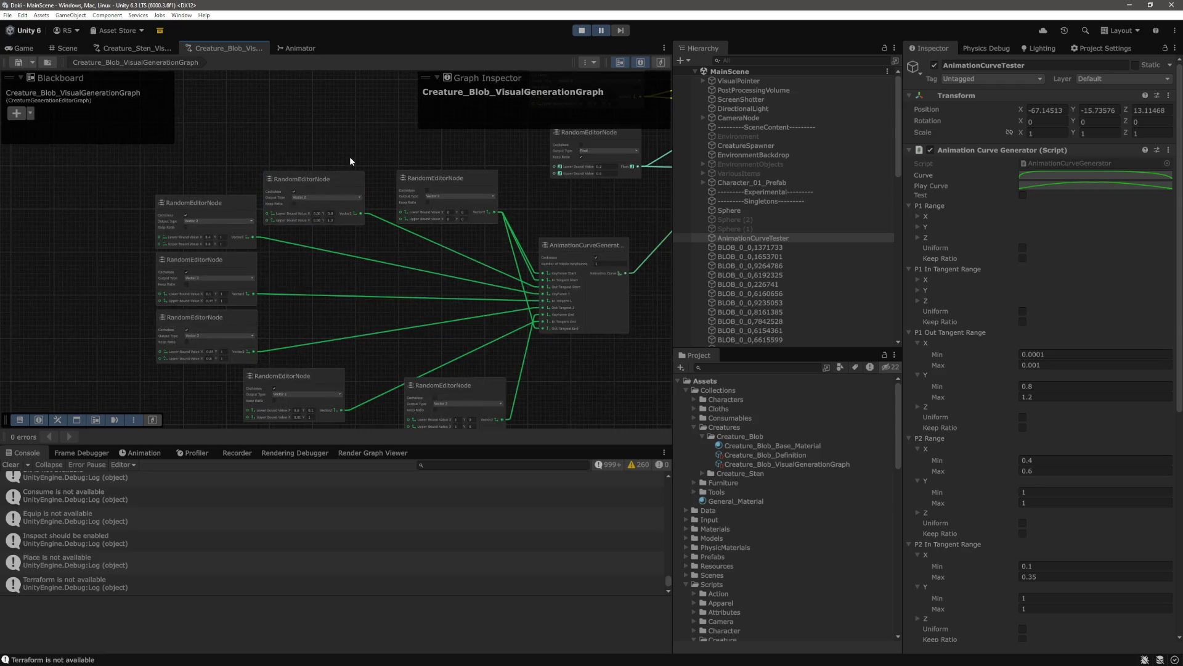
pyautogui.scroll(3, 445, 157)
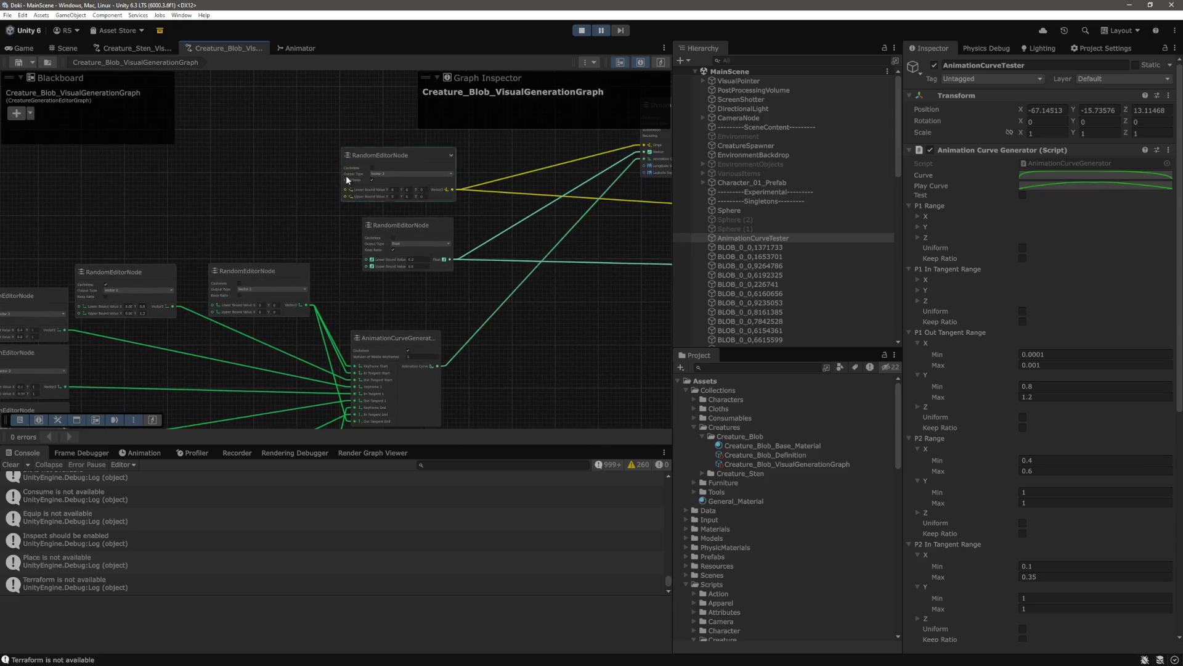
# Move to the mesh-building and material nodes, then inspect the Int and Color RandomEditorNodes
pyautogui.moveTo(312, 203)
pyautogui.mouseDown()
pyautogui.moveTo(427, 188)
pyautogui.moveTo(414, 185)
pyautogui.moveTo(471, 203)
pyautogui.moveTo(378, 166)
pyautogui.moveTo(350, 183)
pyautogui.moveTo(429, 170)
pyautogui.moveTo(230, 264)
pyautogui.mouseUp()
pyautogui.scroll(-3, 289, 279)
pyautogui.moveTo(404, 303); pyautogui.dragTo(267, 295)
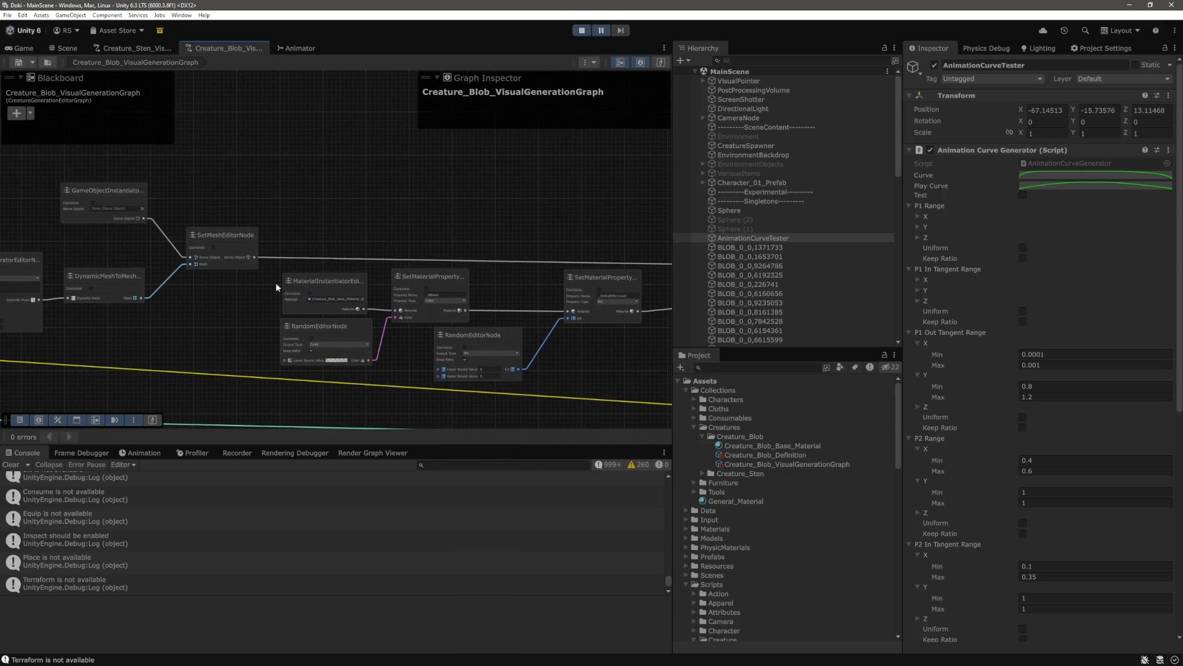
pyautogui.scroll(5, 423, 251)
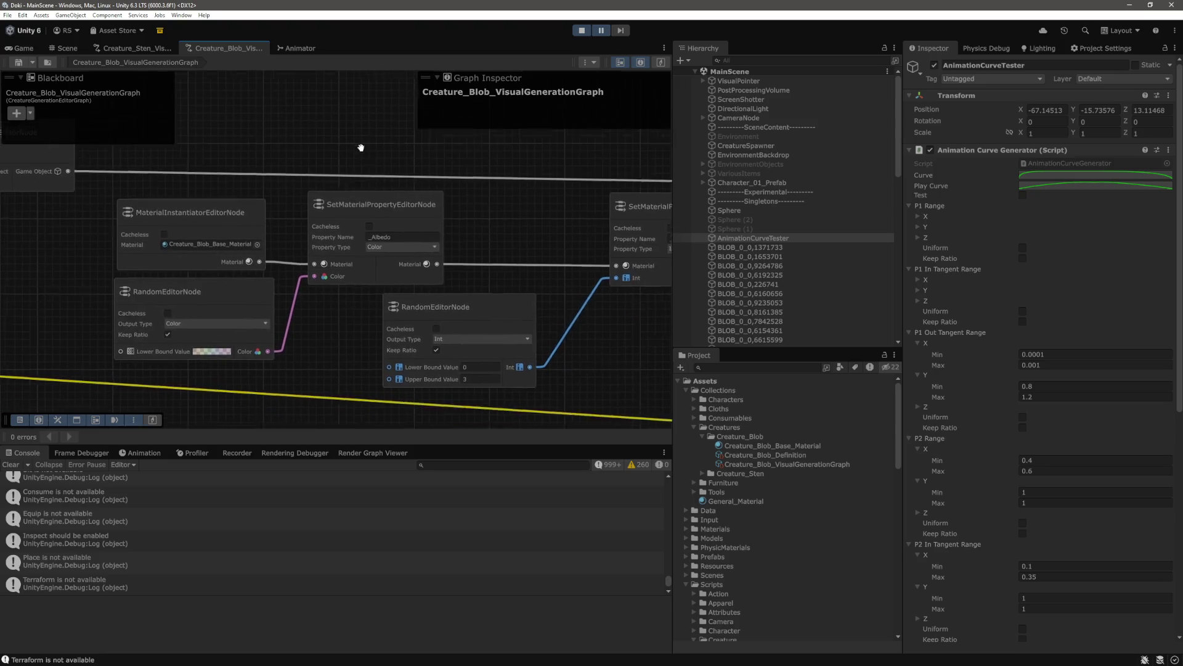
pyautogui.click(475, 307)
pyautogui.moveTo(291, 357); pyautogui.dragTo(360, 350)
pyautogui.click(216, 280)
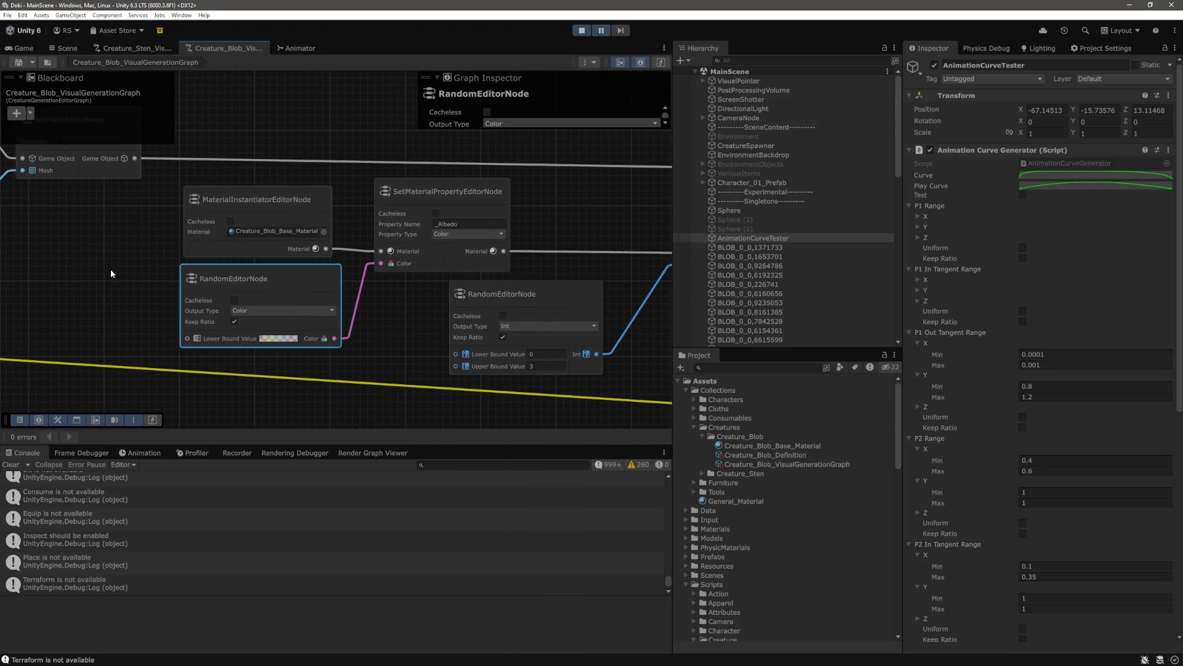
# Return to the Game view showing the character among the colourful blobs
pyautogui.scroll(5, 110, 268)
pyautogui.scroll(-10, 151, 316)
pyautogui.click(491, 213)
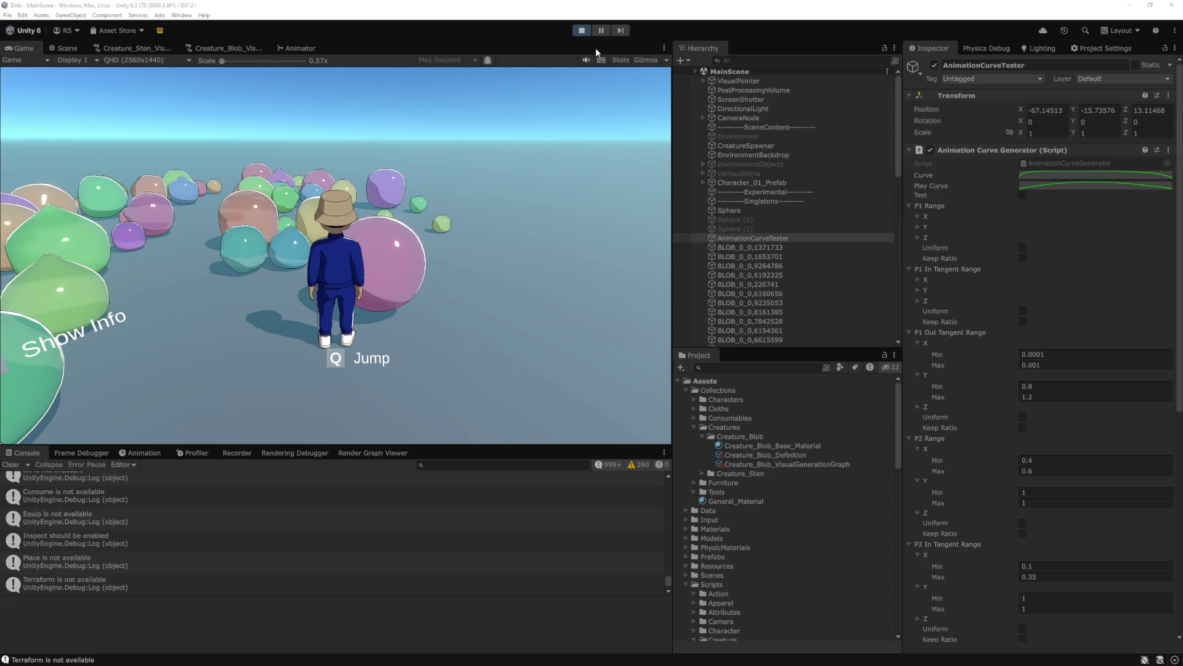
# Walk the character around the blob field and onto a purple blob in the running game
pyautogui.press('a')
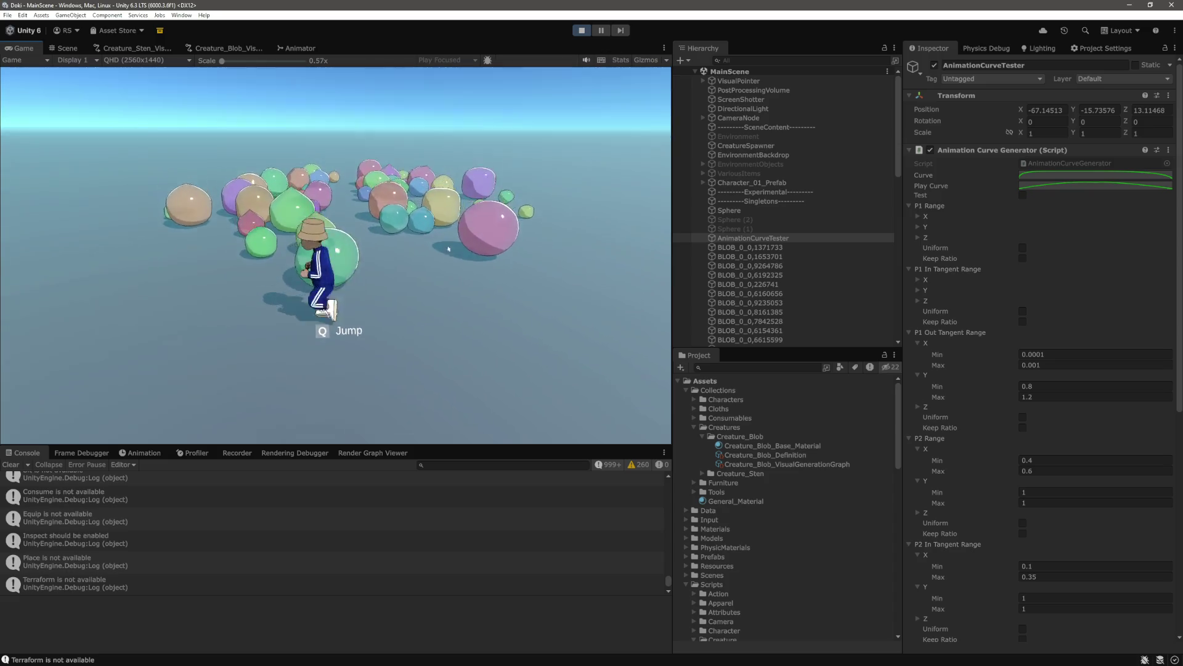
pyautogui.press('w')
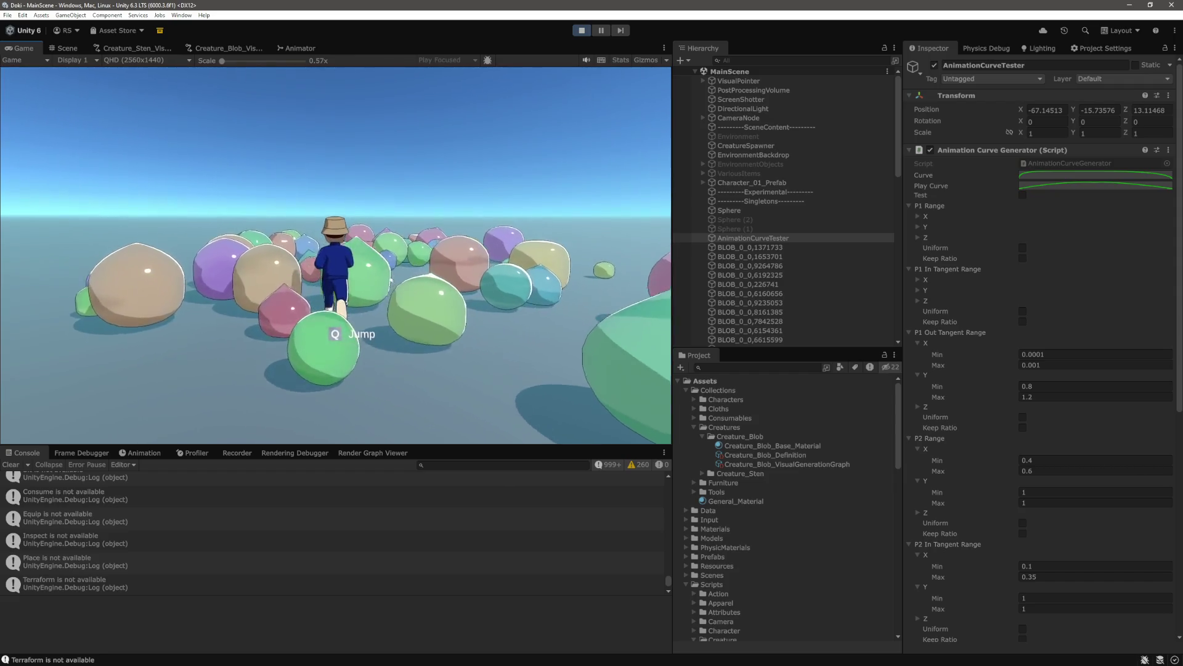
pyautogui.press('w')
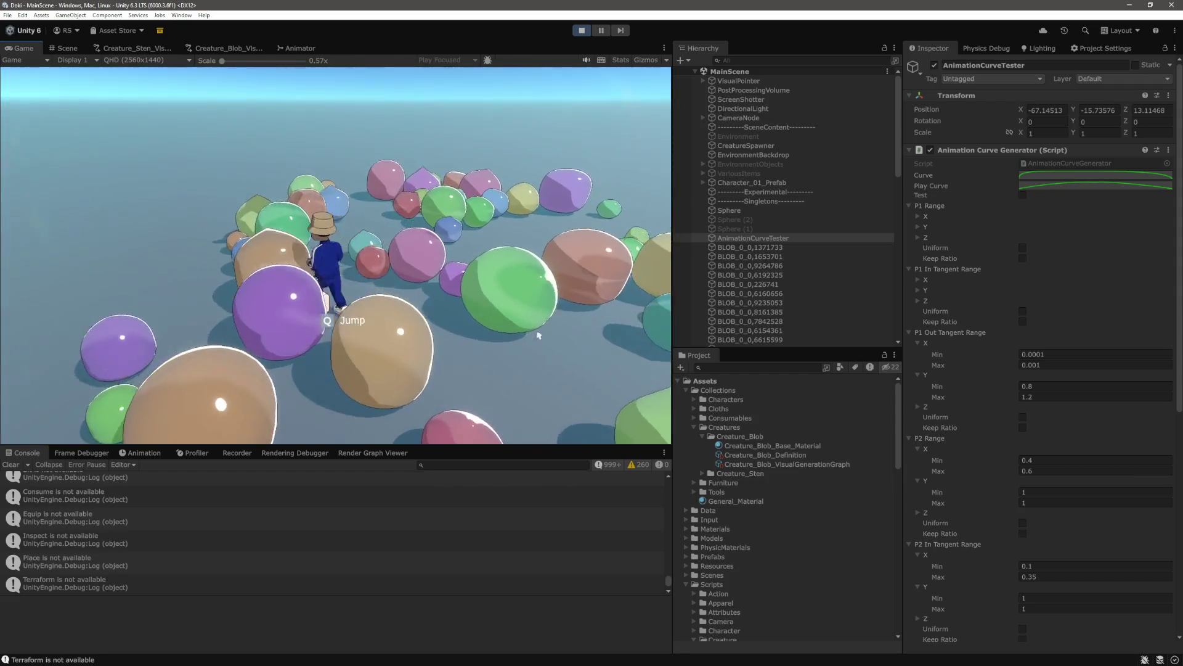
pyautogui.press('w')
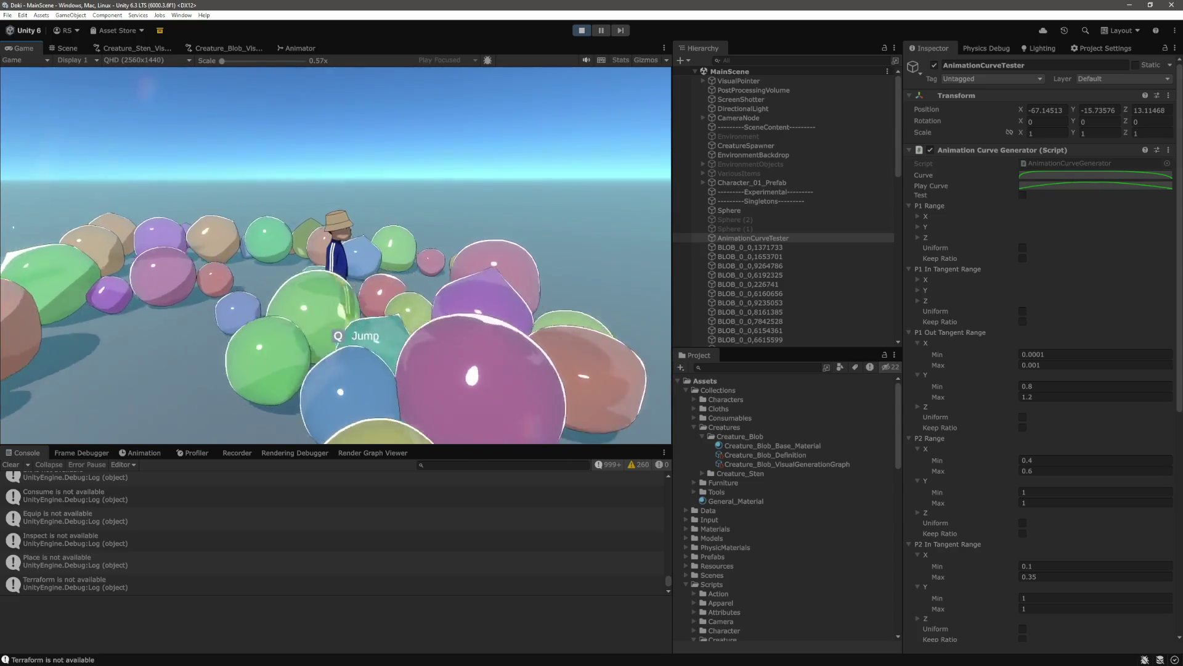
pyautogui.press('w')
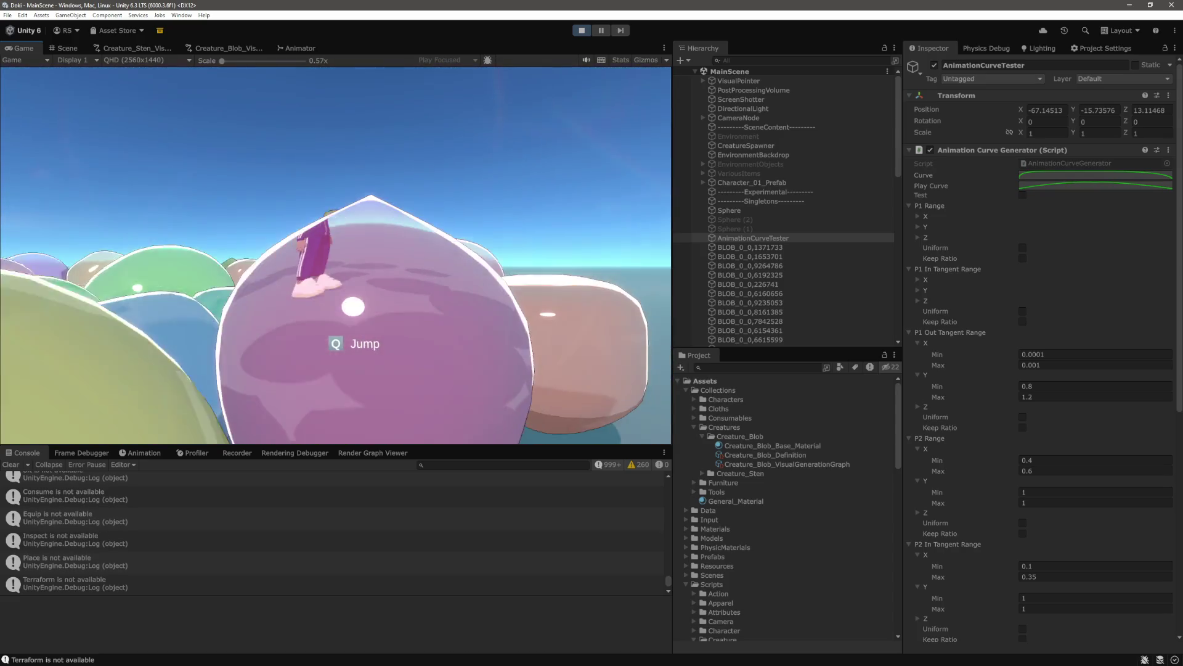
pyautogui.press('w')
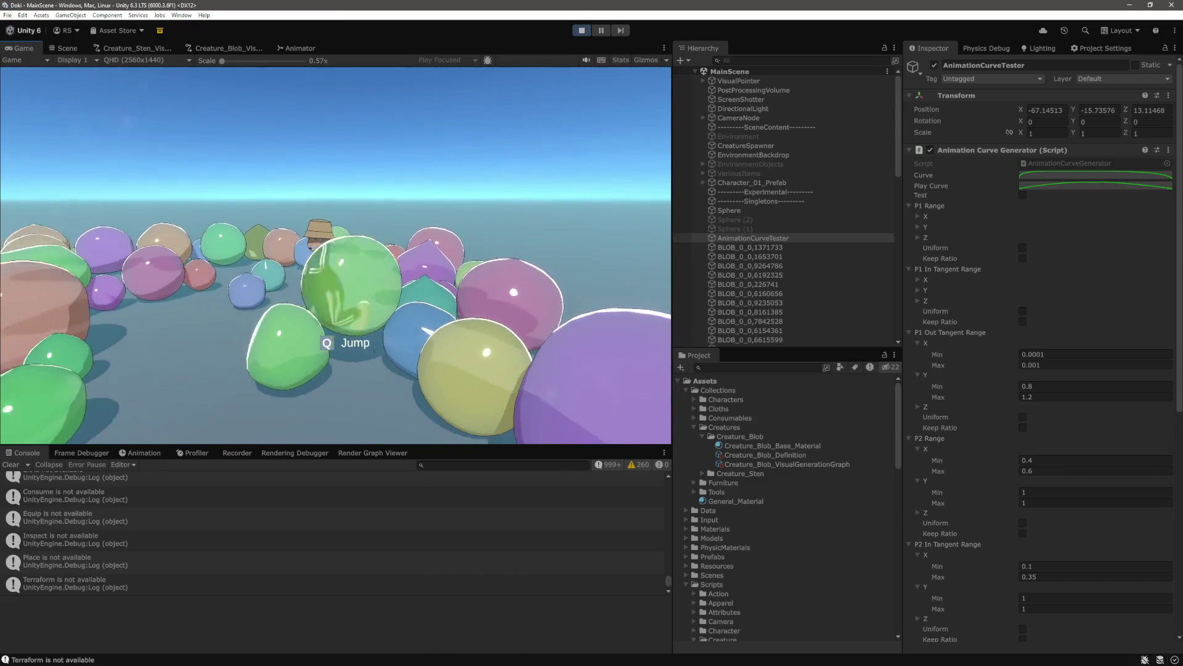
pyautogui.press('w')
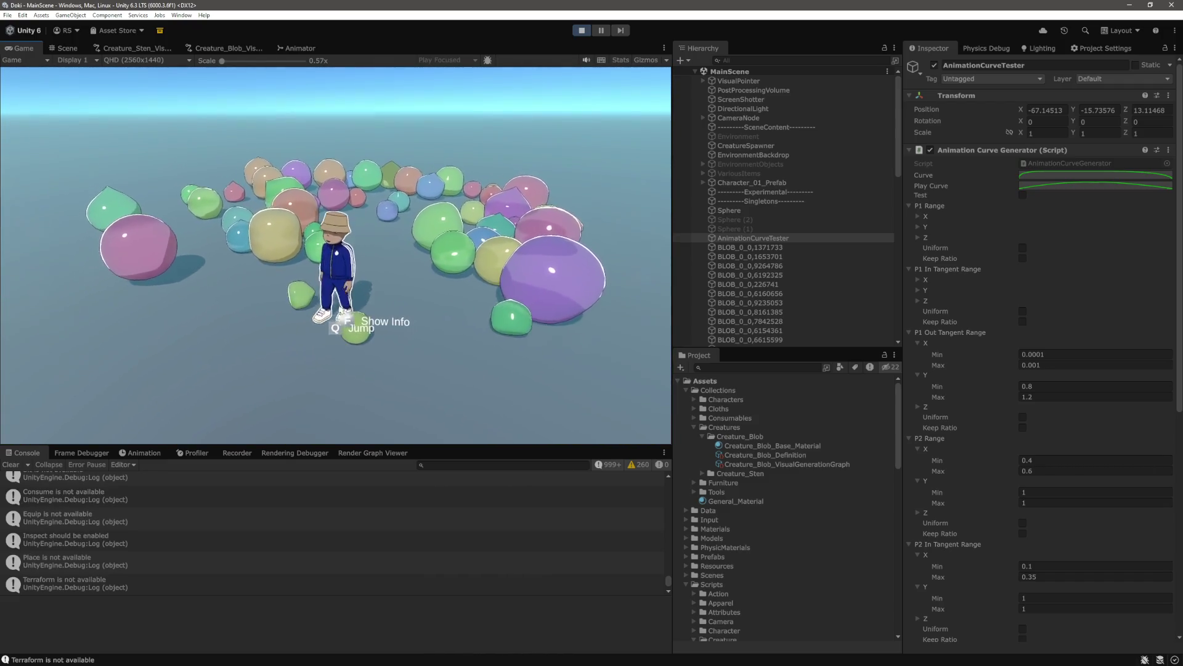
pyautogui.press('w')
pyautogui.press('w')
pyautogui.press('w')
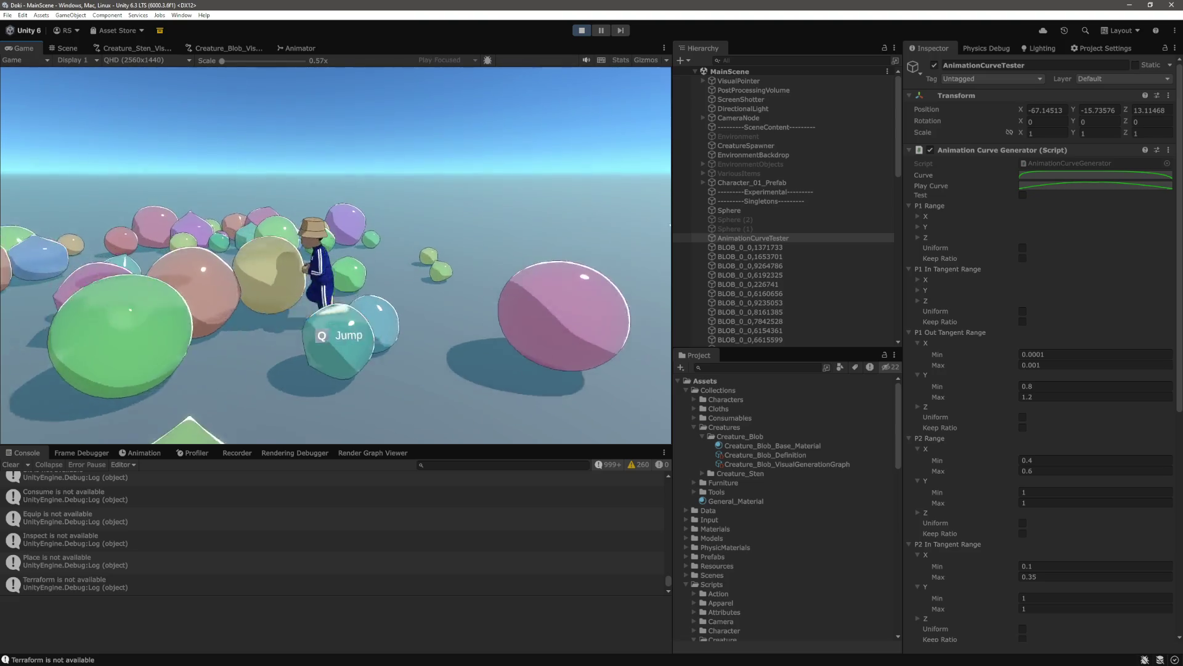
pyautogui.press('w')
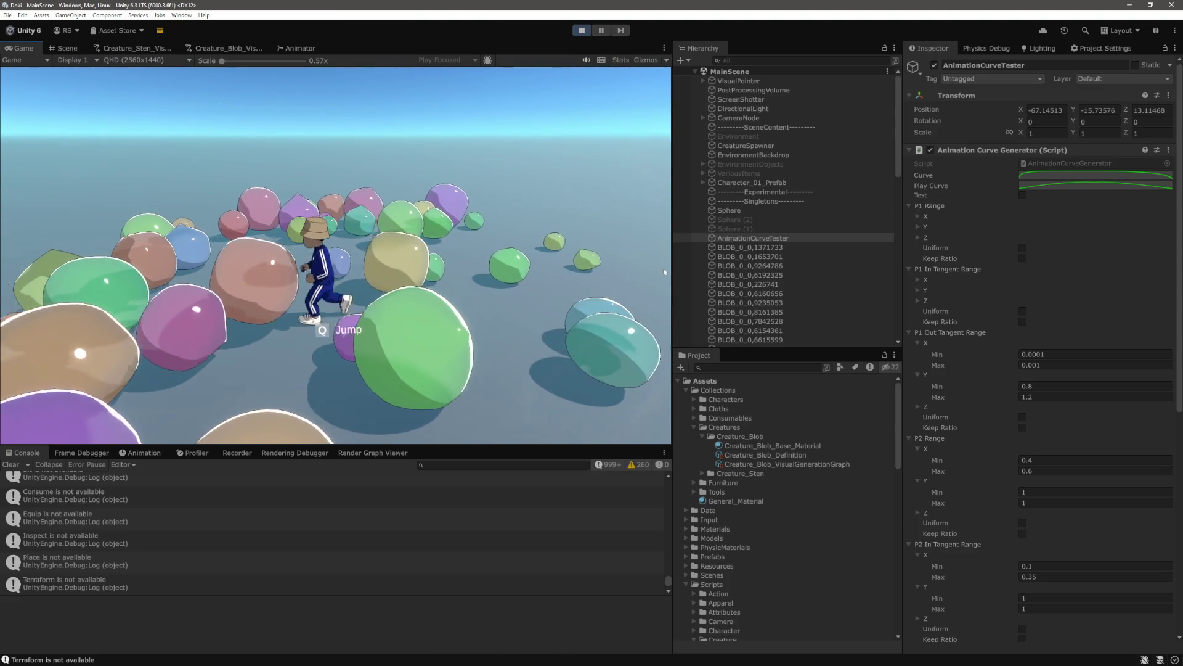
pyautogui.press('w')
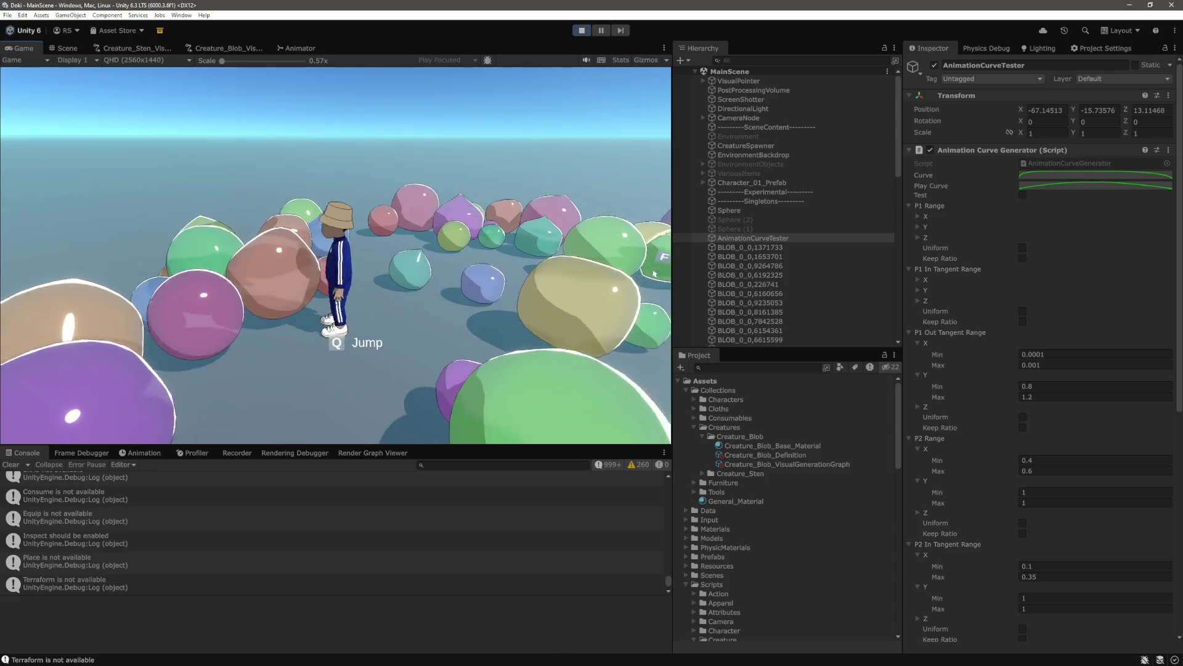
pyautogui.press('w')
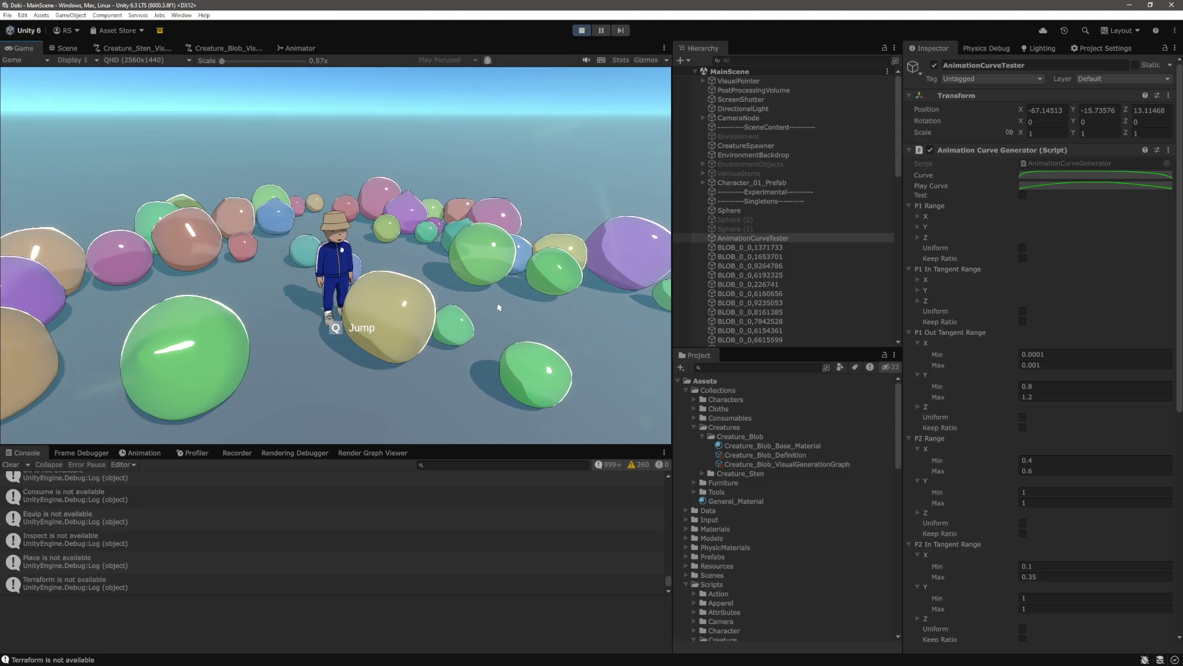
pyautogui.press('w')
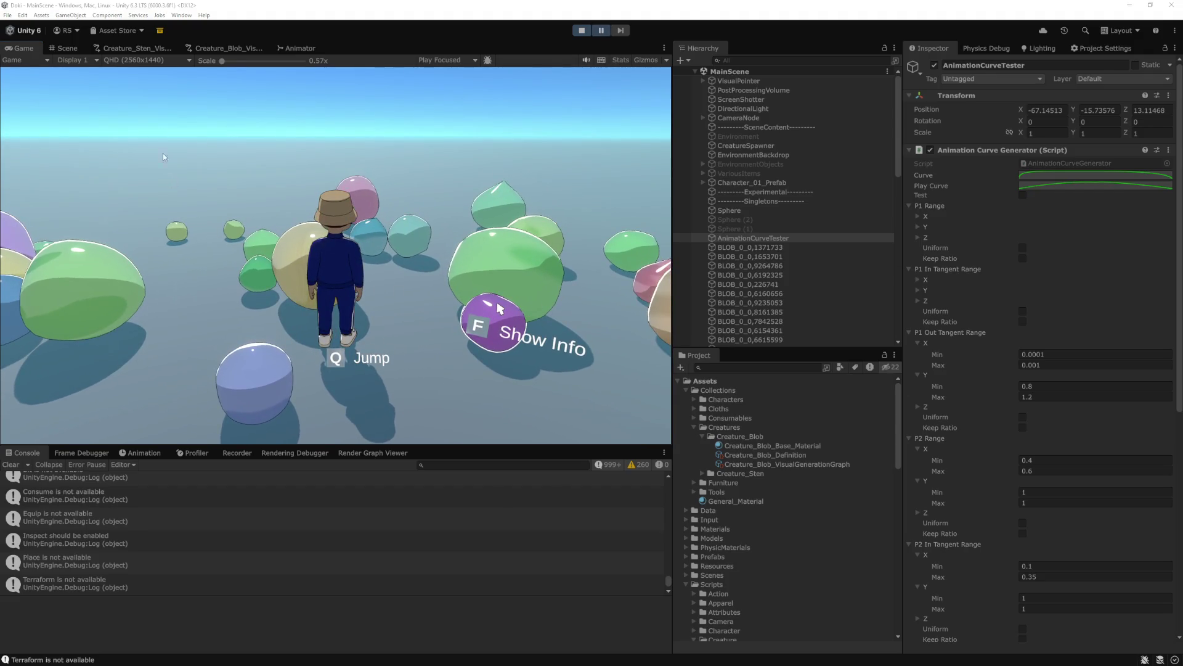
# Bring up the Creature_Blob_VisualGenerationGraph, panned over to RandomEditorNode
pyautogui.click(228, 48)
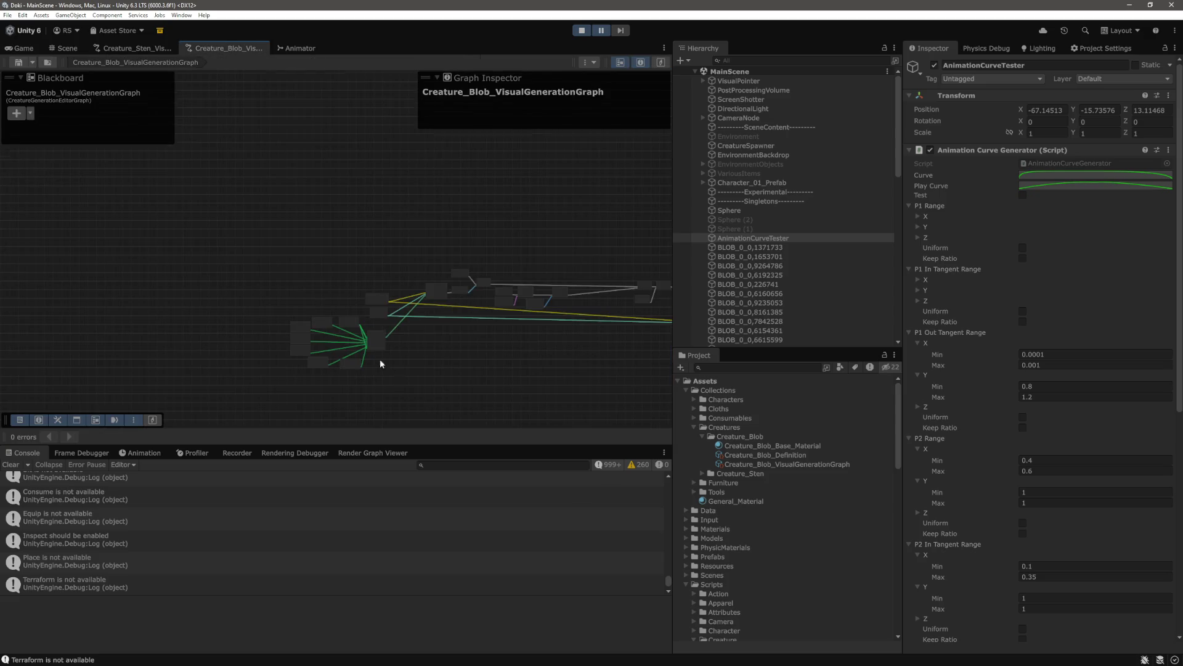
pyautogui.scroll(10, 388, 366)
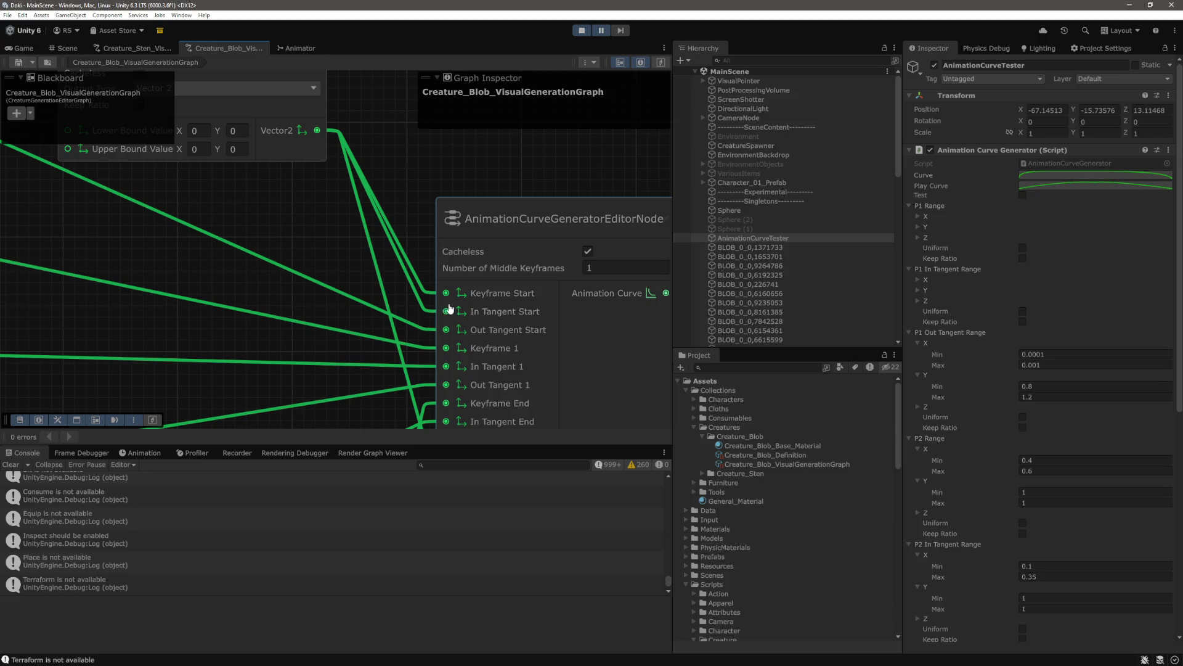
pyautogui.moveTo(450, 310); pyautogui.dragTo(401, 280)
pyautogui.moveTo(339, 190)
pyautogui.mouseDown()
pyautogui.moveTo(454, 255)
pyautogui.moveTo(470, 249)
pyautogui.moveTo(328, 196)
pyautogui.moveTo(327, 179)
pyautogui.moveTo(383, 203)
pyautogui.moveTo(428, 250)
pyautogui.moveTo(399, 220)
pyautogui.moveTo(546, 300)
pyautogui.moveTo(464, 250)
pyautogui.moveTo(476, 249)
pyautogui.mouseUp()
# Add a Float Constant node to the graph, then select and delete it
pyautogui.rightClick(476, 249)
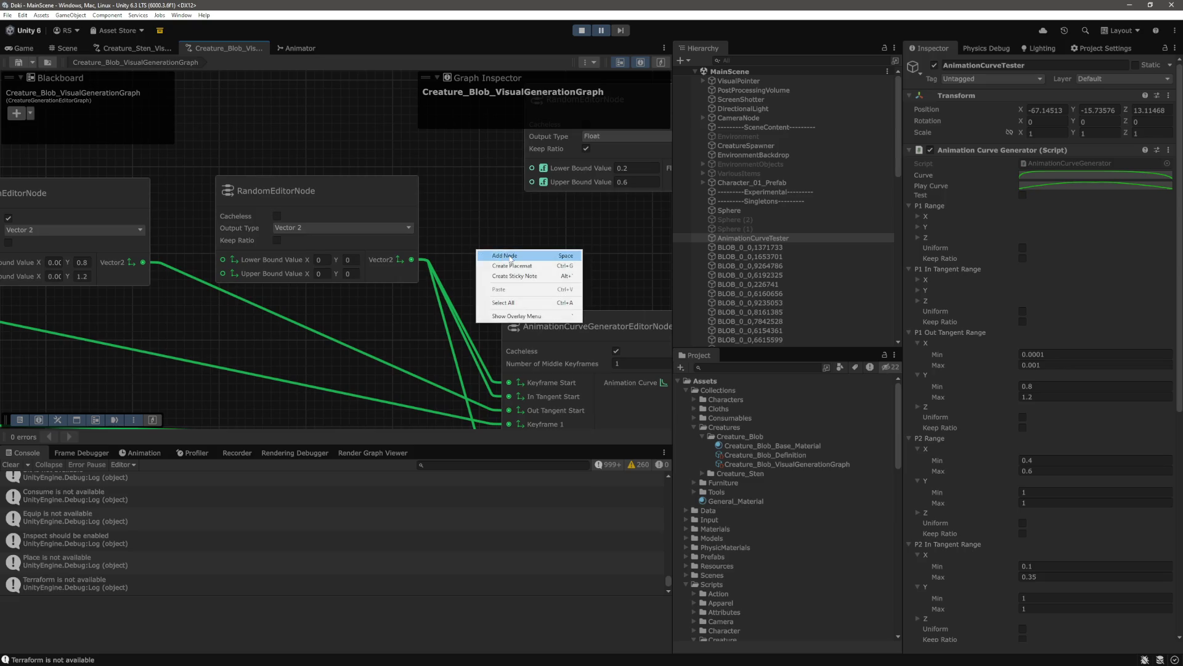
pyautogui.click(511, 256)
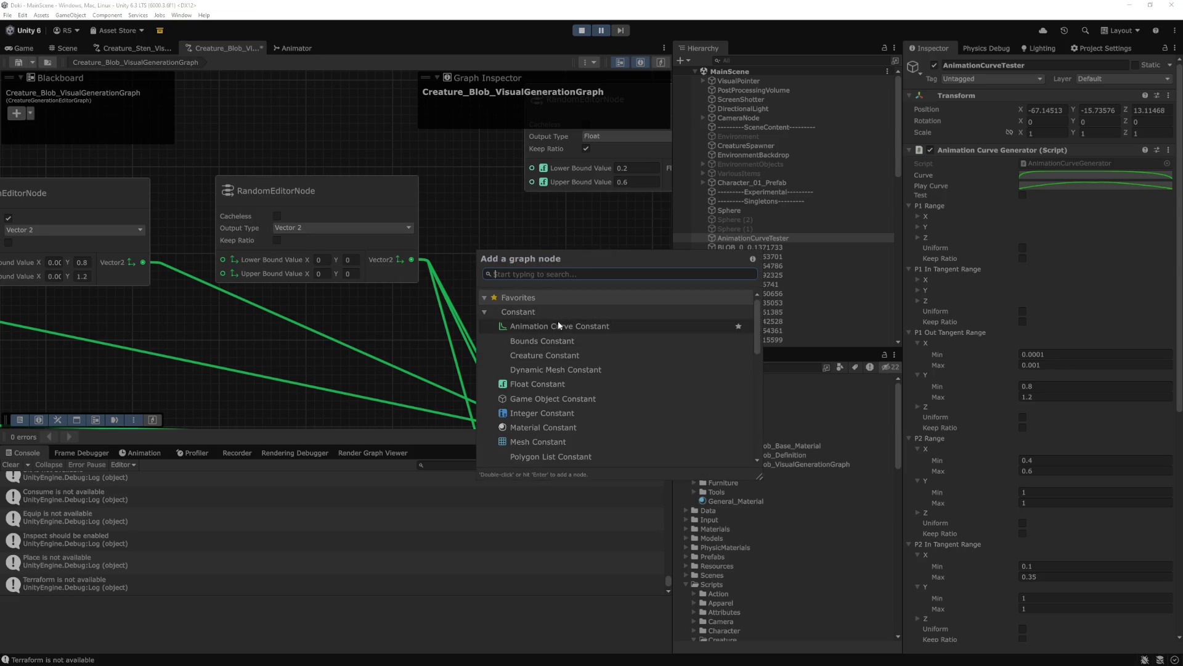
pyautogui.doubleClick(563, 384)
pyautogui.moveTo(577, 250)
pyautogui.mouseDown()
pyautogui.moveTo(528, 245)
pyautogui.moveTo(395, 272)
pyautogui.mouseUp()
pyautogui.moveTo(525, 210); pyautogui.dragTo(396, 273)
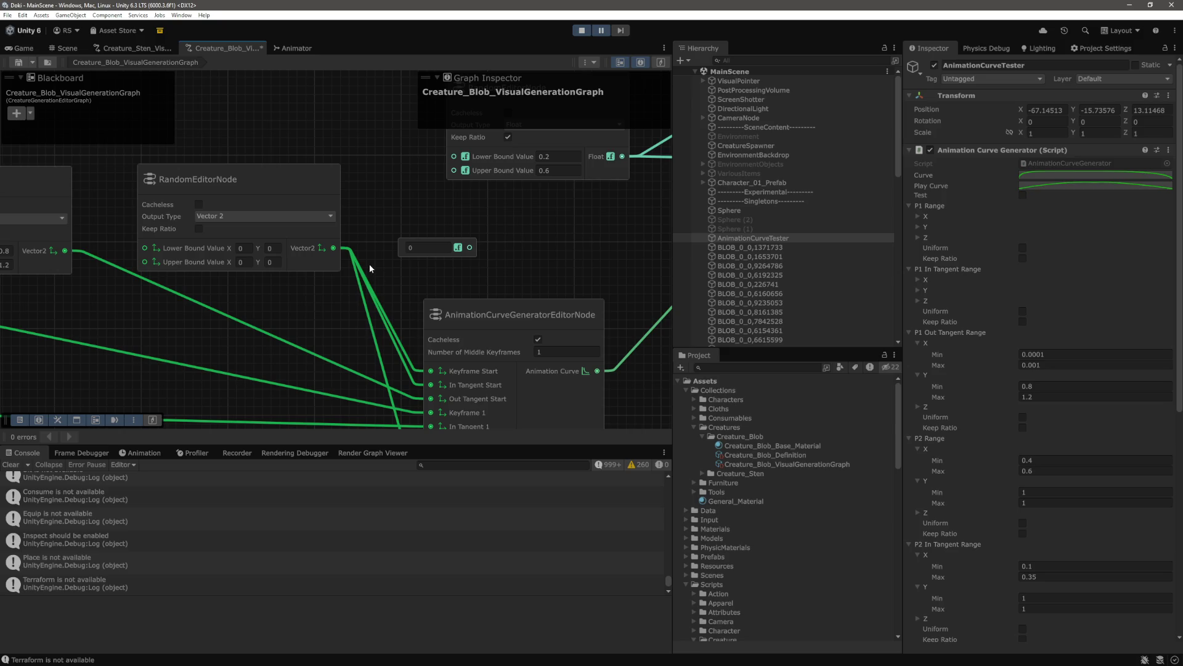
pyautogui.moveTo(533, 212); pyautogui.dragTo(396, 266)
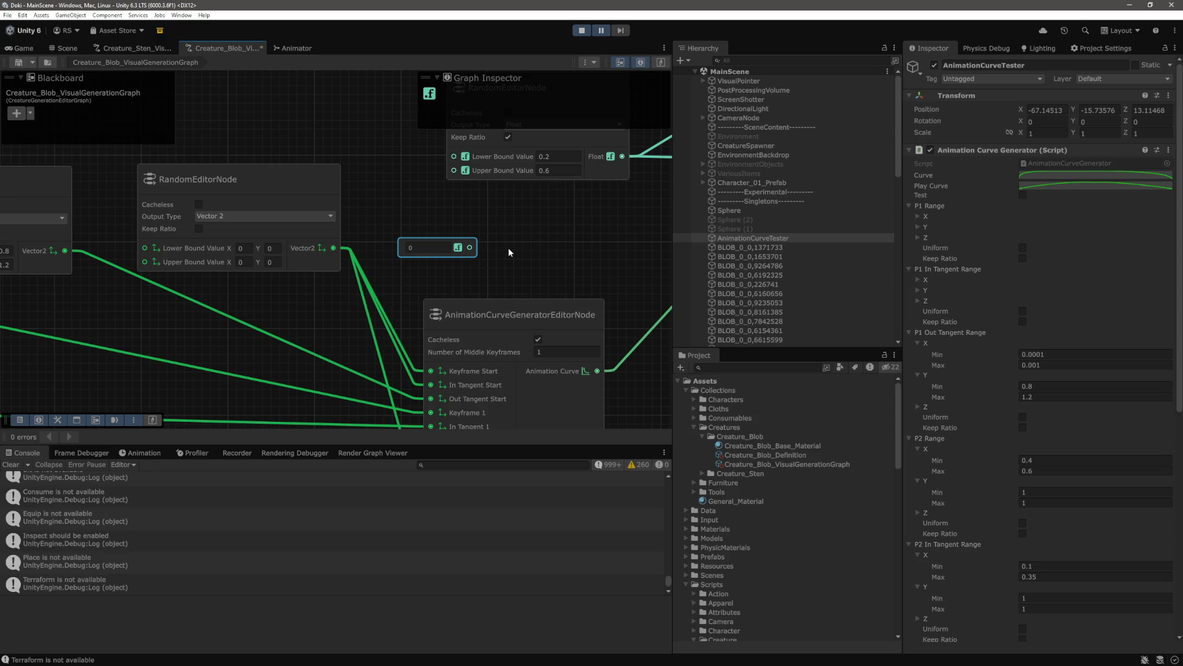
pyautogui.press('Delete')
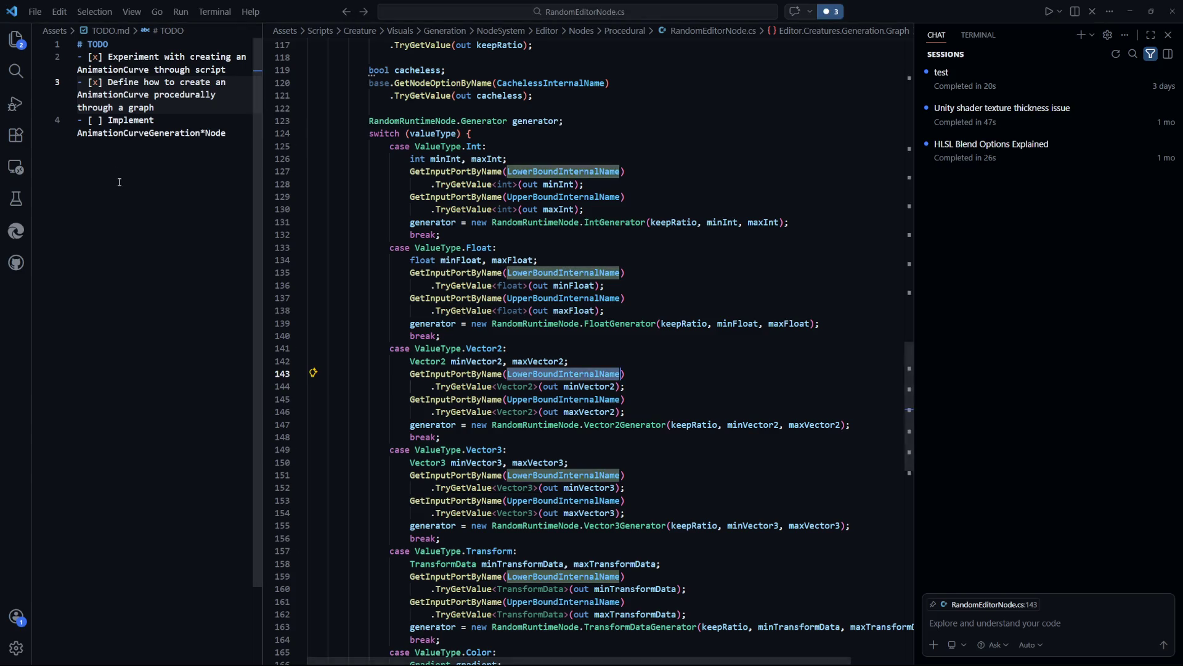
# In TODO.md, mark the Implement AnimationCurveGeneration*Node item on line 4 as done
pyautogui.click(119, 181)
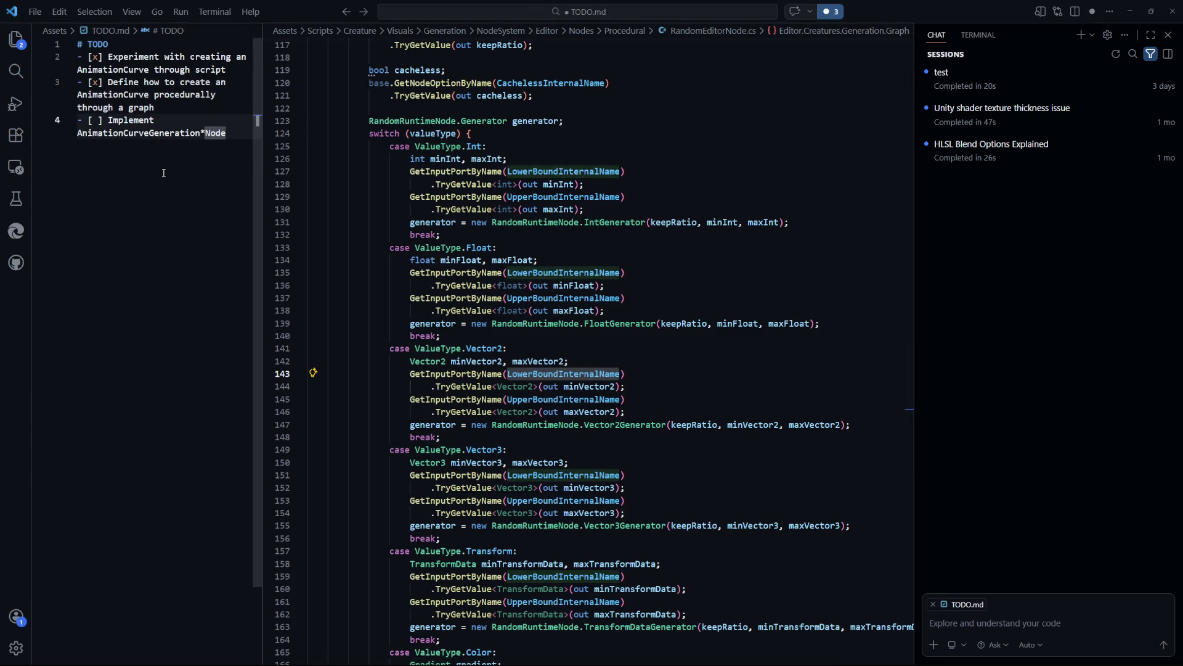
pyautogui.click(98, 121)
pyautogui.click(235, 134)
pyautogui.press('Return')
pyautogui.write('[')
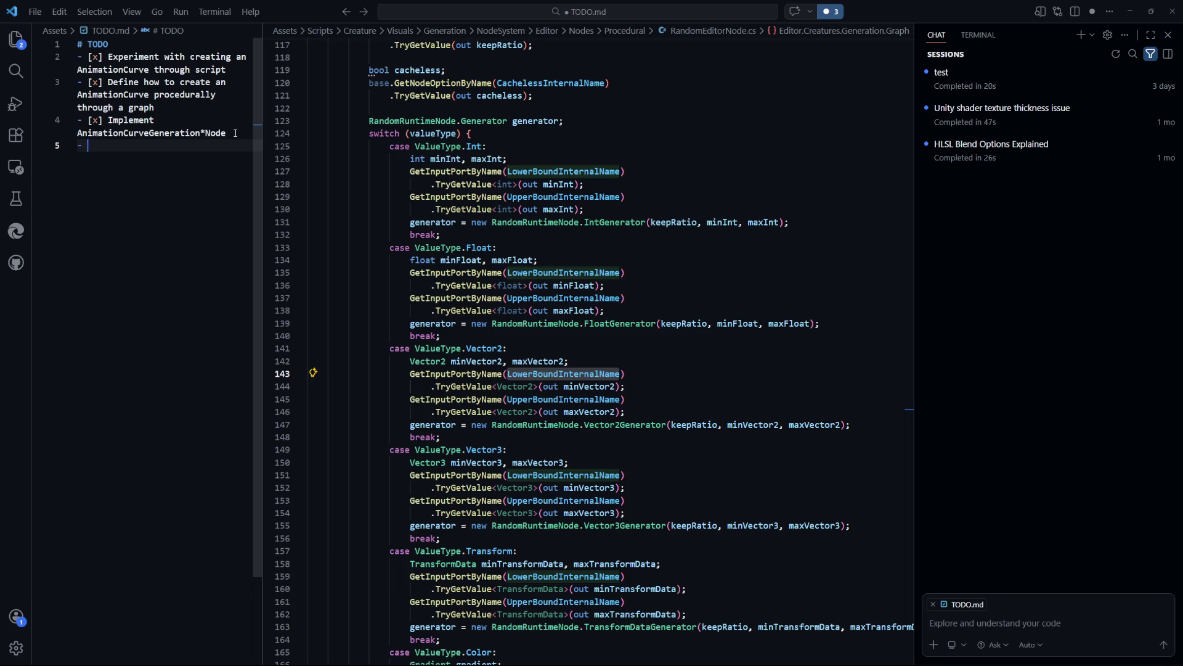
pyautogui.press('BackSpace')
pyautogui.moveTo(234, 132); pyautogui.dragTo(76, 128)
pyautogui.press('BackSpace')
# Move the Implement AnimationCurveGeneration*Node item to the top of the list and save
pyautogui.press('BackSpace')
pyautogui.hotkey('ctrl', 'z')
pyautogui.moveTo(227, 133)
pyautogui.mouseDown()
pyautogui.moveTo(77, 111)
pyautogui.moveTo(65, 86)
pyautogui.mouseUp()
pyautogui.press('BackSpace')
pyautogui.hotkey('ctrl', 'z')
pyautogui.hotkey('ctrl', 'z')
pyautogui.hotkey('ctrl', 'z')
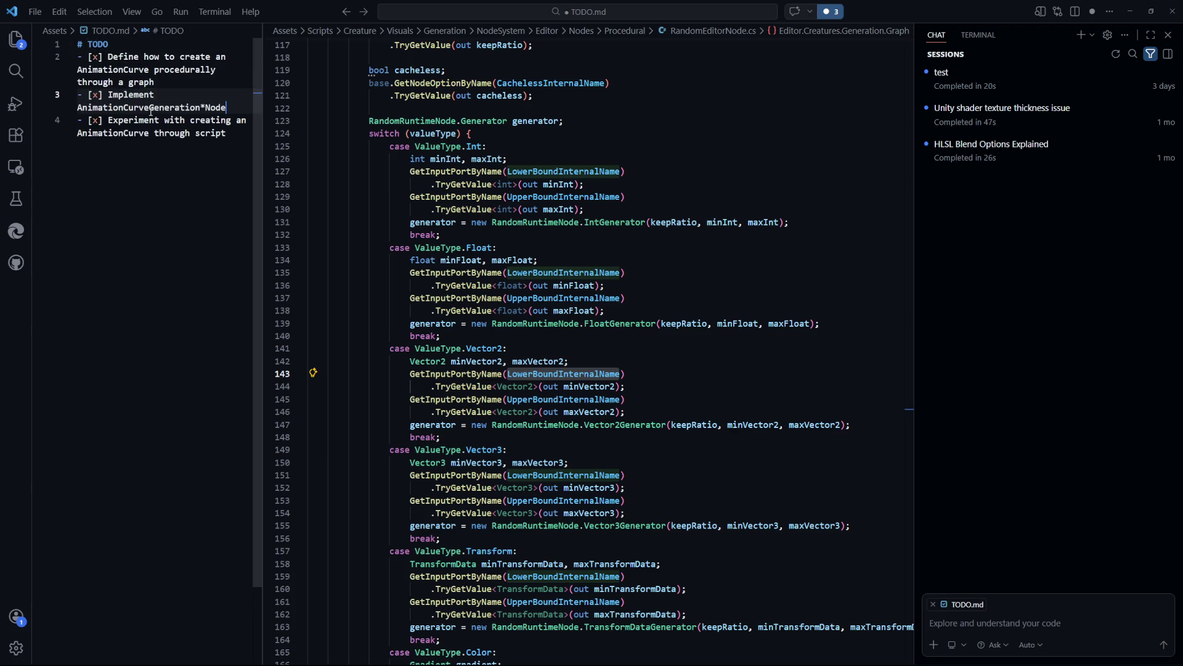
pyautogui.hotkey('ctrl', 'z')
pyautogui.hotkey('ctrl', 'z')
pyautogui.hotkey('ctrl', 'z')
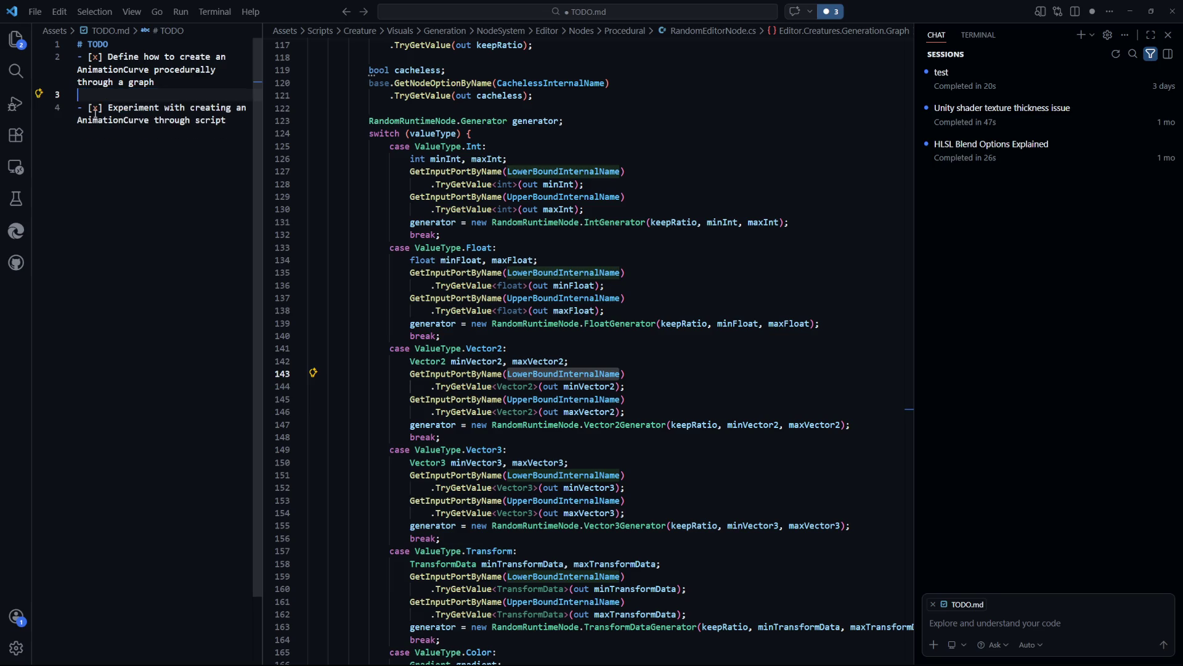
pyautogui.hotkey('ctrl', 'z')
pyautogui.hotkey('ctrl', 'z')
pyautogui.hotkey('ctrl', 'z')
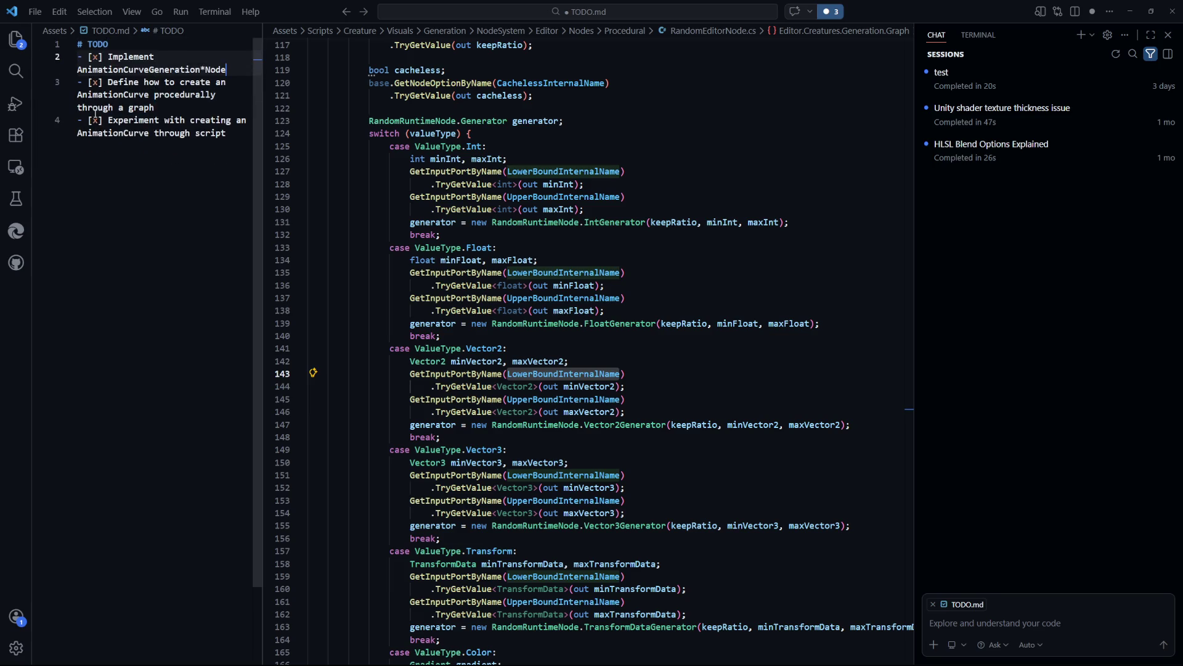
# Add a TODO item: make Creature*Nodes work with both node inputs and static values
pyautogui.press('End')
pyautogui.press('Return')
pyautogui.write('- ')
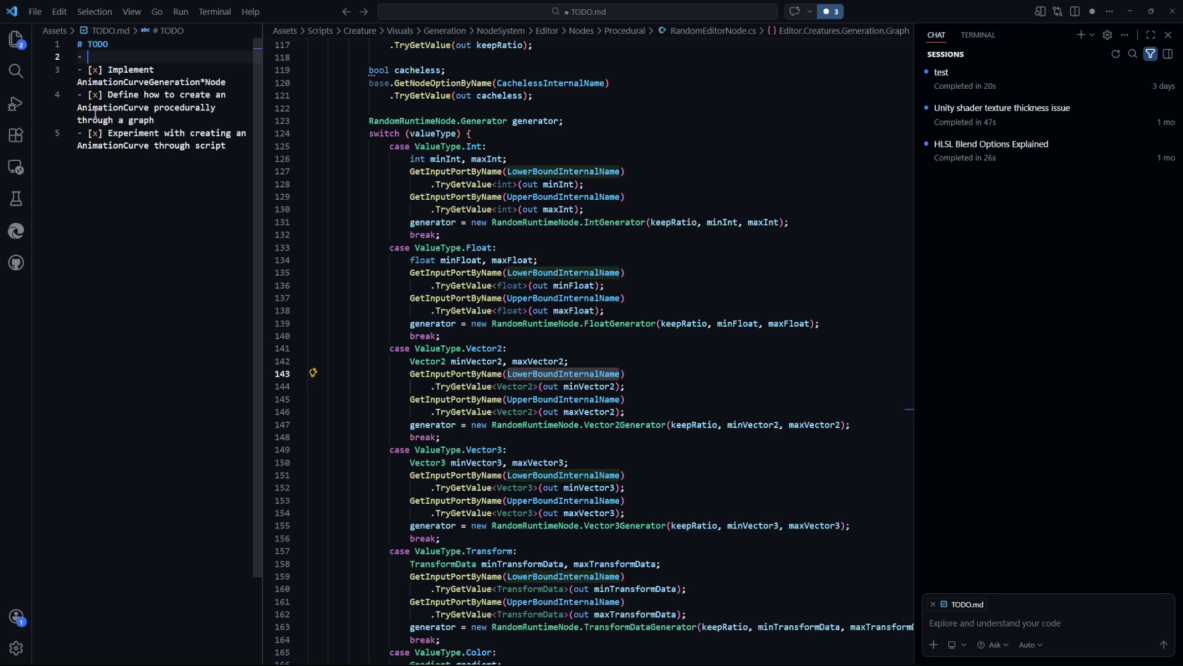
pyautogui.write('[ ] Implement')
pyautogui.press('BackSpace')
pyautogui.press('BackSpace')
pyautogui.press('BackSpace')
pyautogui.write('ake E')
pyautogui.write('Creature')
pyautogui.write('oid')
pyautogui.press('BackSpace')
pyautogui.press('BackSpace')
pyautogui.press('BackSpace')
pyautogui.write('Node')
pyautogui.write('s ')
pyautogui.write('be able to ')
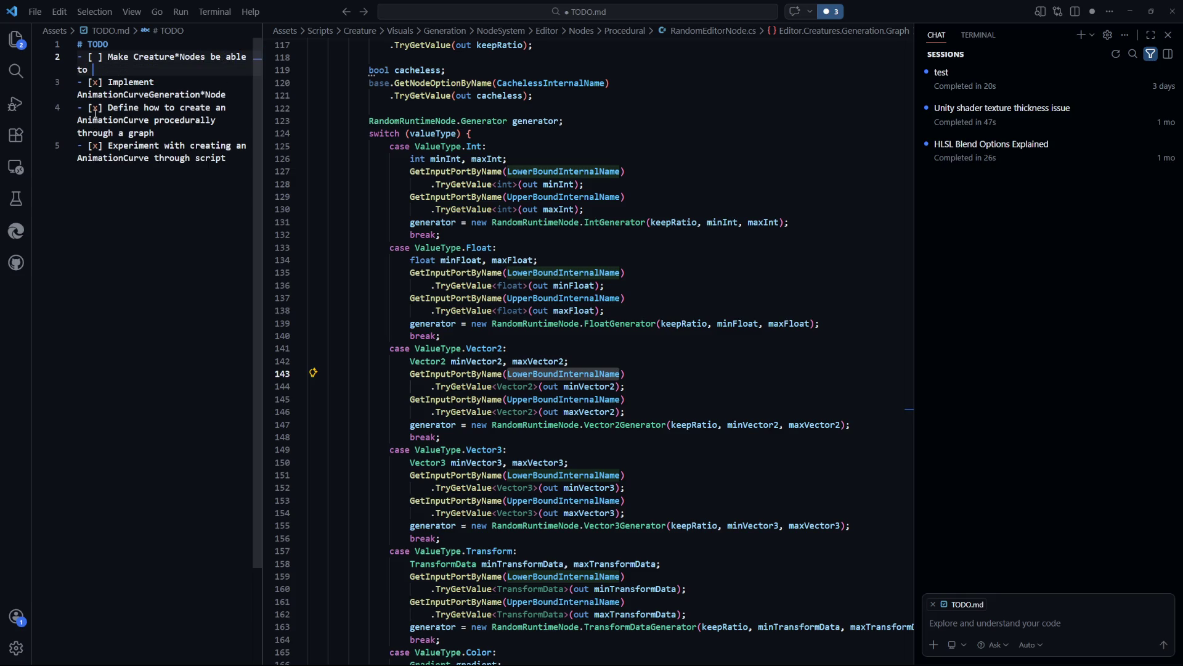
pyautogui.write('work with both ')
pyautogui.write('node inputs')
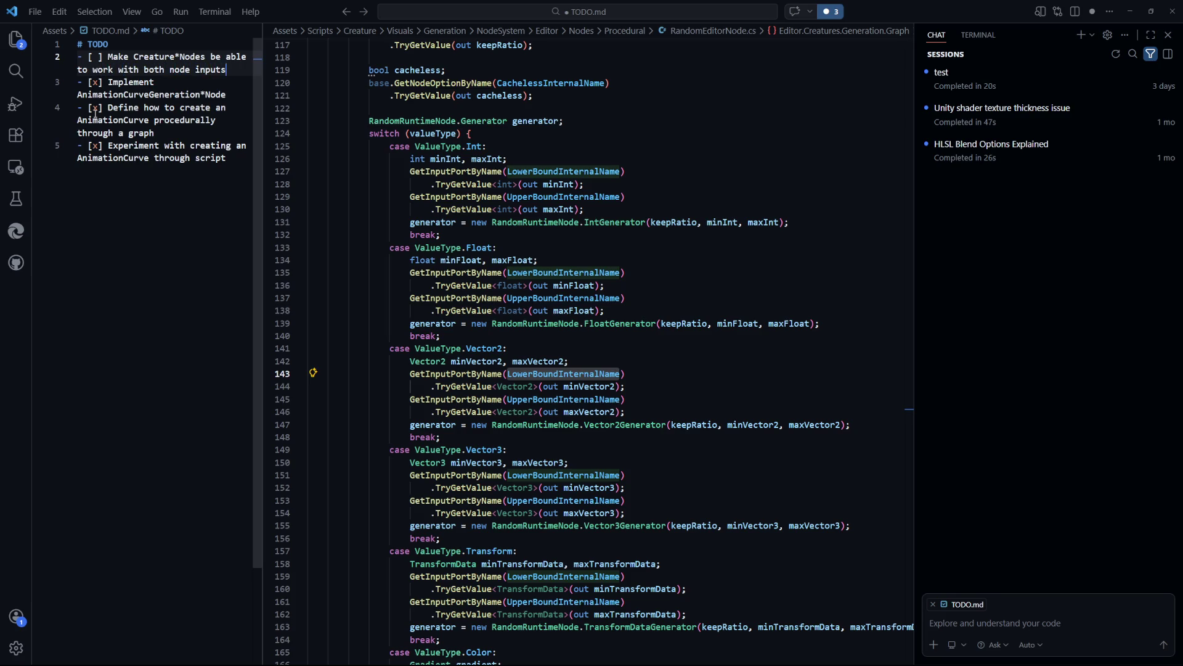
pyautogui.write('well asstatic a')
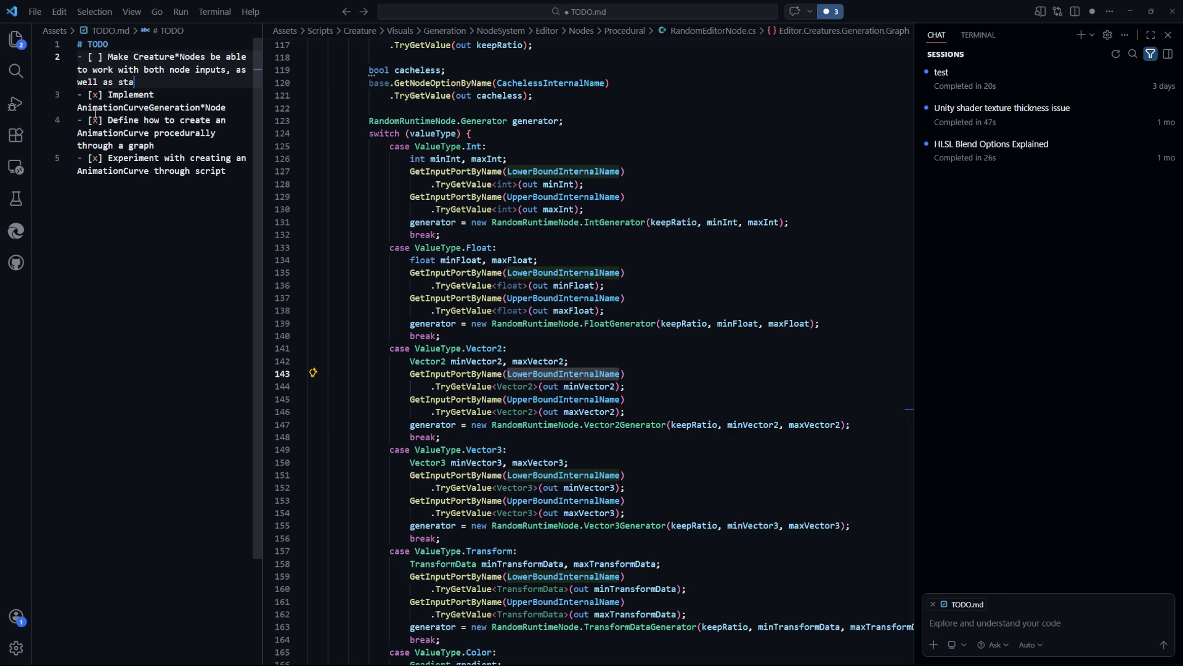
pyautogui.write('ut')
# Add an unchecked 'Experiment with soft bodies on blobs' item
pyautogui.hotkey('ctrl', 'shift', 'Return')
pyautogui.write('- ')
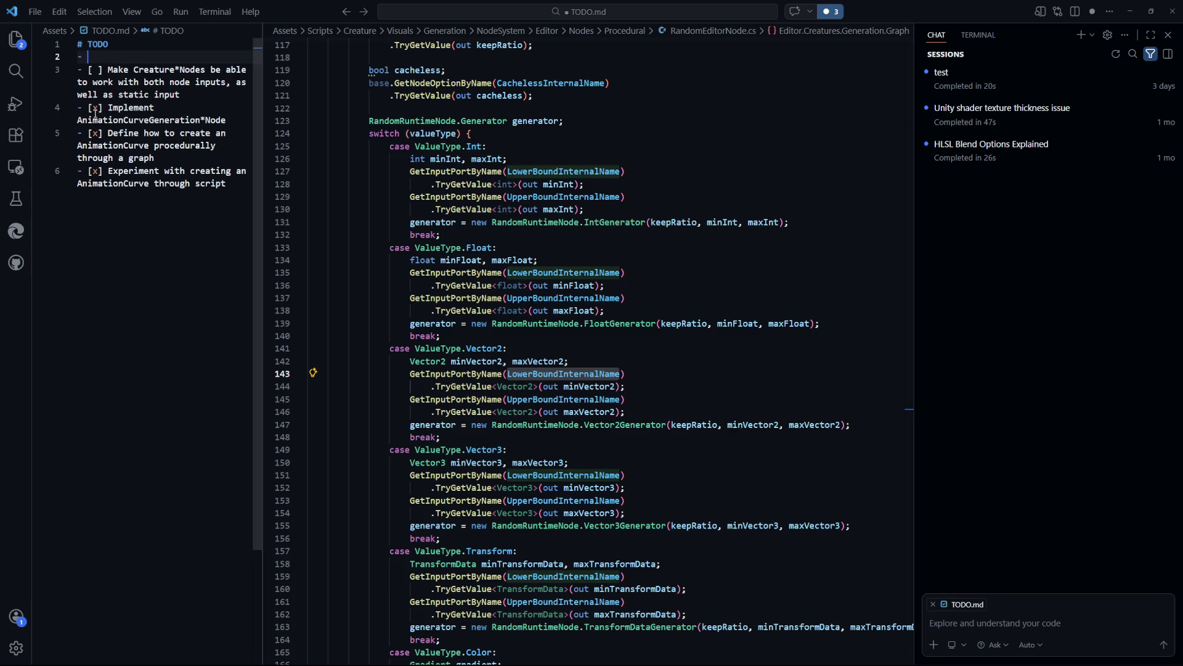
pyautogui.write('[ ] Implement')
pyautogui.press('BackSpace')
pyautogui.press('BackSpace')
pyautogui.press('BackSpace')
pyautogui.write('Experiment with ')
pyautogui.write('soft body')
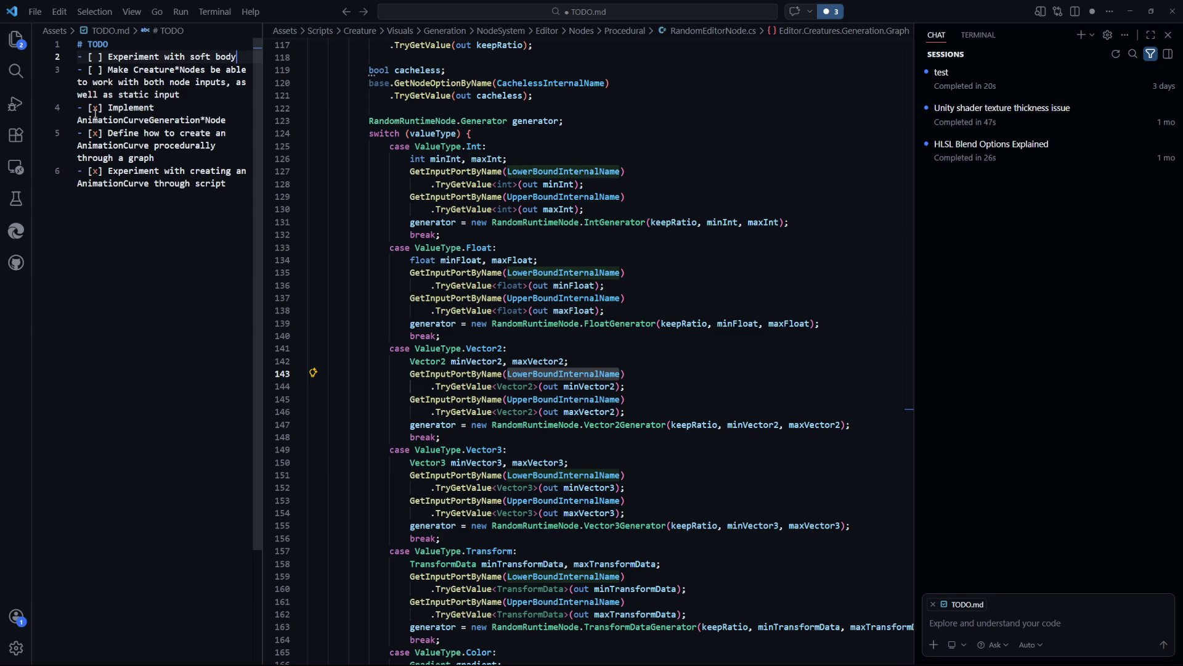
pyautogui.press('BackSpace')
pyautogui.write('ies')
pyautogui.hotkey('ctrl', 'shift', 'Return')
pyautogui.write('- [ ] Experiment with soft bodi')
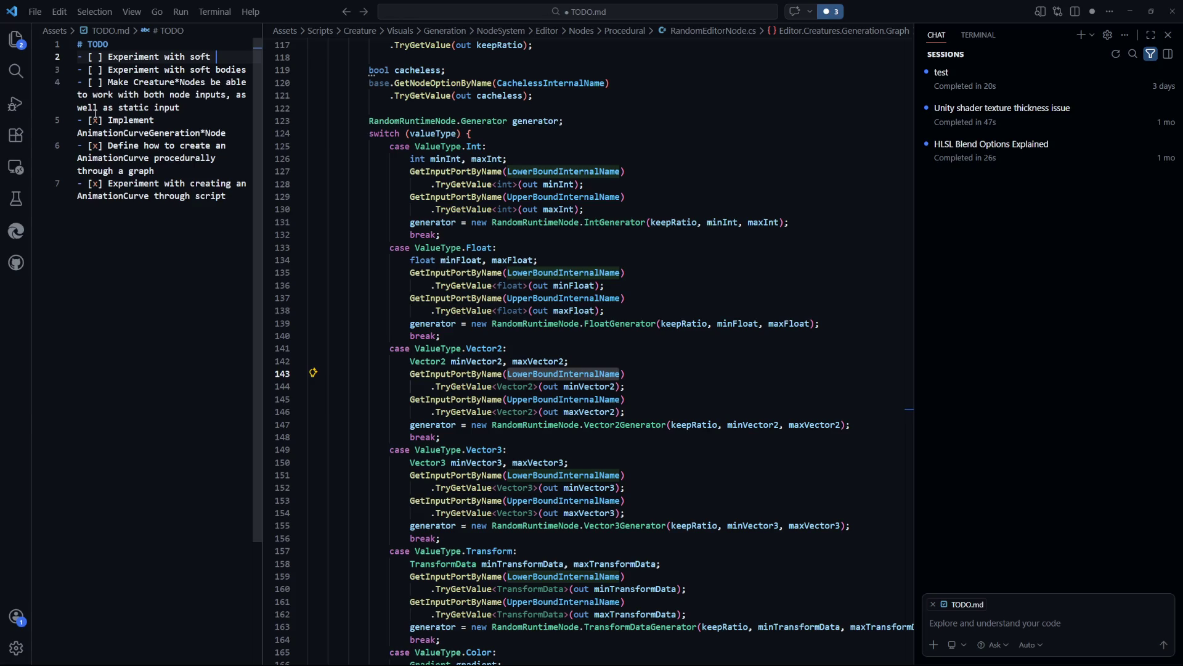
pyautogui.write('es on blovb')
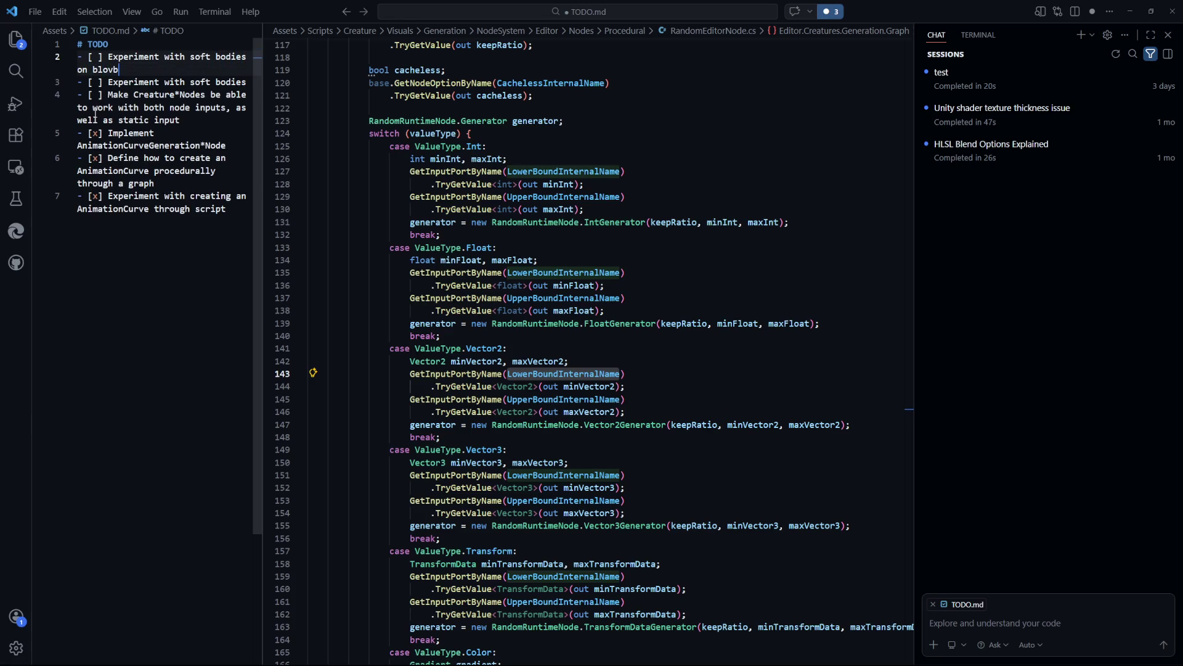
pyautogui.press('BackSpace')
pyautogui.press('BackSpace')
pyautogui.write('bs')
# Insert 'Define how to create soft bodies procedurally through a graph' above that item
pyautogui.press('Home')
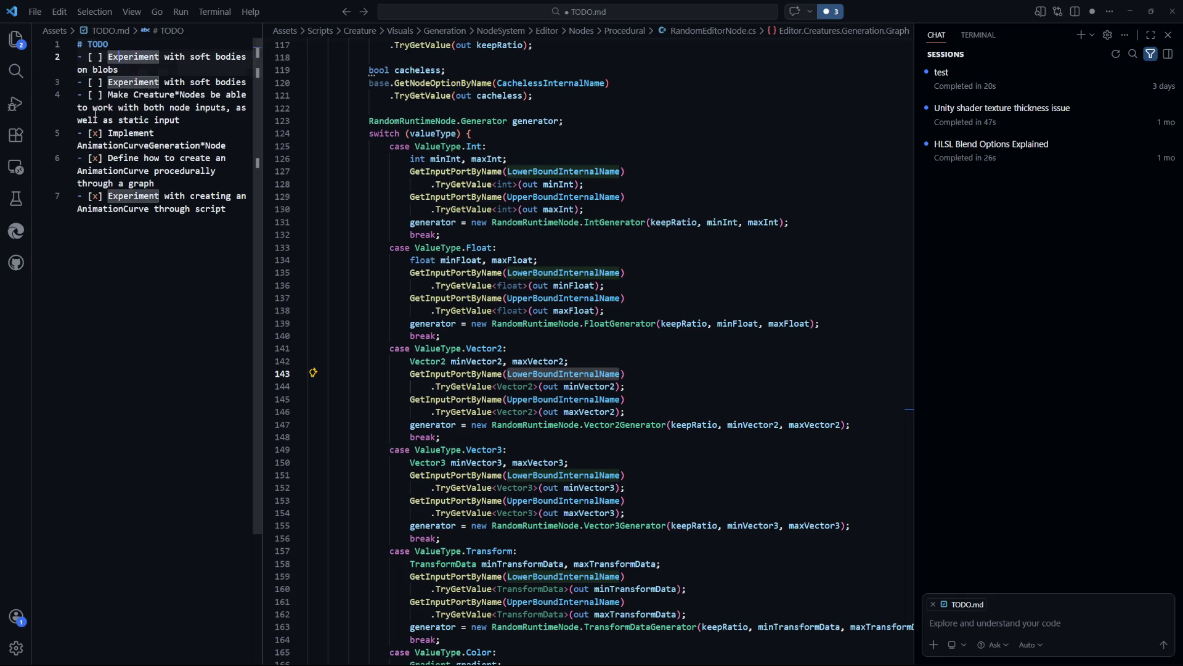
pyautogui.press('Return')
pyautogui.write('[ ] ')
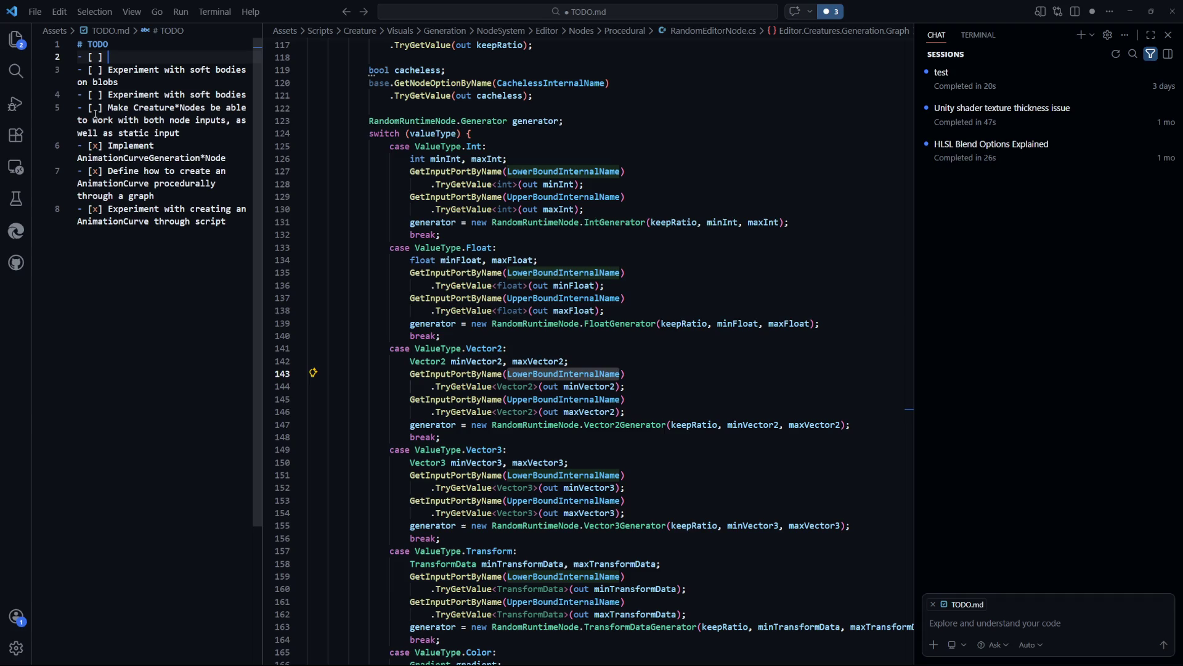
pyautogui.write('Define how ')
pyautogui.write('to cr')
pyautogui.write('eate soft b')
pyautogui.write('odies procedura')
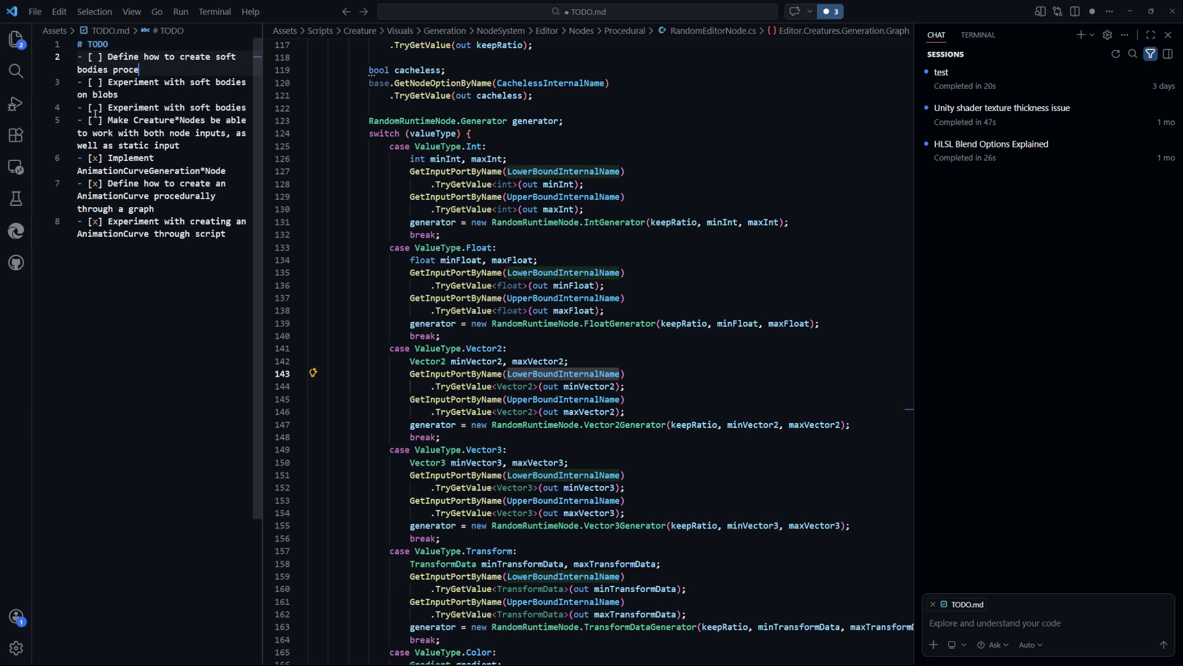
pyautogui.write('lly th')
pyautogui.write('rough a grap')
pyautogui.write('h')
# Add an unchecked 'Implement SoftBody*Node' item under # TODO and save
pyautogui.press('Up')
pyautogui.press('Up')
pyautogui.press('Up')
pyautogui.press('Return')
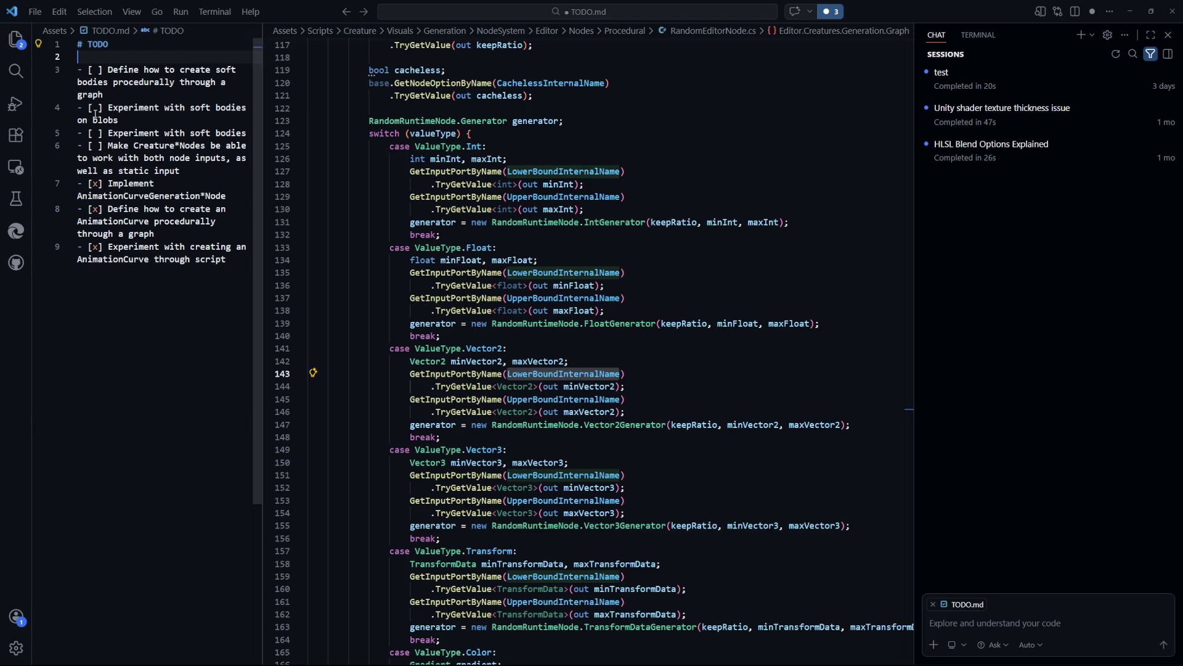
pyautogui.write('- [ ] Im')
pyautogui.write('plement S')
pyautogui.write('oftBody*Node')
pyautogui.hotkey('ctrl', 's')
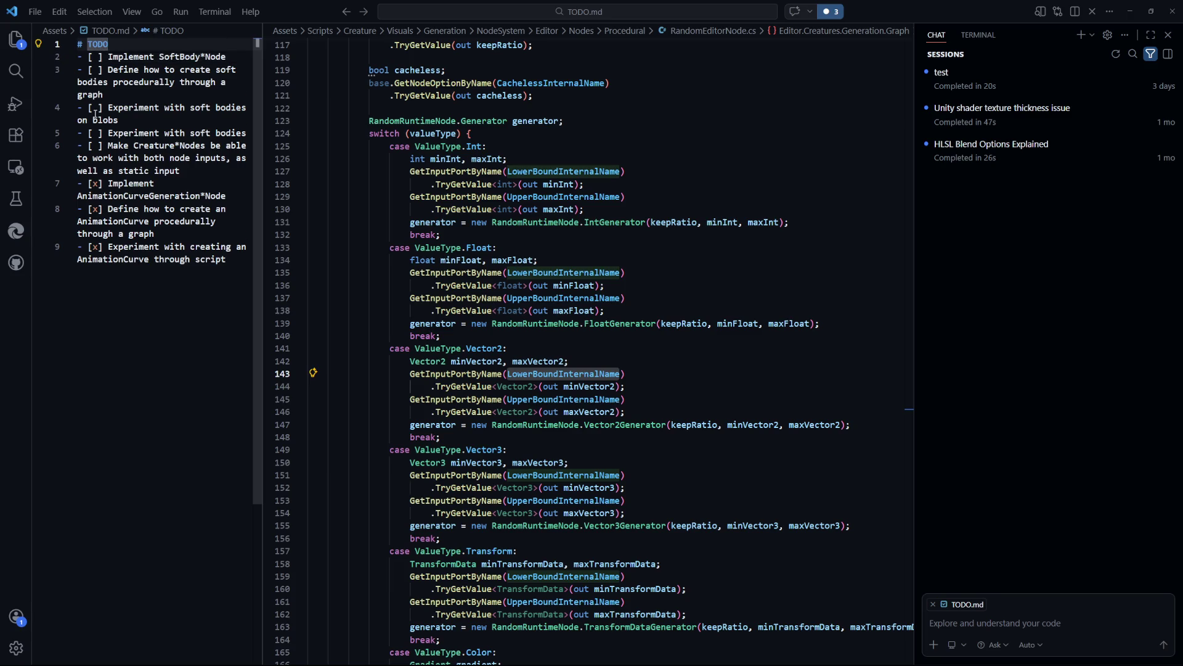
# Add 'Add eyes to Blobs', 'Create Eye Material' and 'Create Eye Shader' items on top, and save
pyautogui.press('End')
pyautogui.press('Return')
pyautogui.write('- [ ] ')
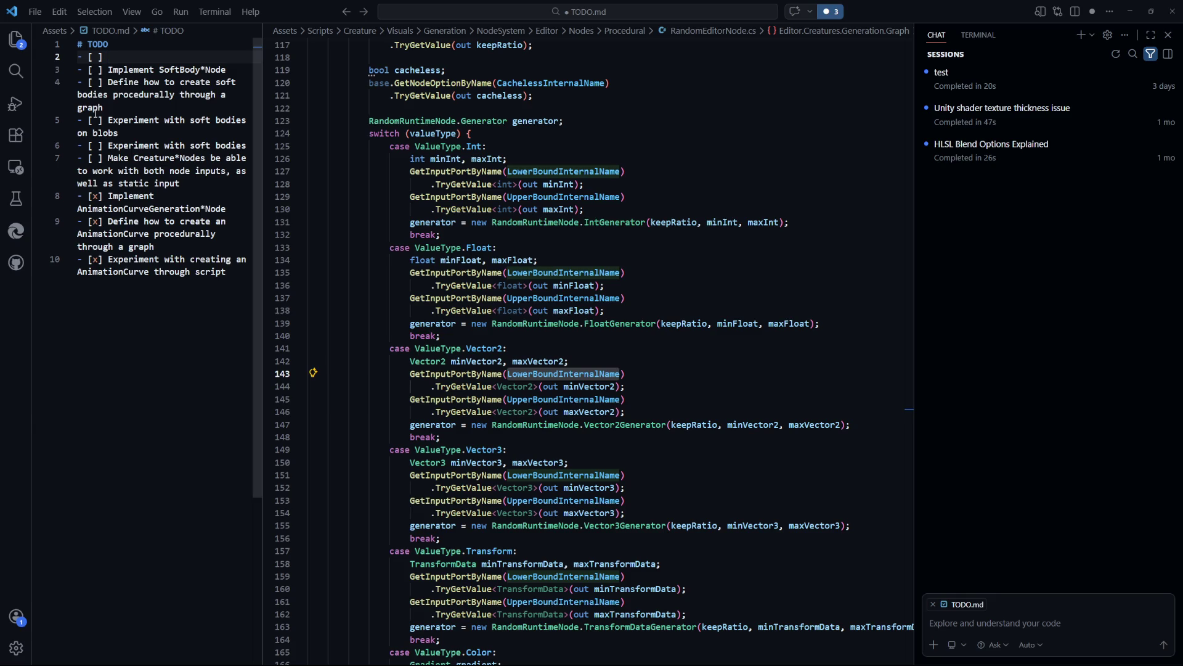
pyautogui.write('Crr')
pyautogui.write('ate Eye S')
pyautogui.write('hader')
pyautogui.hotkey('ctrl', 'shift', 'Return')
pyautogui.write('- [ ] Create Eye Material')
pyautogui.press('Up')
pyautogui.hotkey('ctrl', 'Return')
pyautogui.write('- [ ] Add eyes to Blobs')
pyautogui.hotkey('ctrl', 's')
# Lowercase 'Eye' to 'eye' in the eye Material and eye Shader items
pyautogui.press('Down')
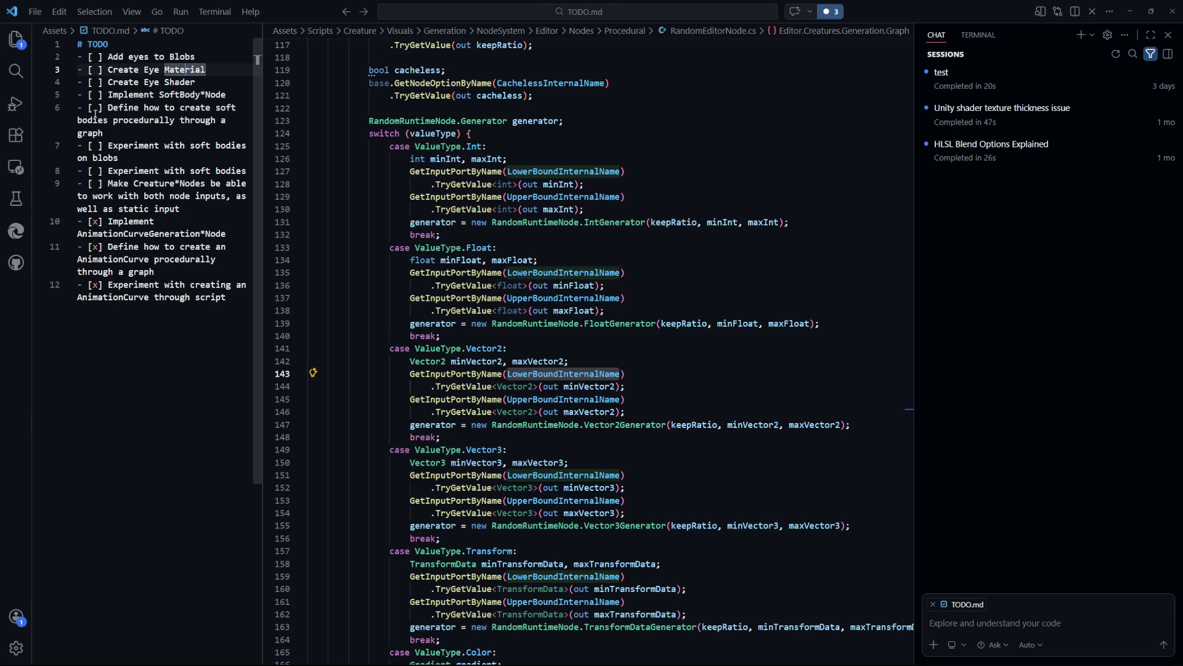
pyautogui.hotkey('ctrl', 'Left')
pyautogui.hotkey('ctrl', 'Left')
pyautogui.press('Delete')
pyautogui.write('e')
pyautogui.press('Down')
pyautogui.press('Delete')
pyautogui.write('e')
# Select the Make Creature*Nodes item text in TODO.md, then clear the selection
pyautogui.click(138, 342)
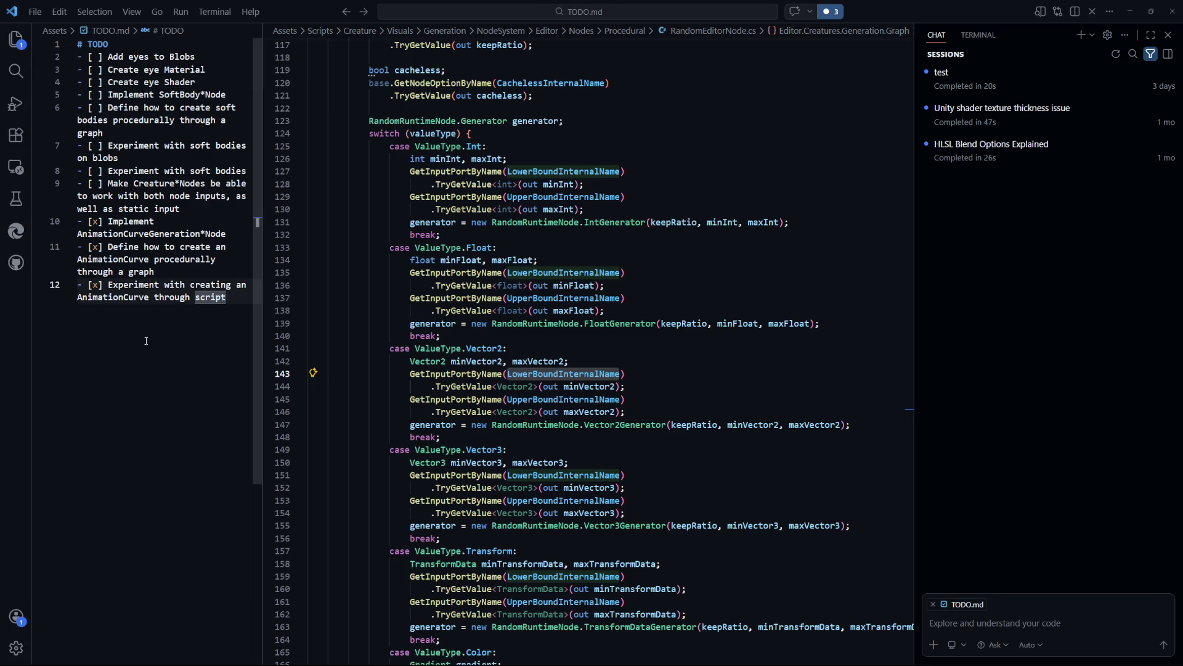
pyautogui.moveTo(194, 211); pyautogui.dragTo(82, 183)
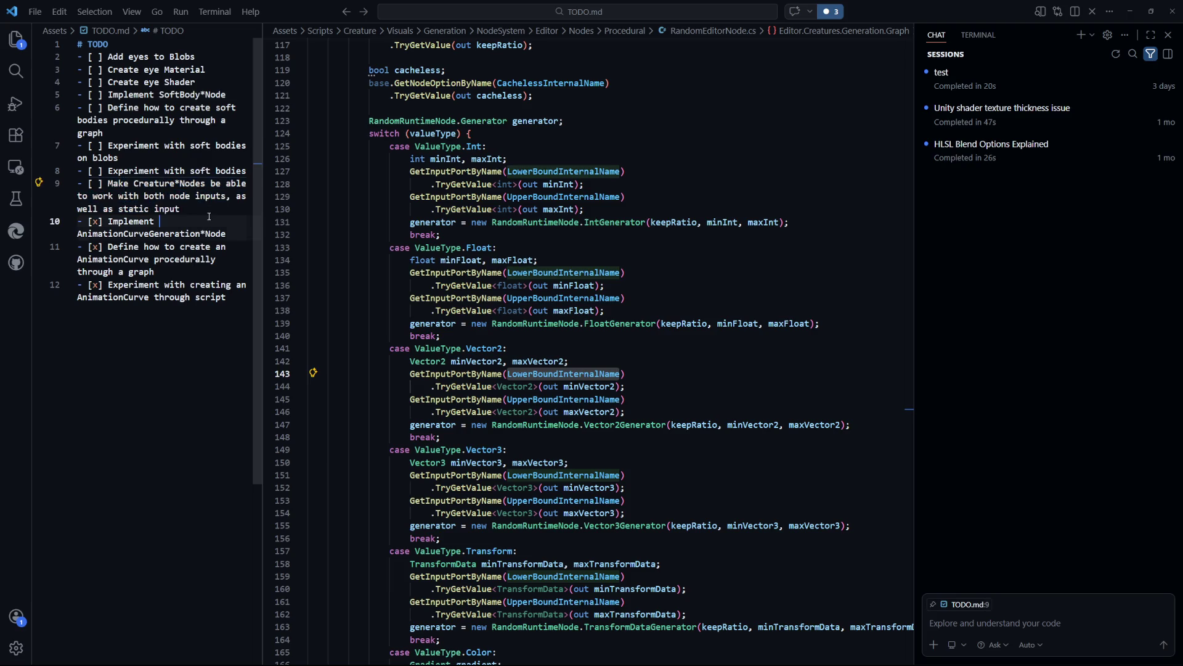
pyautogui.moveTo(209, 216); pyautogui.dragTo(82, 183)
pyautogui.click(175, 383)
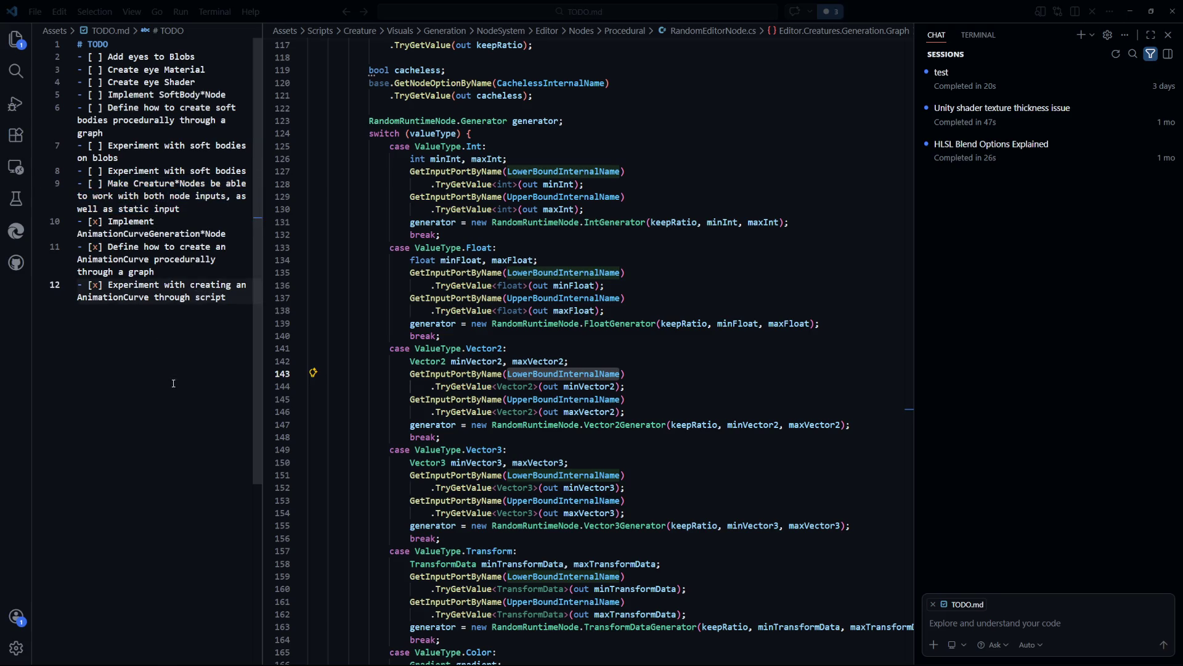
# Return to the Float case in RandomEditorNode.cs, briefly showing and hiding the file tree
pyautogui.click(687, 361)
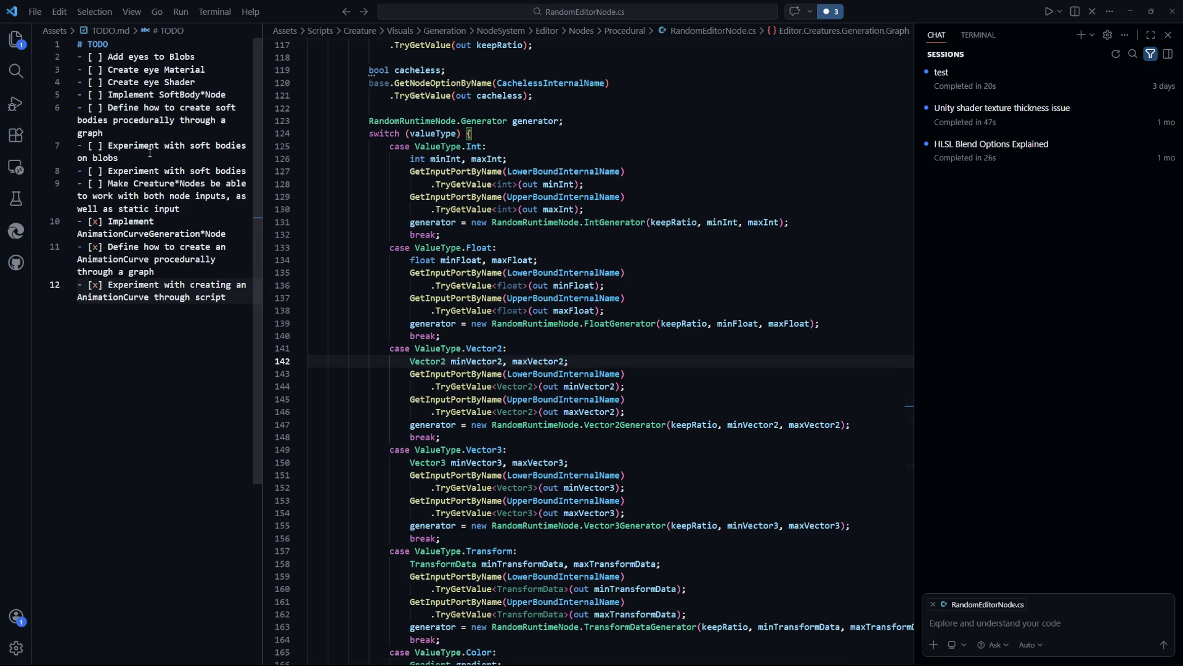
pyautogui.click(14, 42)
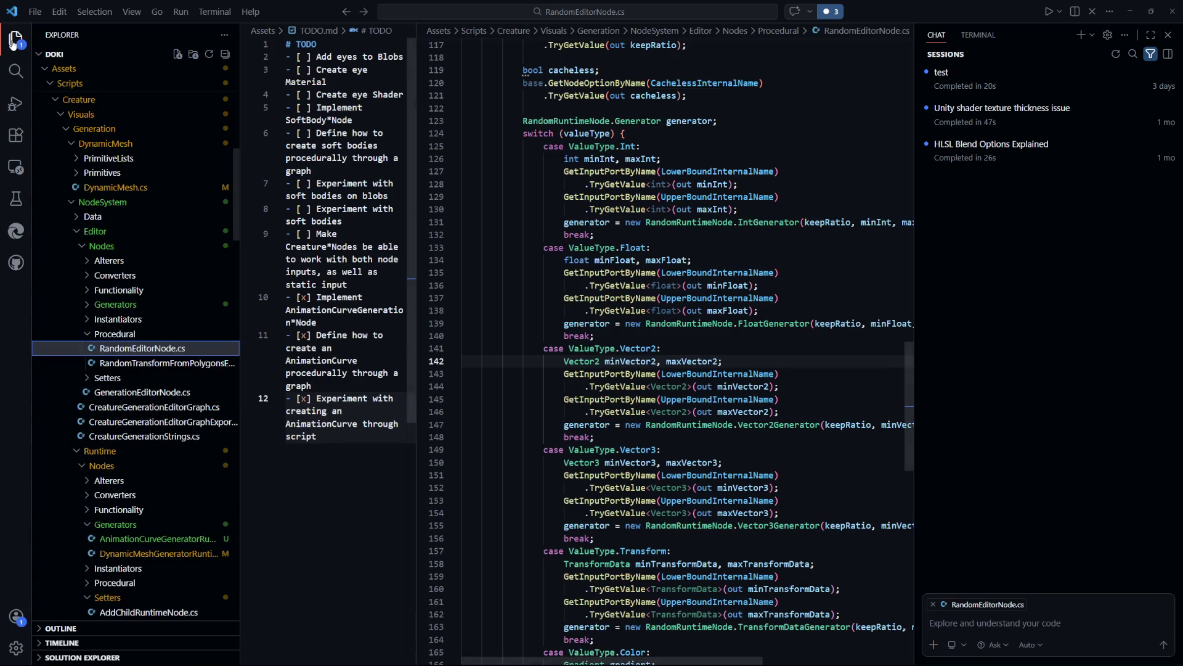
pyautogui.click(14, 42)
pyautogui.click(653, 260)
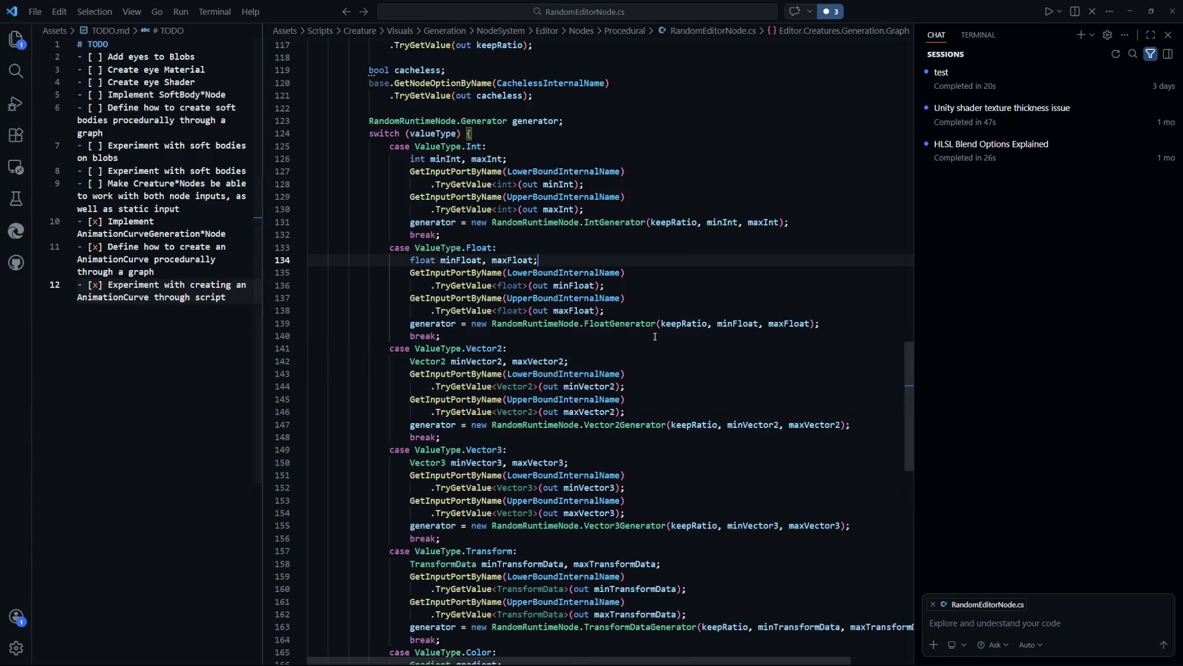
pyautogui.scroll(2, 641, 308)
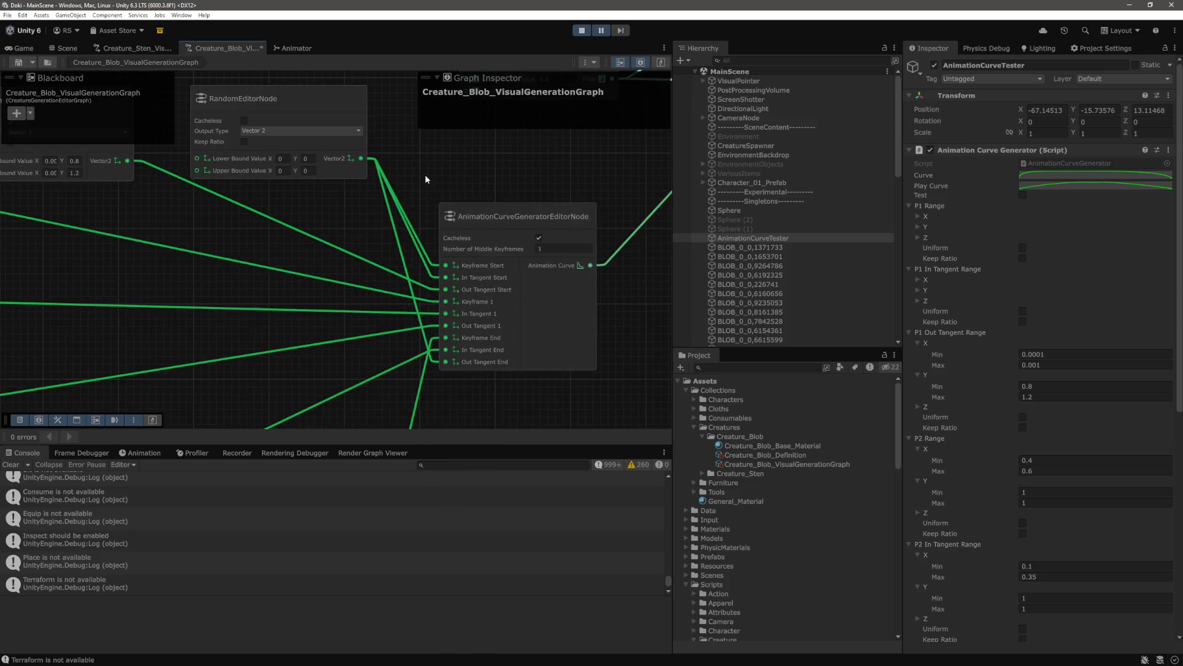
# Zoom and pan the blob graph to inspect the Float and Vector2 Random nodes
pyautogui.scroll(5, 546, 240)
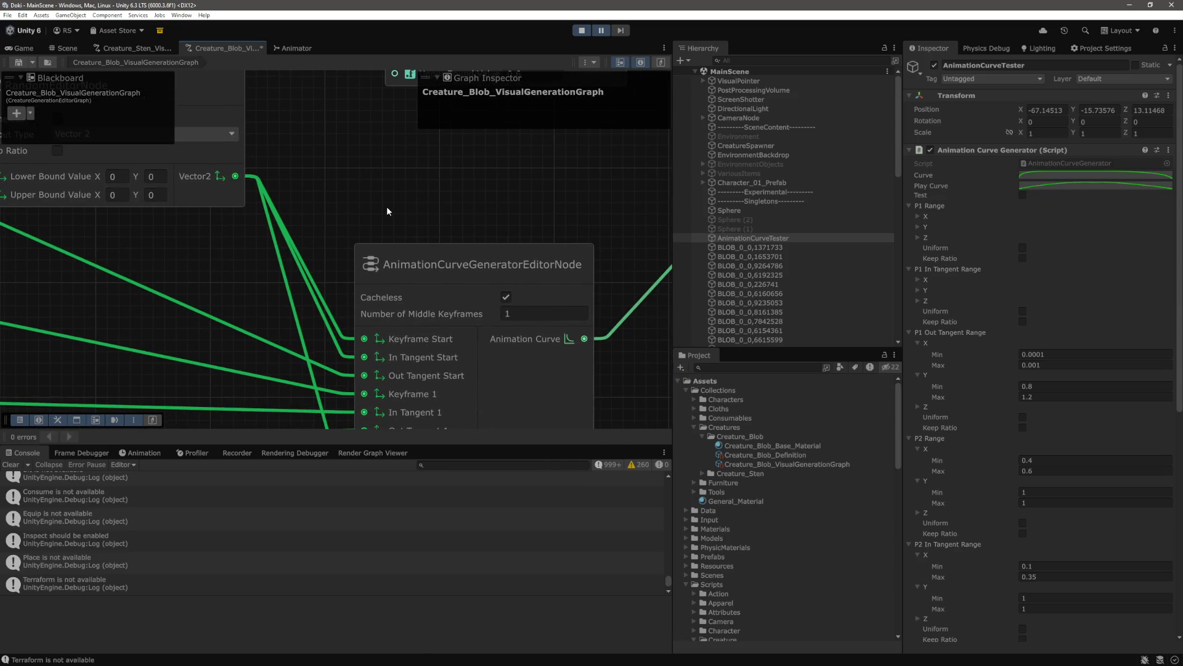
pyautogui.scroll(-4, 378, 202)
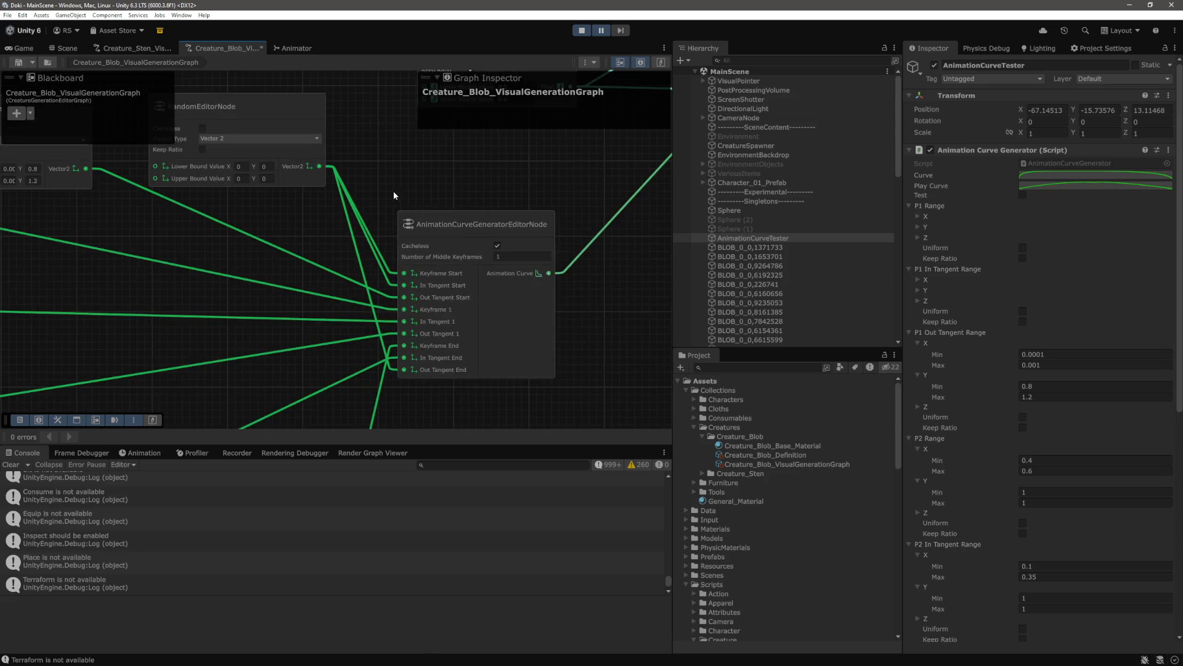
pyautogui.scroll(2, 355, 191)
pyautogui.scroll(-3, 360, 202)
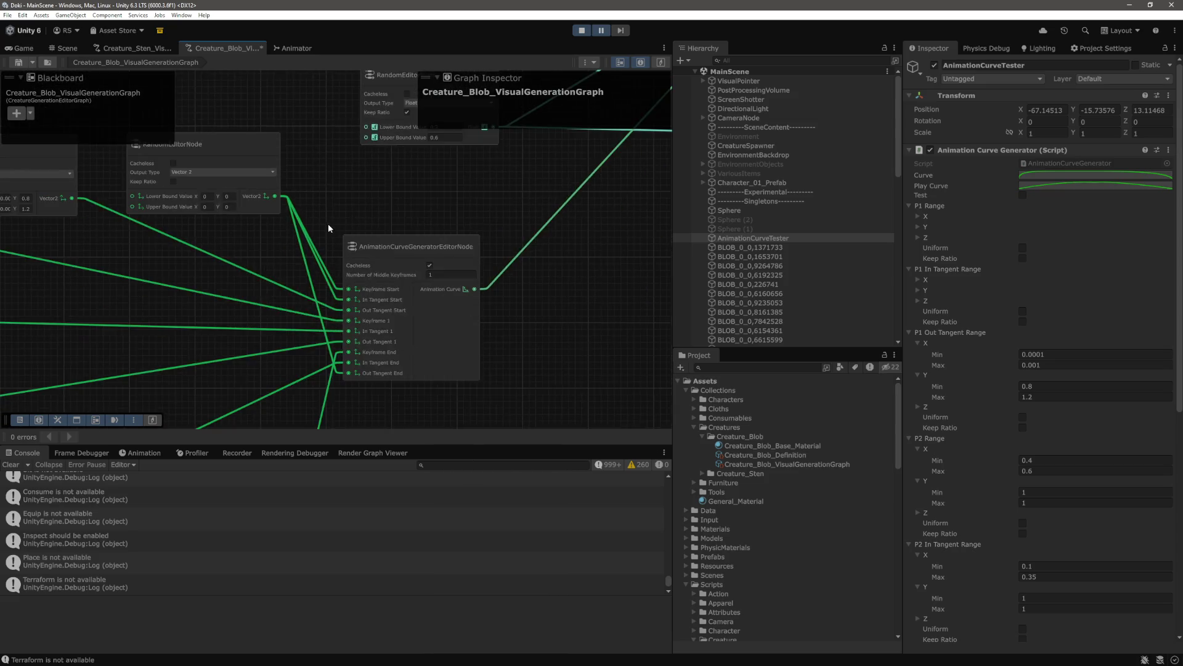
pyautogui.scroll(5, 332, 224)
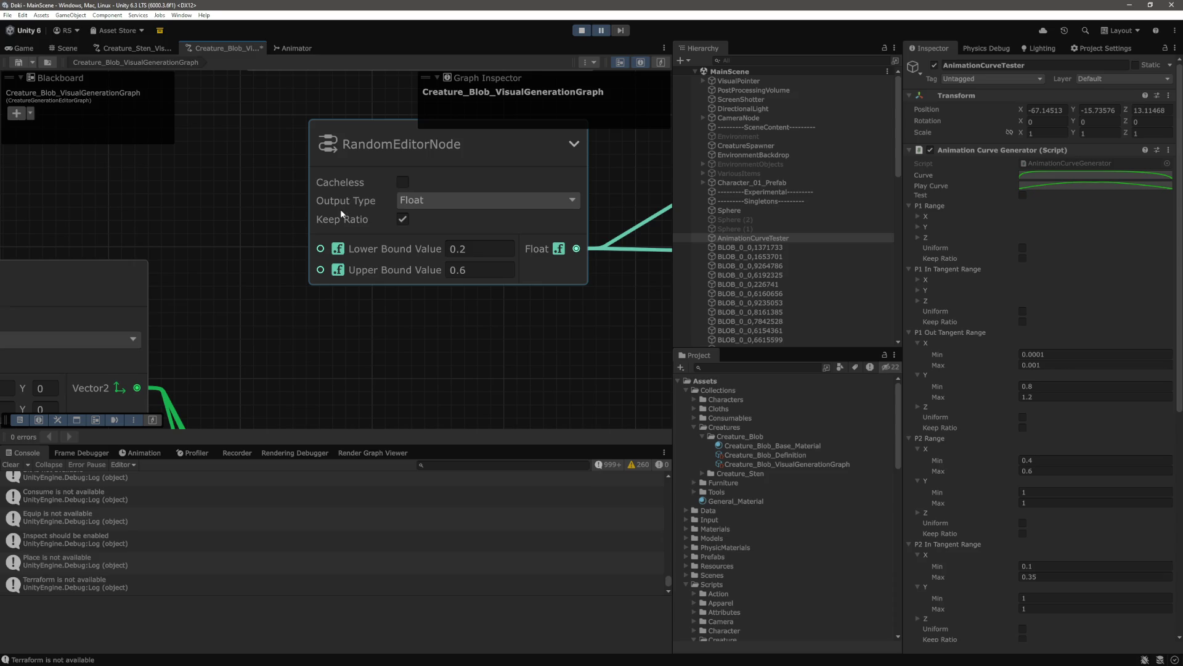
pyautogui.scroll(-4, 342, 213)
pyautogui.scroll(3, 253, 229)
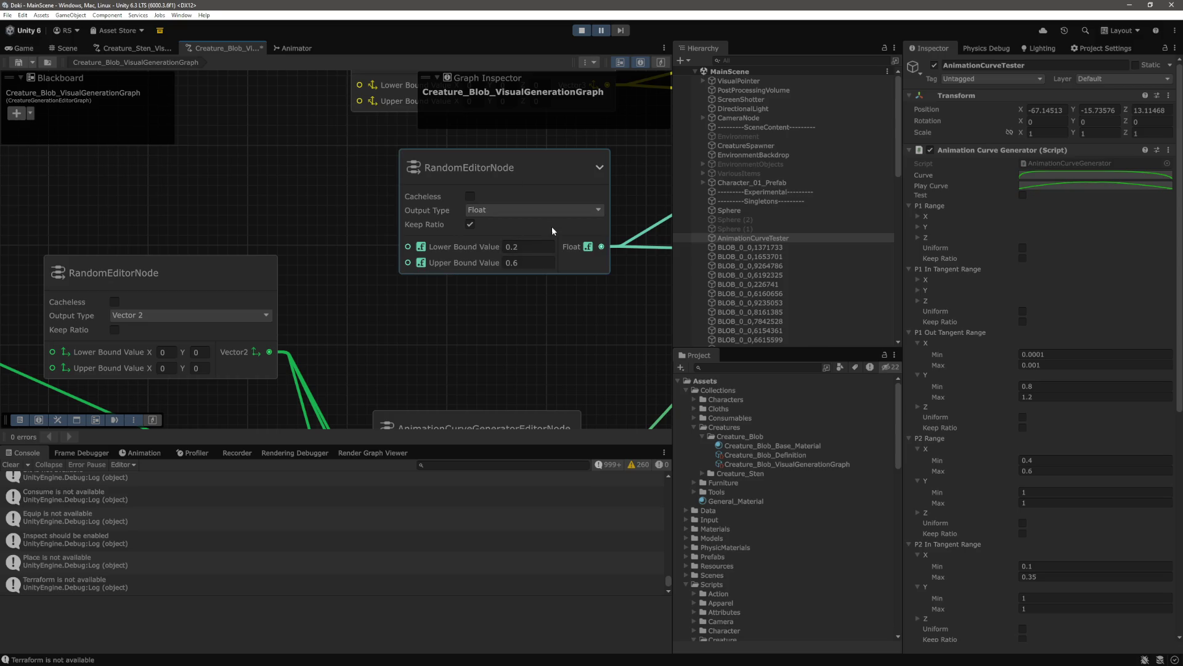
pyautogui.moveTo(357, 231); pyautogui.dragTo(346, 211)
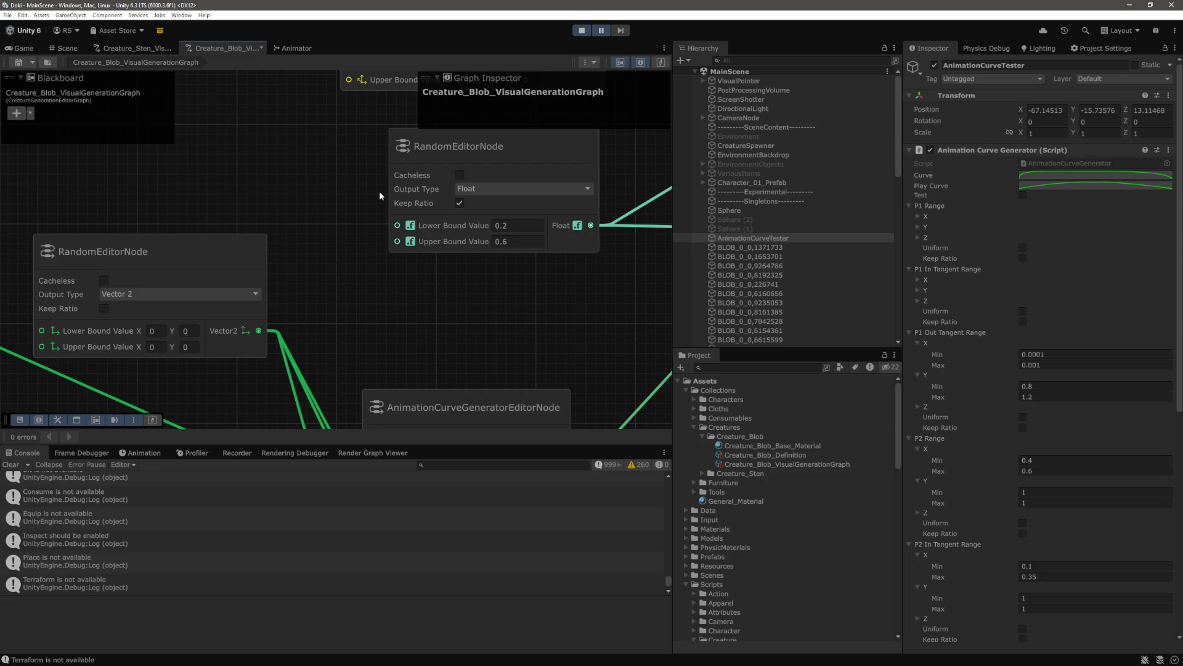
# Check the Float node's Lower Bound Value field, then return to the Float case in RandomEditorNode.cs
pyautogui.click(523, 226)
pyautogui.hotkey('alt', 'Tab')
pyautogui.click(728, 385)
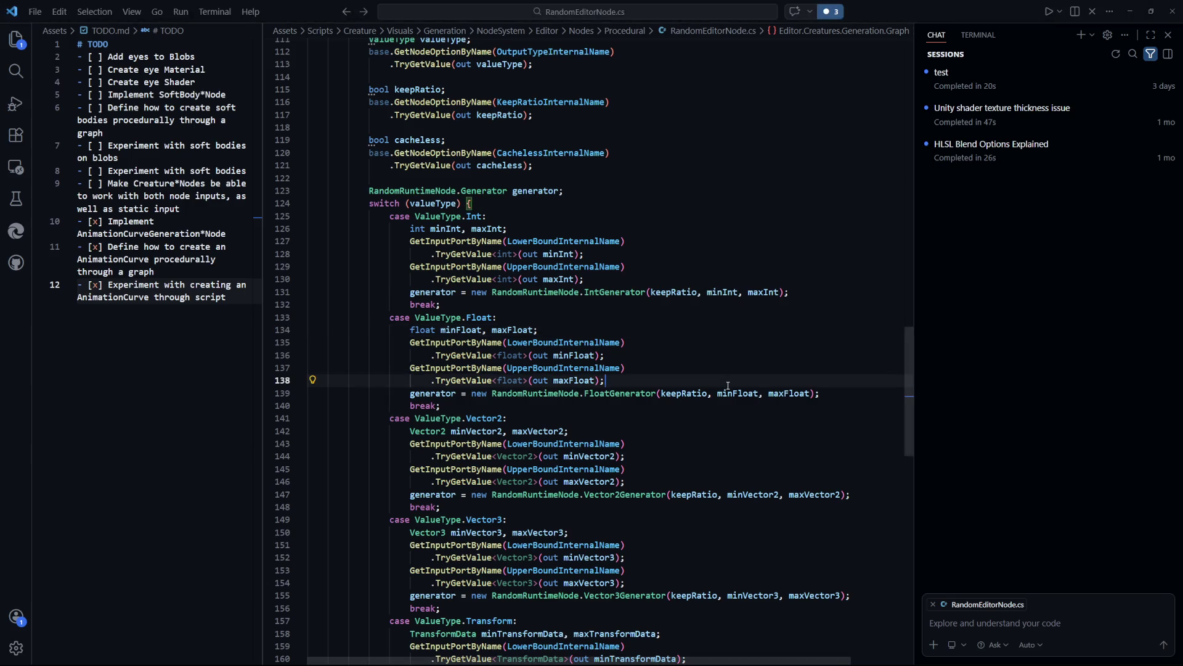
pyautogui.hotkey('ctrl', 'p')
pyautogui.write('random')
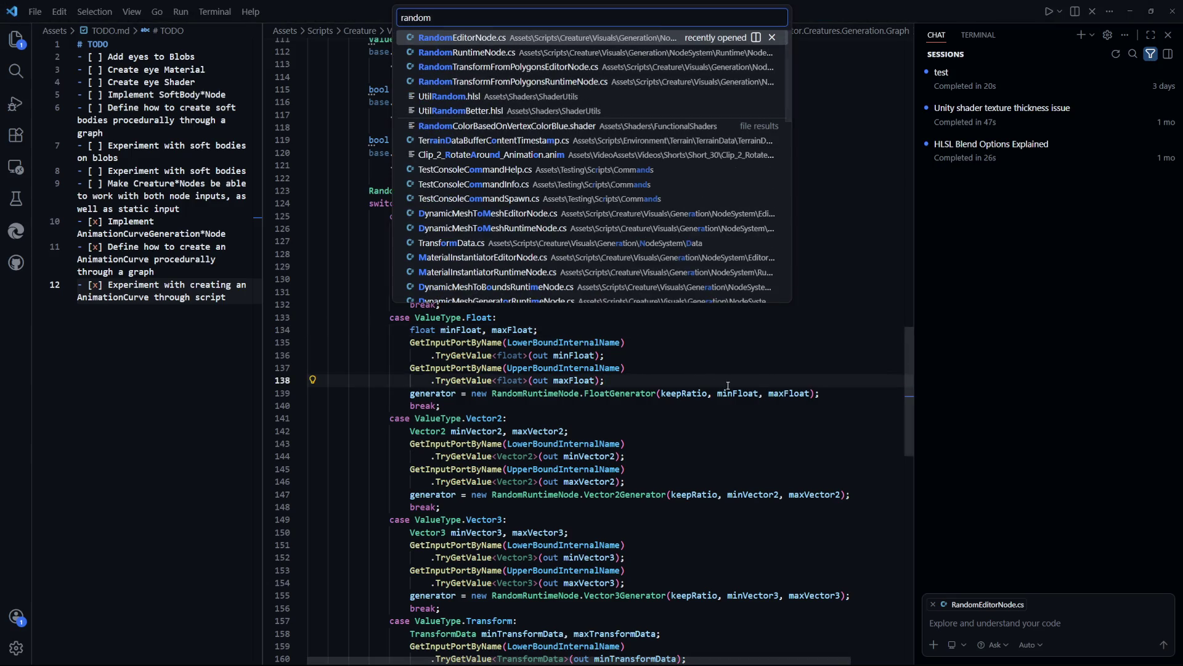
pyautogui.press('Escape')
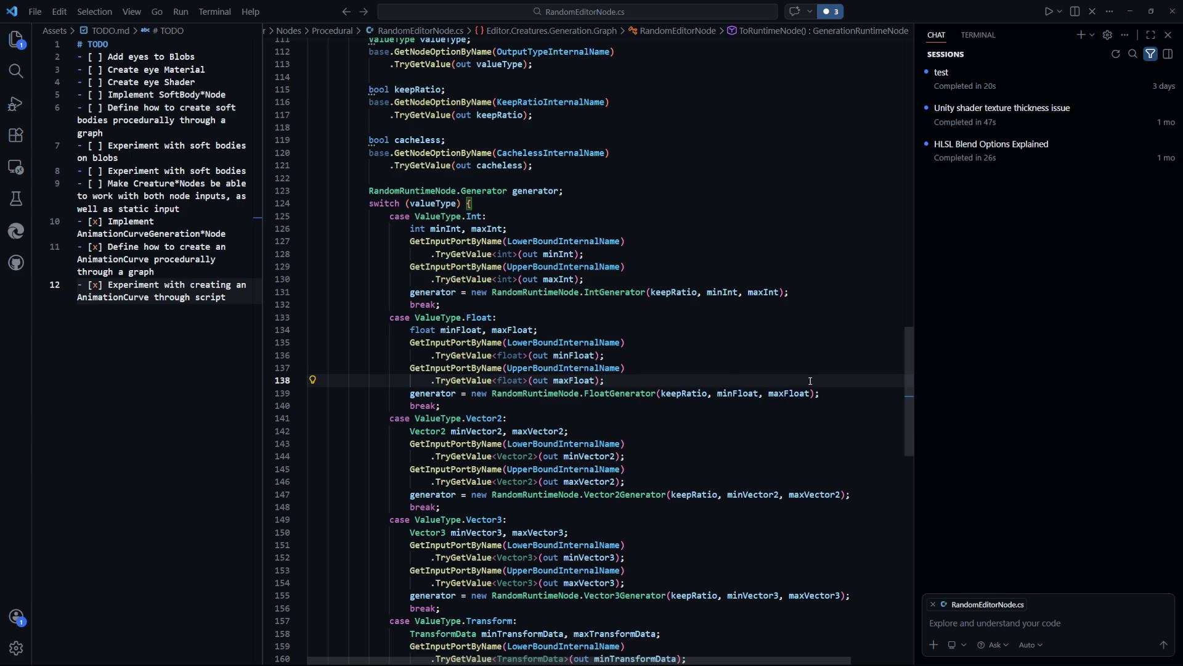
pyautogui.press('Up')
pyautogui.press('Up')
pyautogui.press('Up')
pyautogui.doubleClick(438, 338)
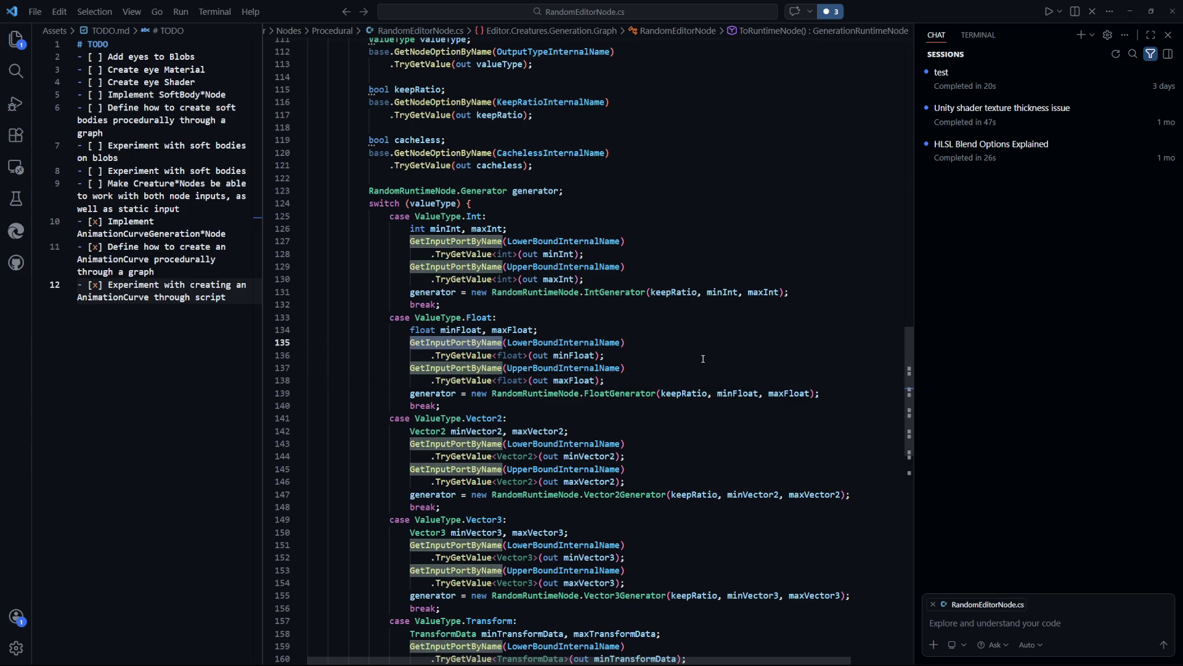
pyautogui.click(440, 342)
pyautogui.hotkey('shift', 'Down')
pyautogui.hotkey('shift', 'End')
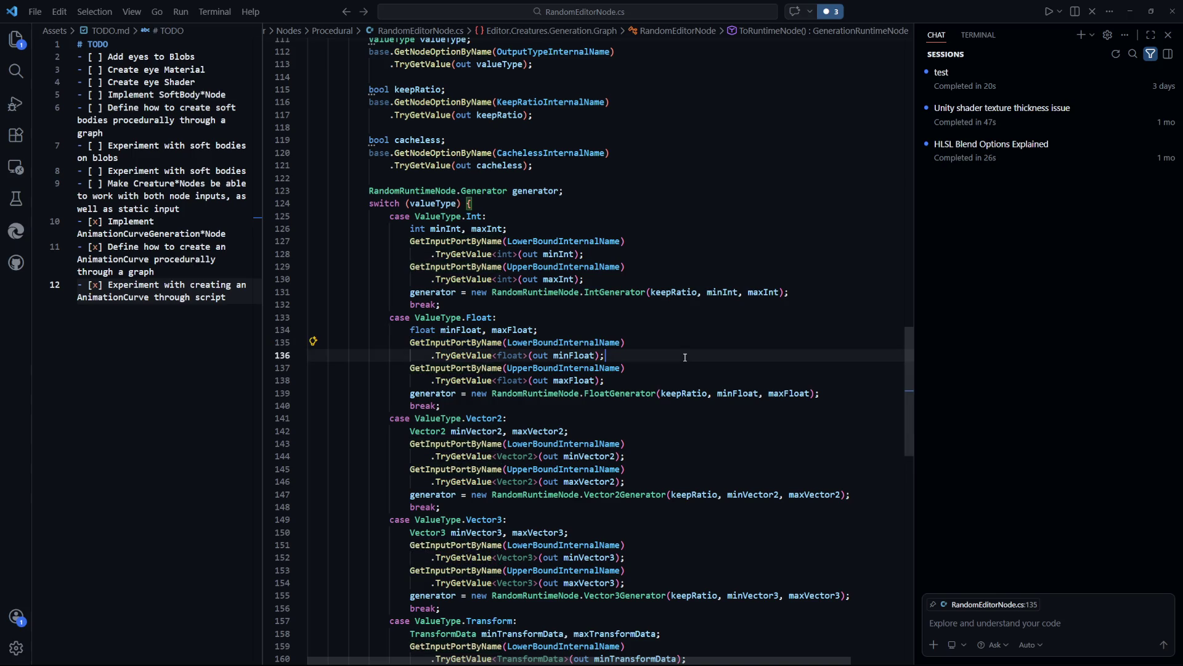
pyautogui.hotkey('shift', 'Home')
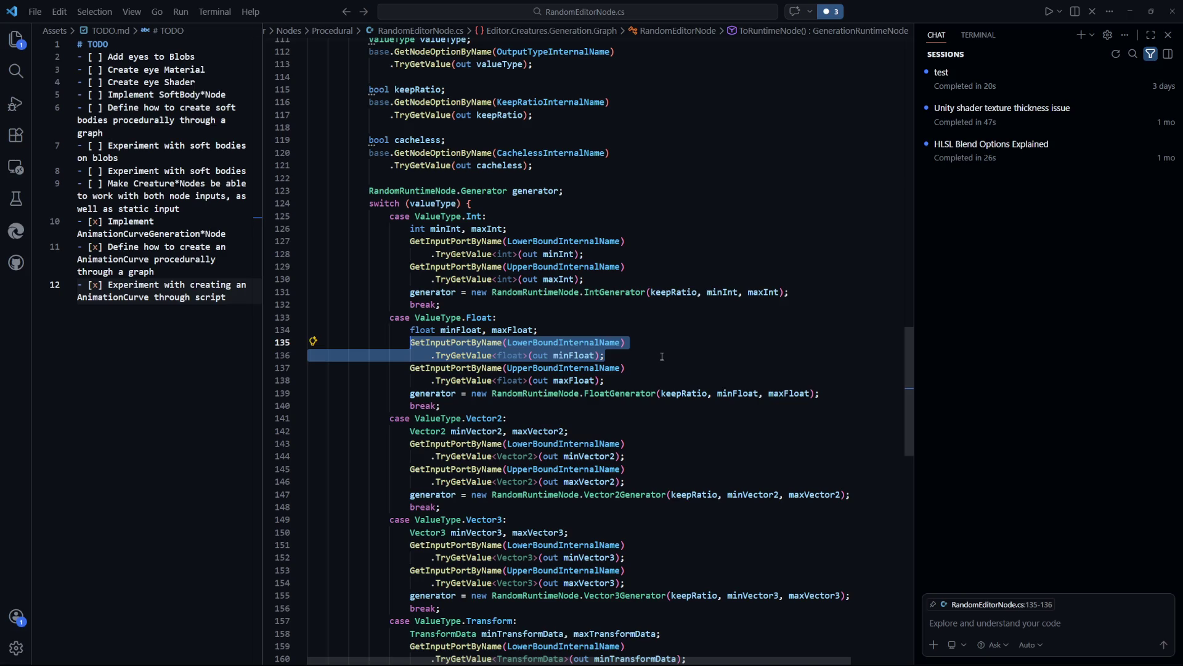
pyautogui.scroll(-7, 662, 357)
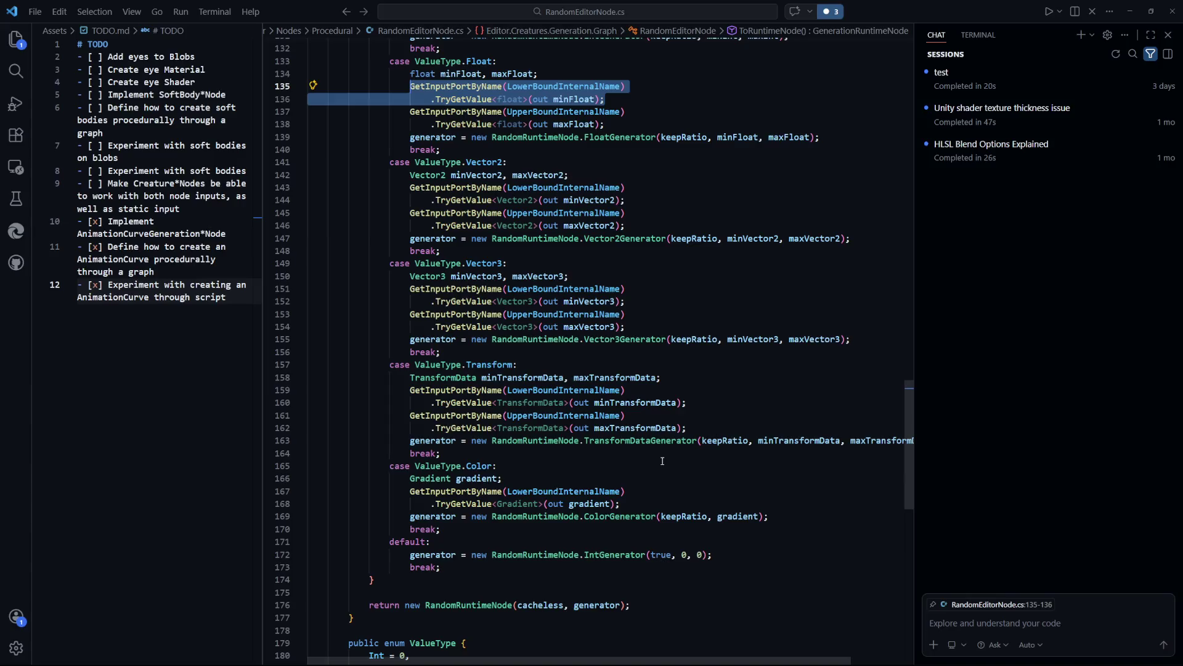
pyautogui.moveTo(686, 428); pyautogui.dragTo(410, 390)
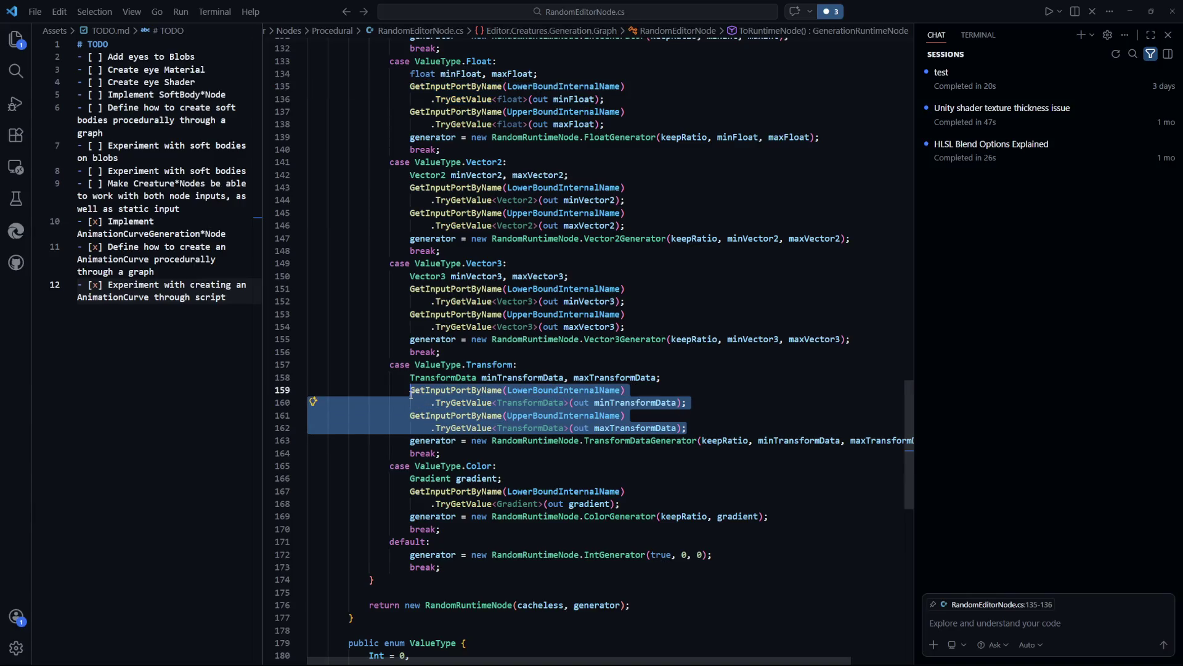
pyautogui.click(670, 497)
pyautogui.moveTo(688, 427)
pyautogui.mouseDown()
pyautogui.moveTo(410, 407)
pyautogui.moveTo(410, 390)
pyautogui.mouseUp()
pyautogui.hotkey('ctrl', 'Tab')
pyautogui.hotkey('ctrl', 'Tab')
pyautogui.hotkey('ctrl', 'Tab')
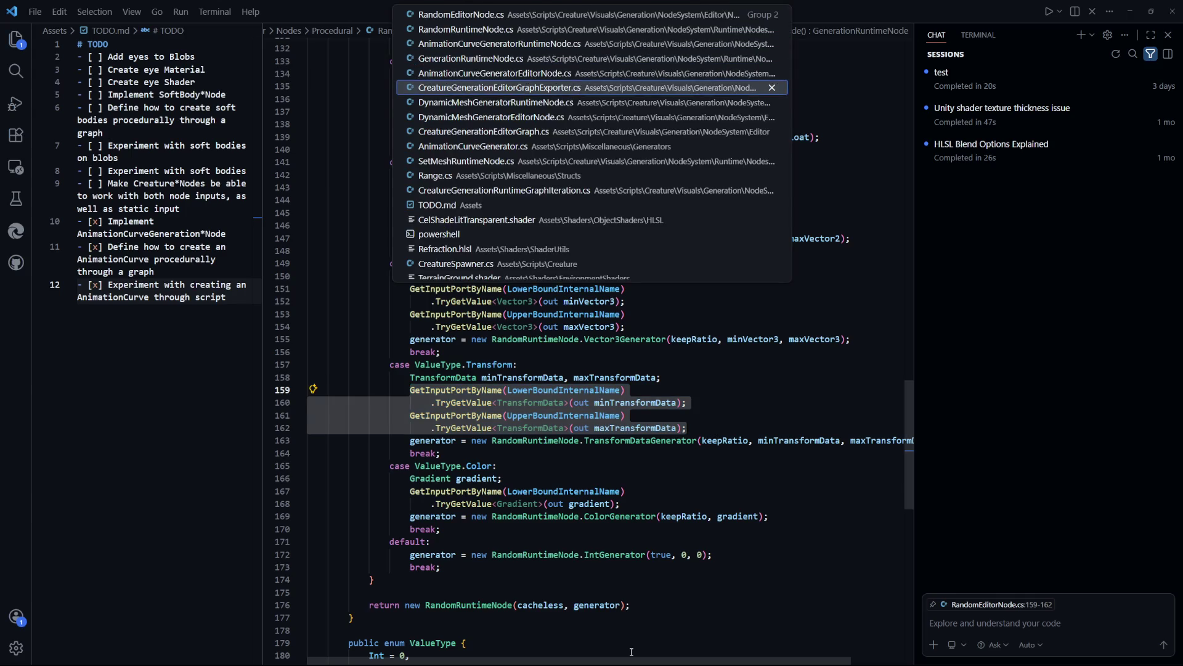
# In CreatureGenerationEditorGraphExporter.cs, wrap line 26 after 'graph' so .GetNodes() starts line 27
pyautogui.hotkey('ctrl', 'Tab')
pyautogui.hotkey('ctrl', 'Tab')
pyautogui.hotkey('ctrl', 'Tab')
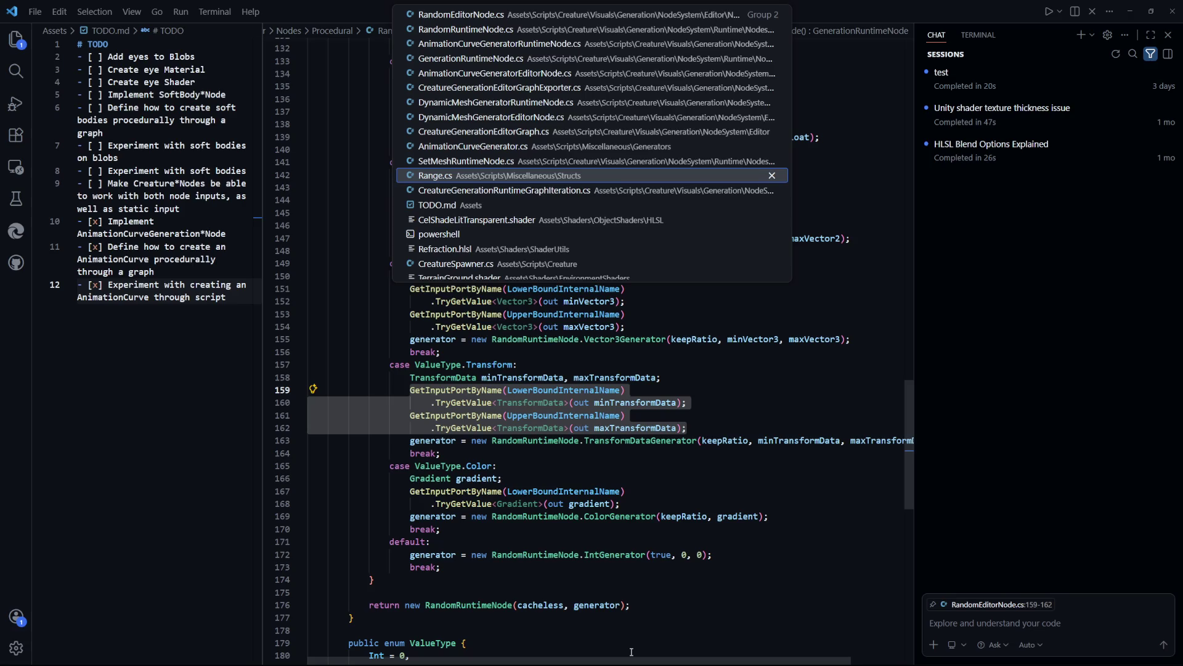
pyautogui.hotkey('ctrl', 'shift', 'Tab')
pyautogui.hotkey('ctrl', 'shift', 'Tab')
pyautogui.hotkey('ctrl', 'shift', 'Tab')
pyautogui.hotkey('ctrl', 'shift', 'Tab')
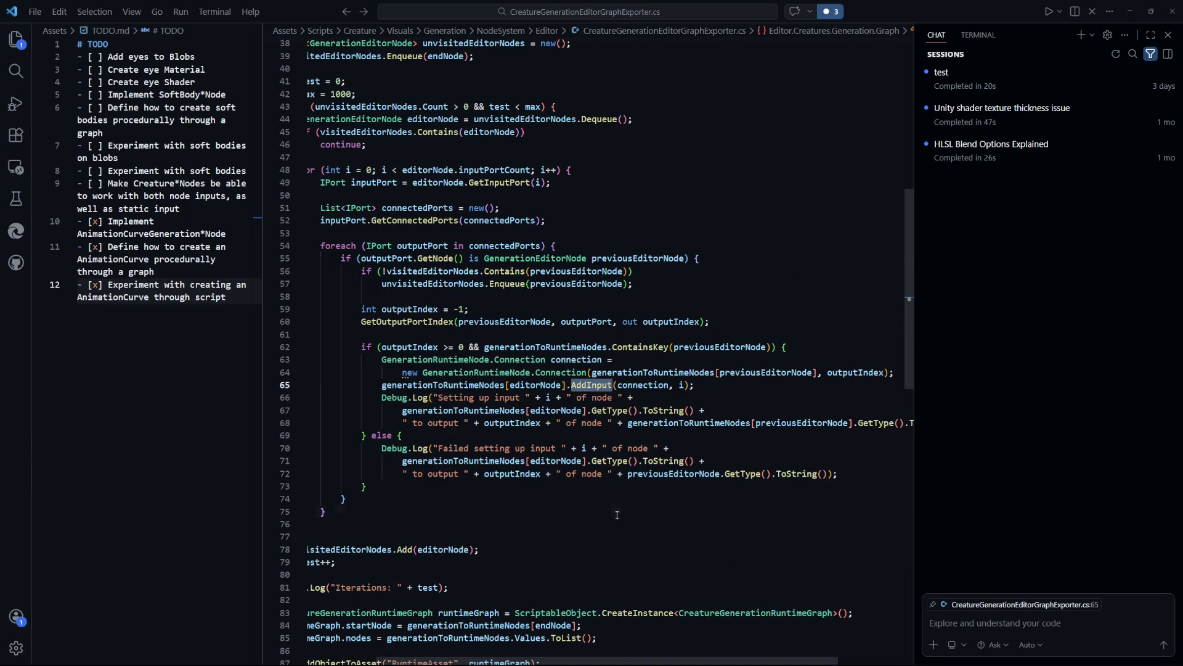
pyautogui.click(617, 514)
pyautogui.scroll(1, 619, 522)
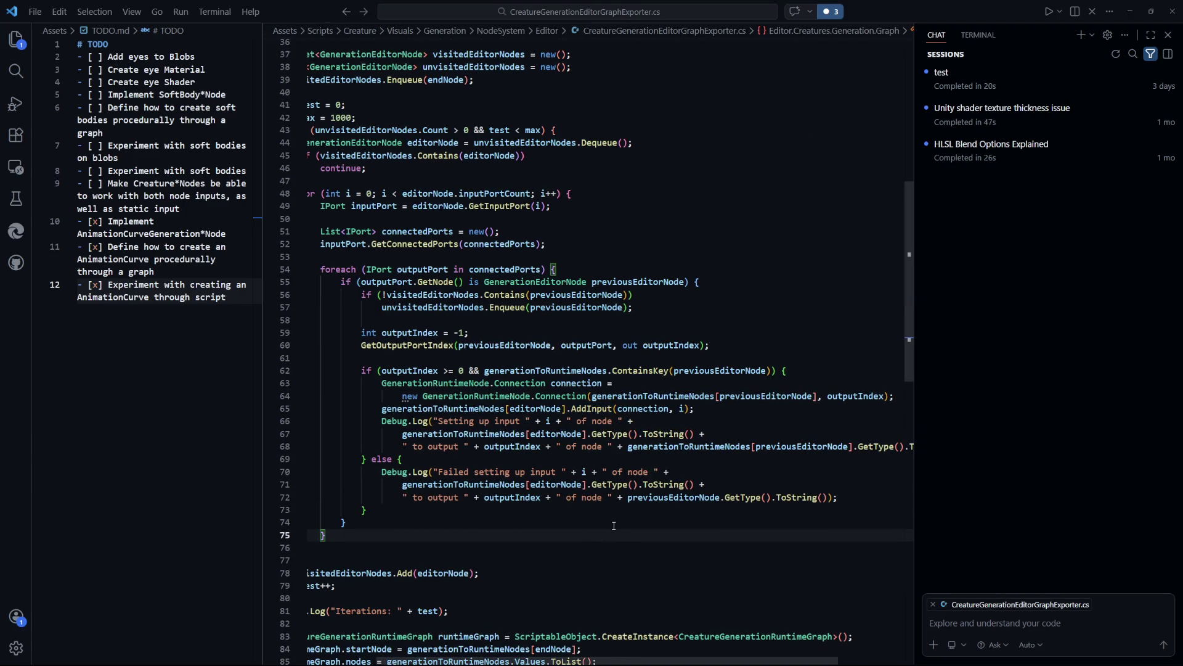
pyautogui.hscroll(-3, 678, 604)
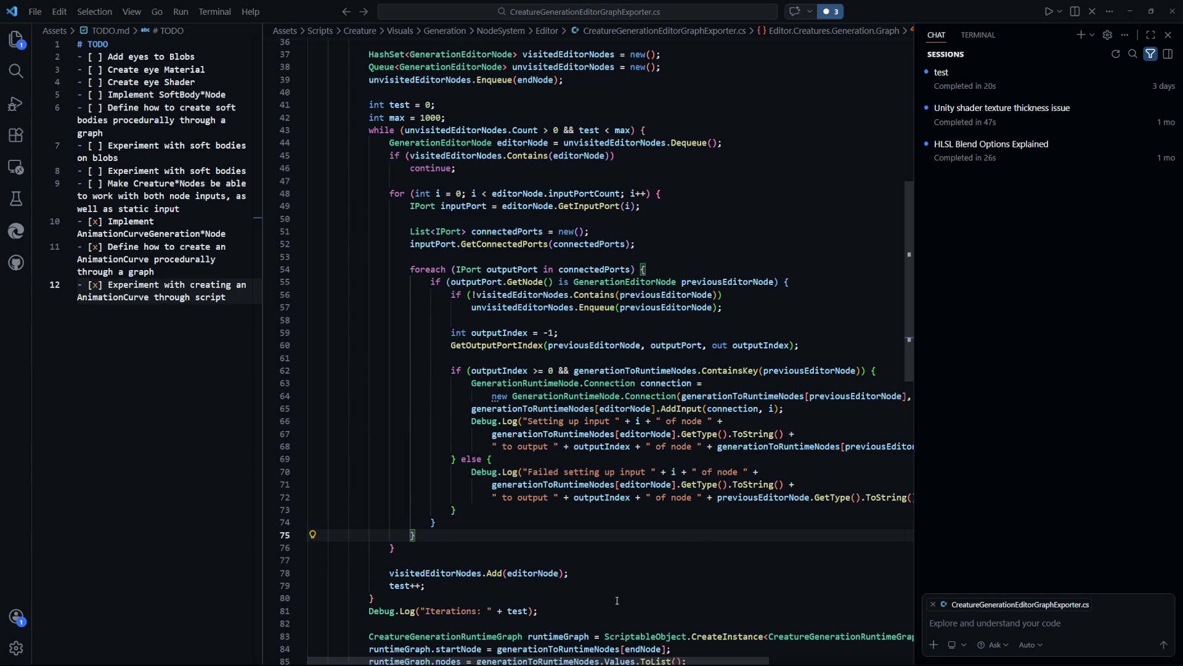
pyautogui.scroll(-1, 703, 534)
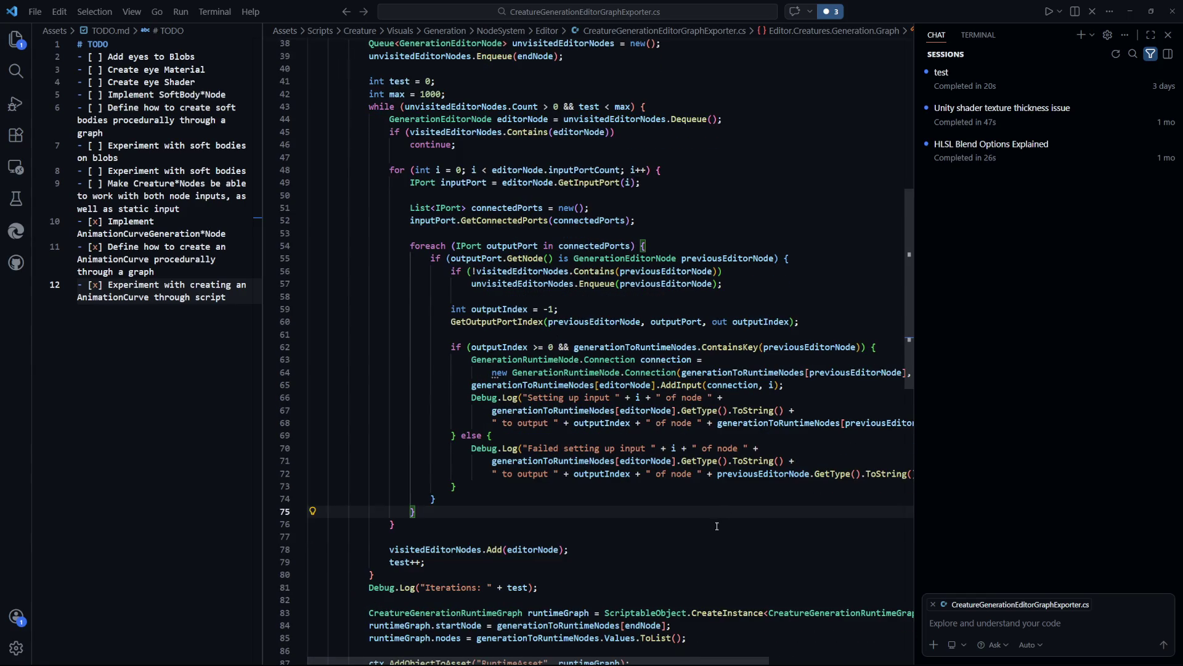
pyautogui.scroll(10, 727, 445)
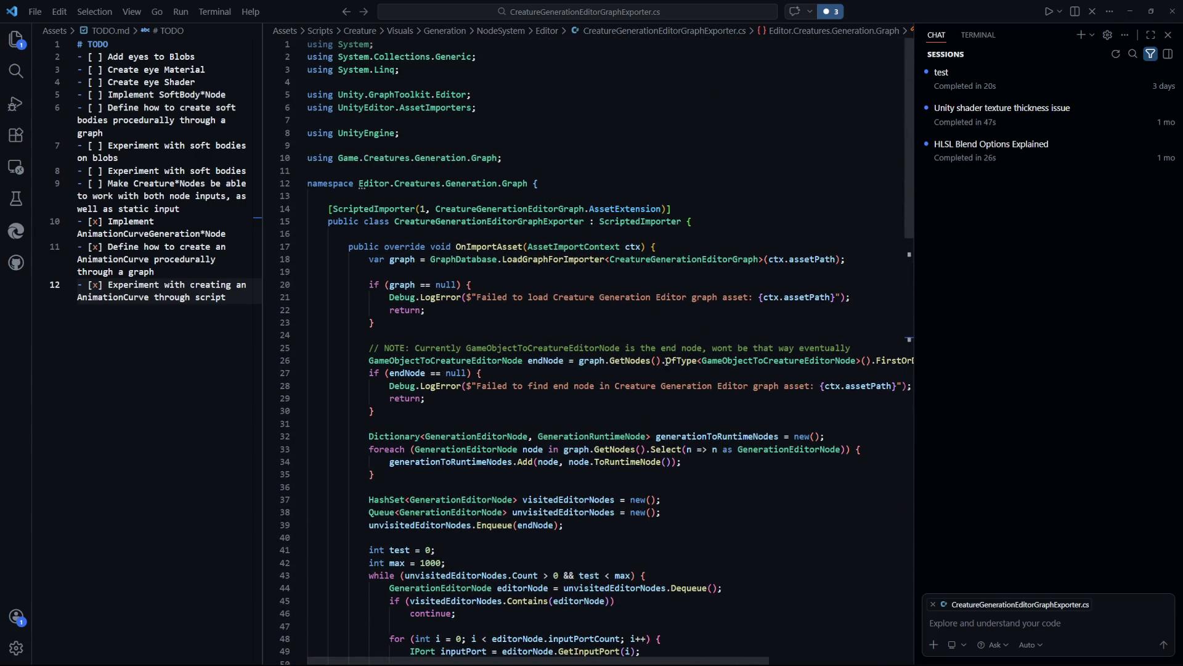
pyautogui.click(599, 361)
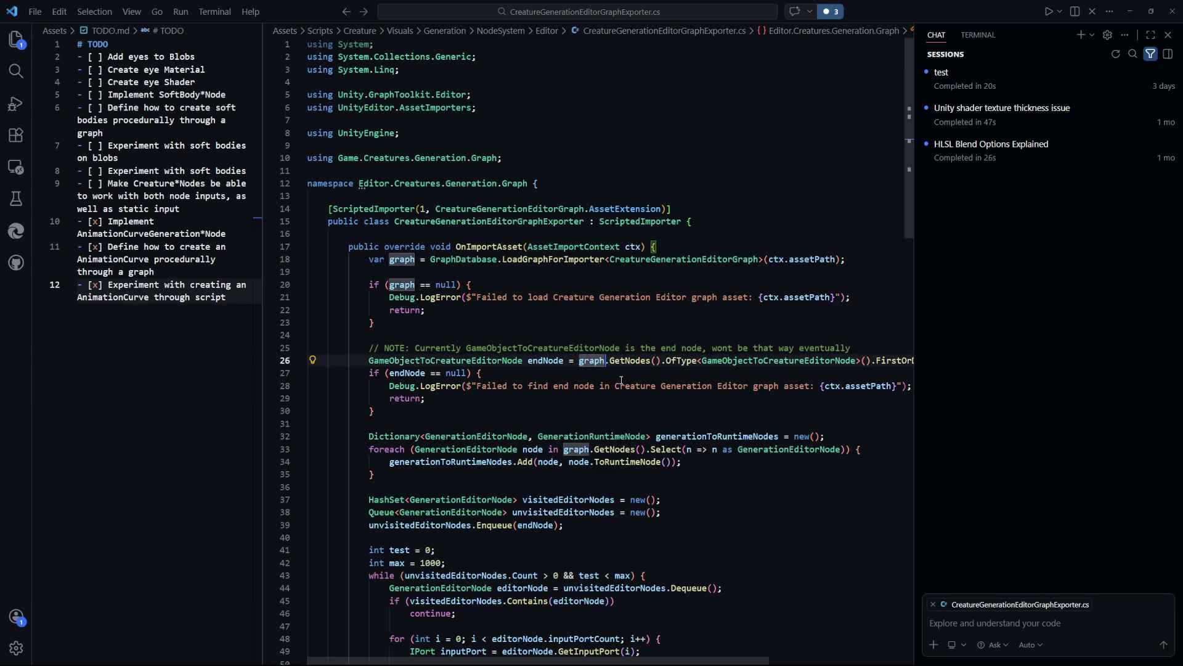
pyautogui.press('Return')
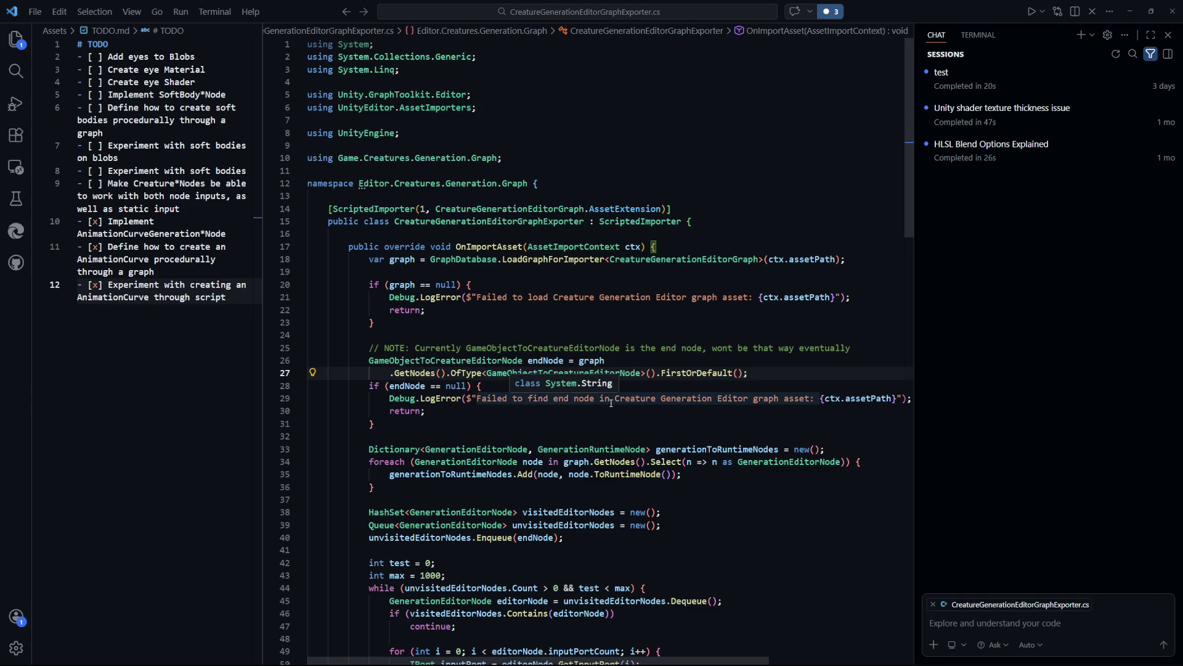
# Move down past the dictionary loop to the Connection call and the closing brace on line 77
pyautogui.scroll(-7, 641, 400)
pyautogui.click(678, 475)
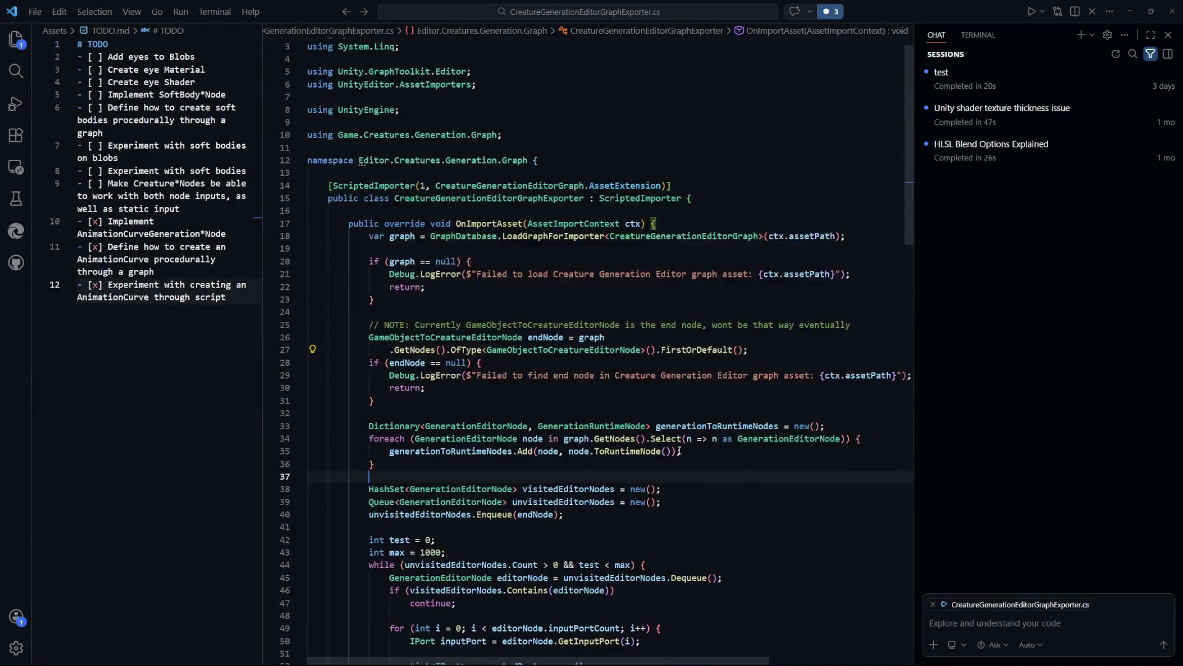
pyautogui.scroll(-6, 686, 440)
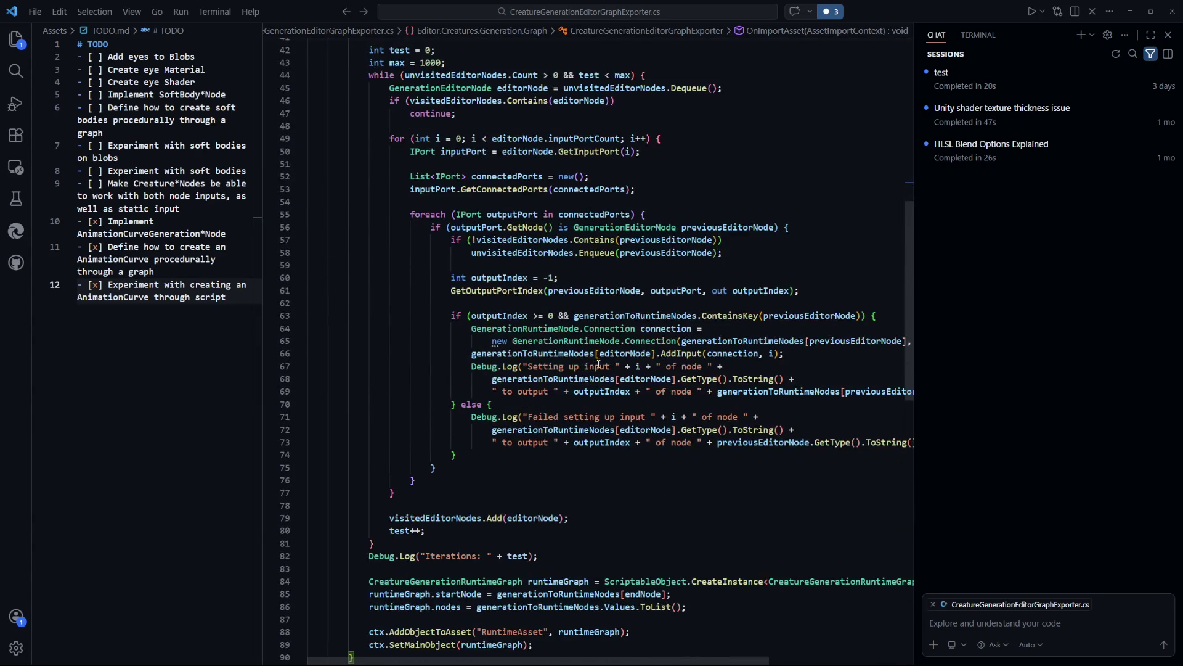
pyautogui.scroll(-1, 511, 288)
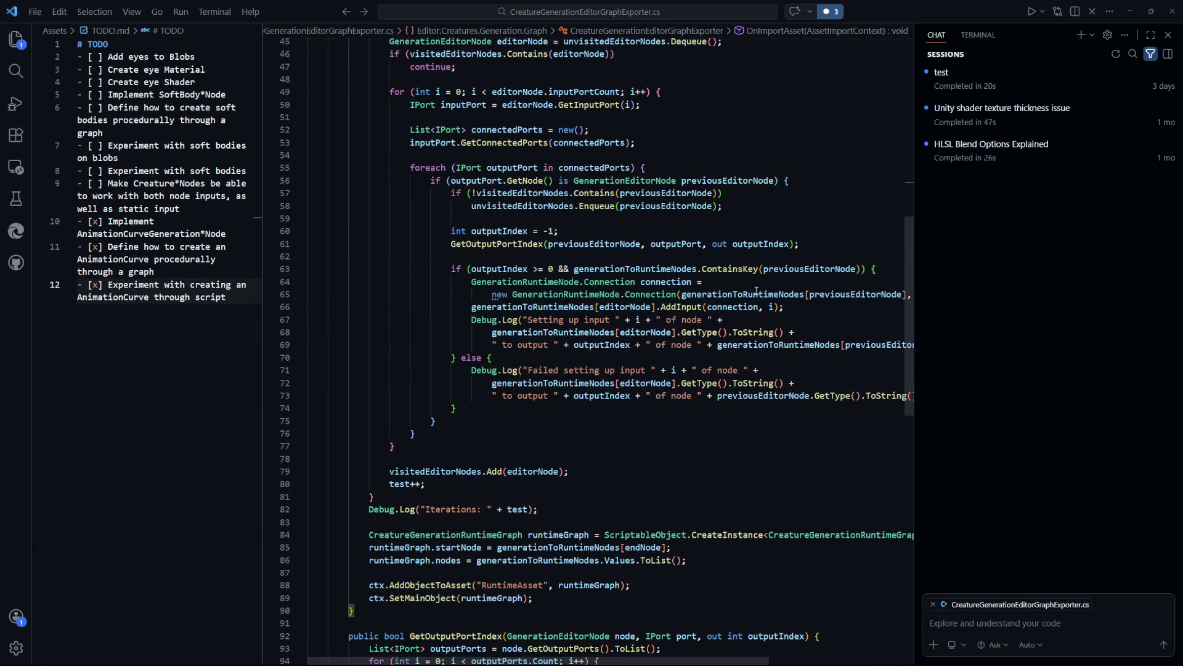
pyautogui.click(683, 296)
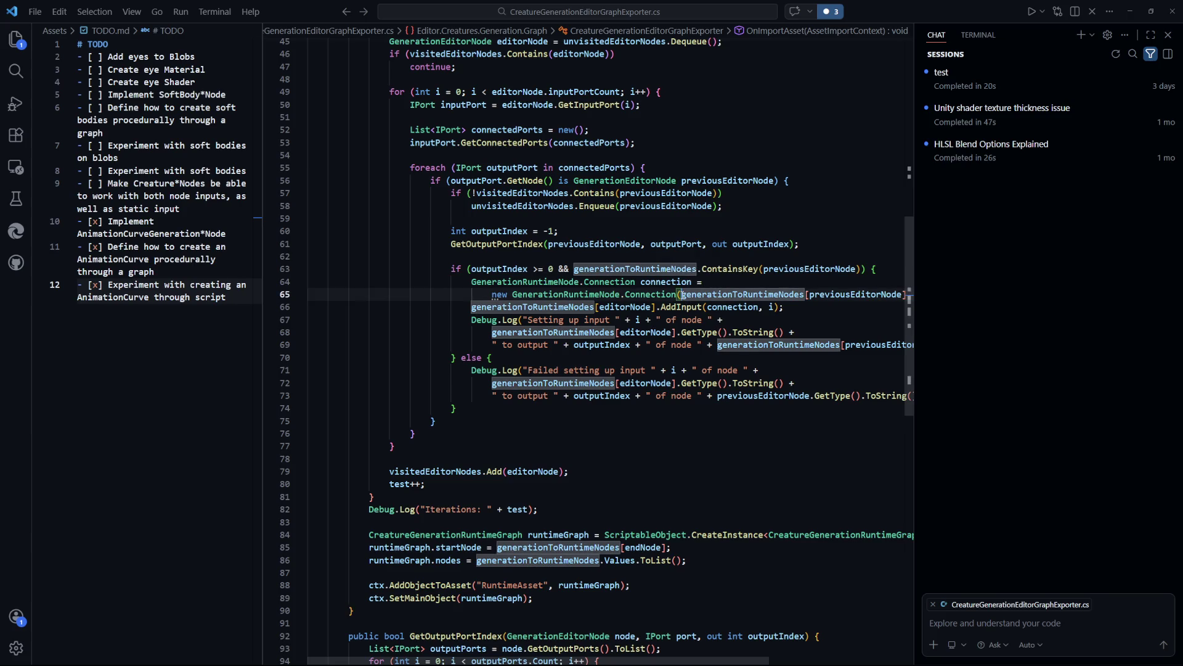
pyautogui.press('Down')
pyautogui.press('Down')
pyautogui.press('Down')
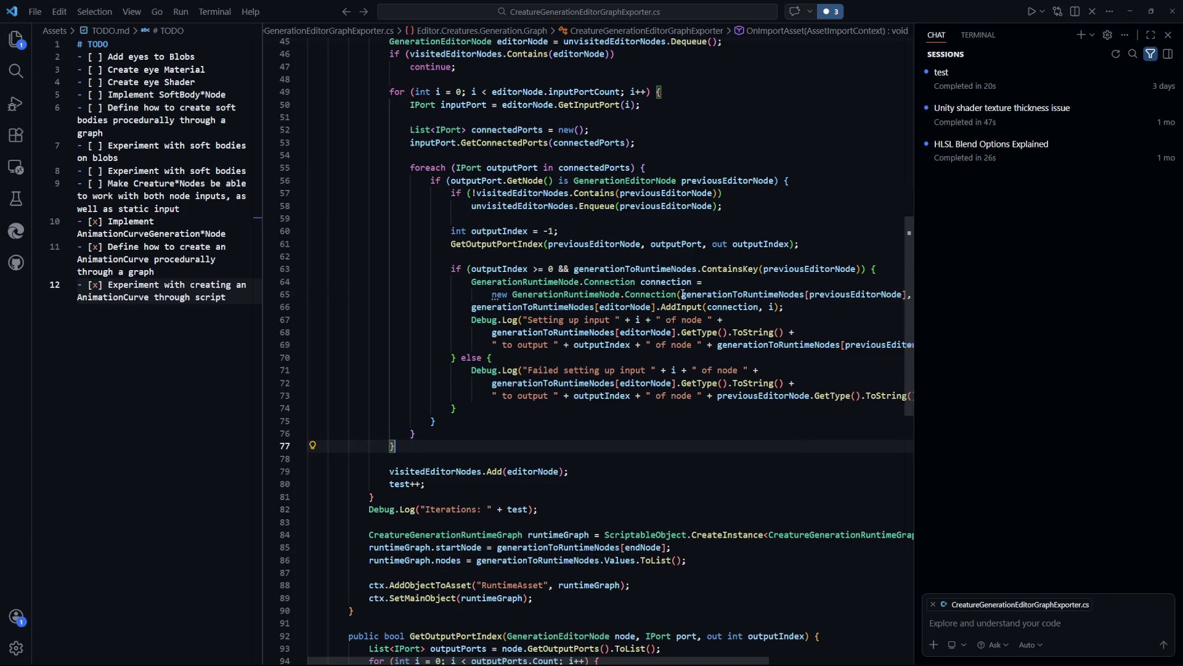
pyautogui.click(682, 294)
pyautogui.press('Return')
pyautogui.click(707, 467)
pyautogui.hotkey('ctrl', 's')
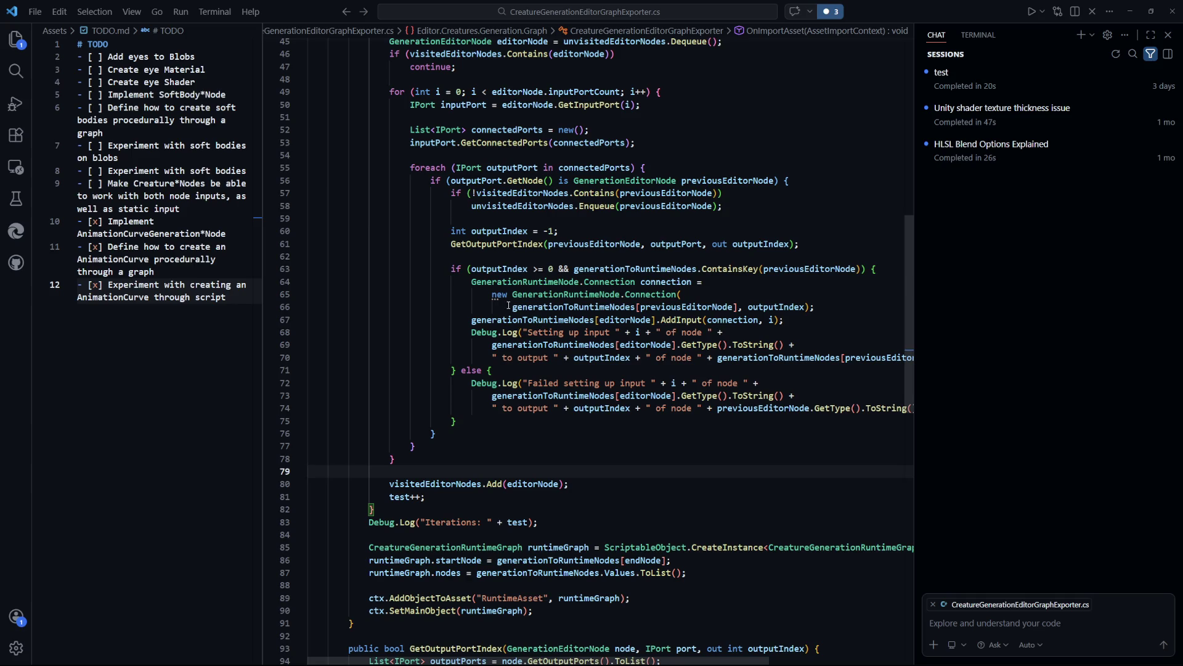
pyautogui.press('Up')
pyautogui.press('Up')
pyautogui.click(716, 357)
pyautogui.press('Return')
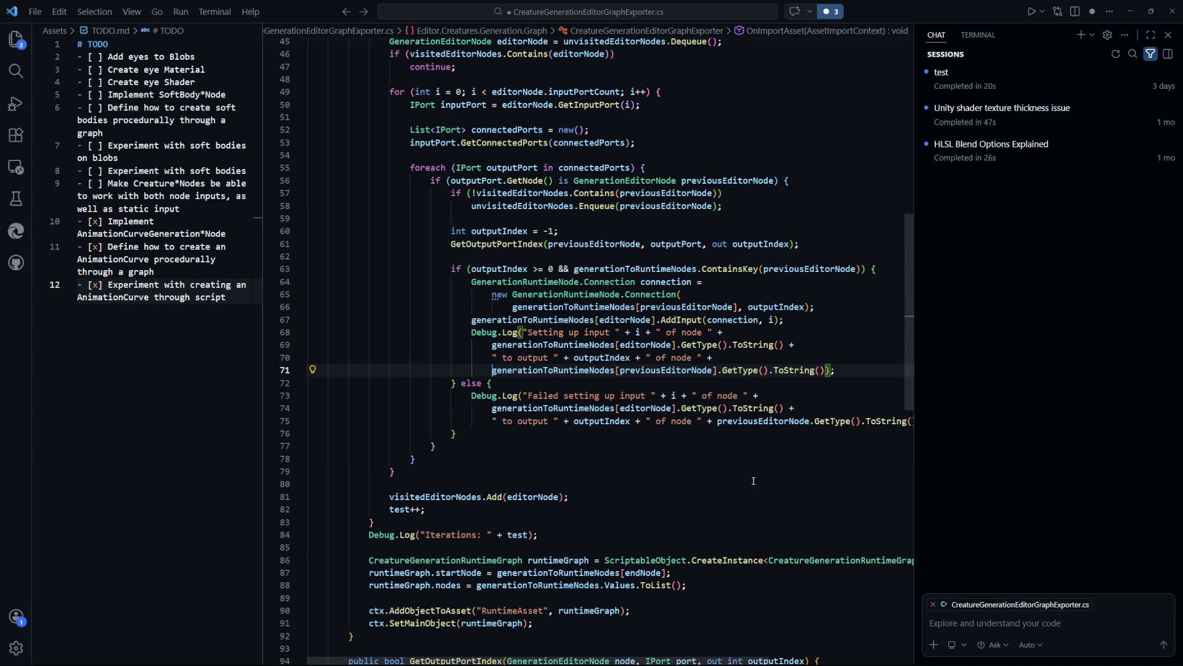
pyautogui.click(753, 488)
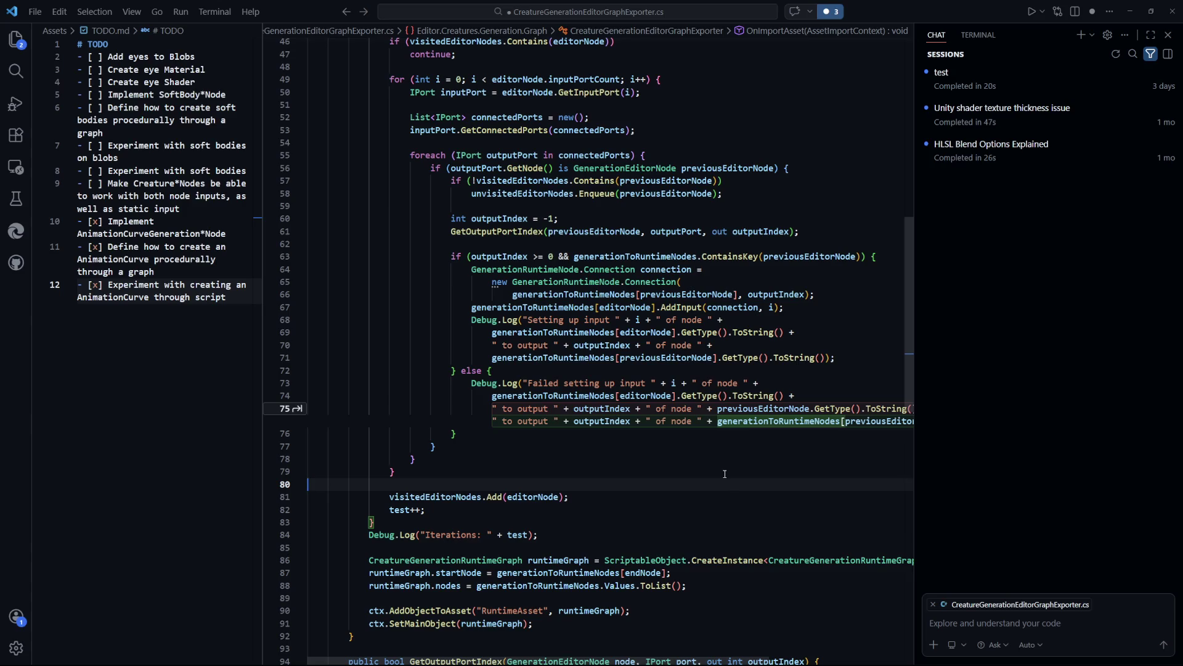
pyautogui.press('Escape')
pyautogui.click(714, 426)
pyautogui.press('Return')
pyautogui.click(809, 507)
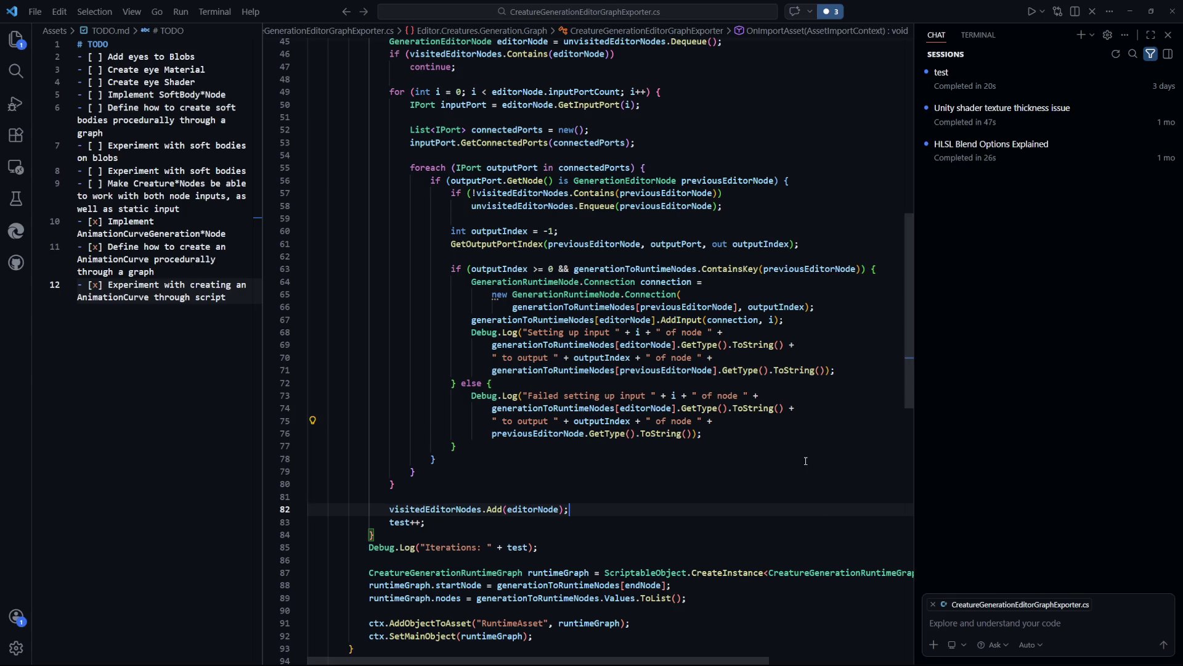
pyautogui.click(709, 433)
pyautogui.click(808, 507)
pyautogui.click(631, 269)
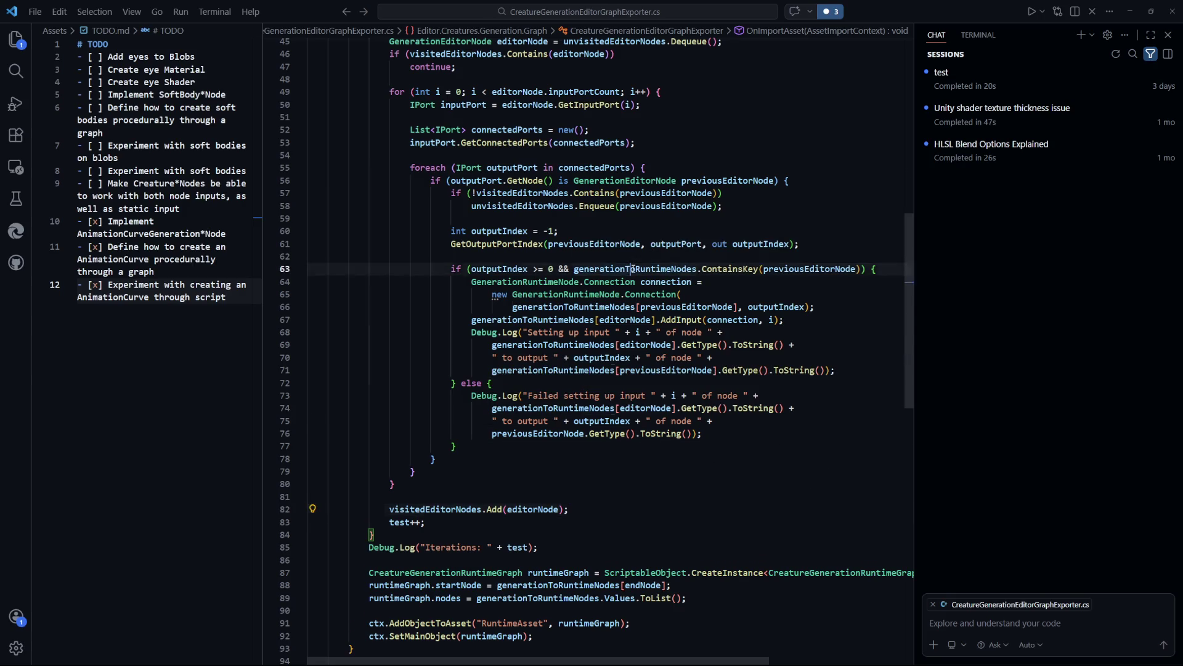
pyautogui.click(787, 439)
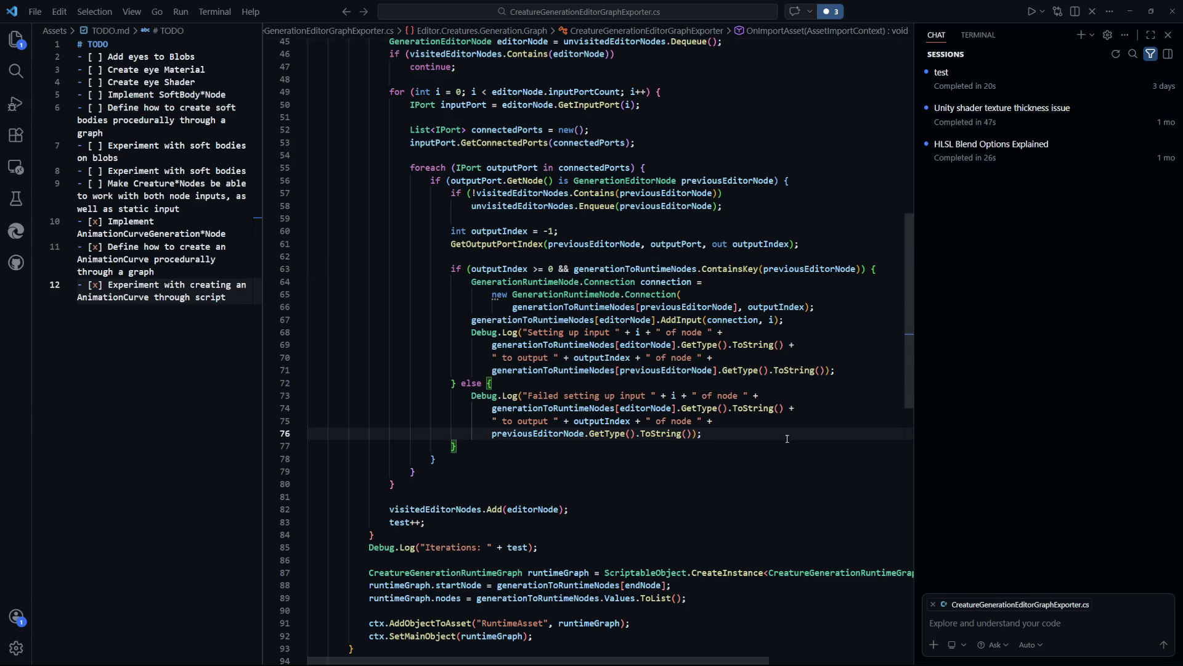
pyautogui.scroll(2, 785, 435)
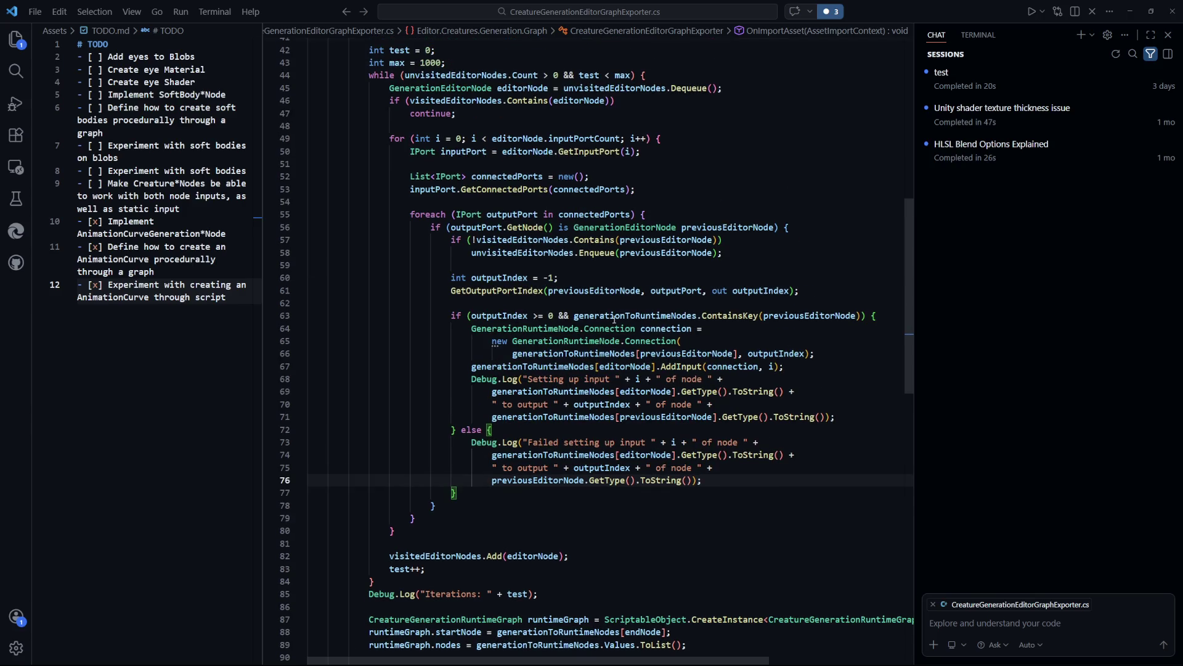
pyautogui.doubleClick(499, 316)
pyautogui.scroll(1, 659, 318)
pyautogui.click(654, 302)
pyautogui.doubleClick(649, 336)
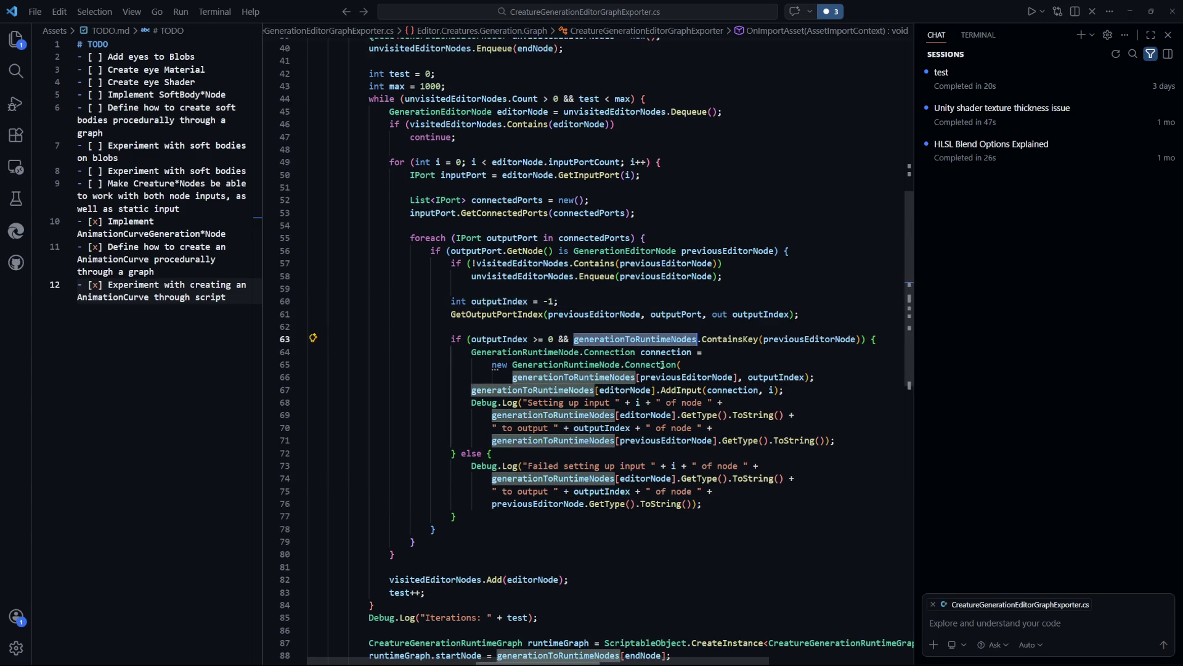
pyautogui.click(852, 374)
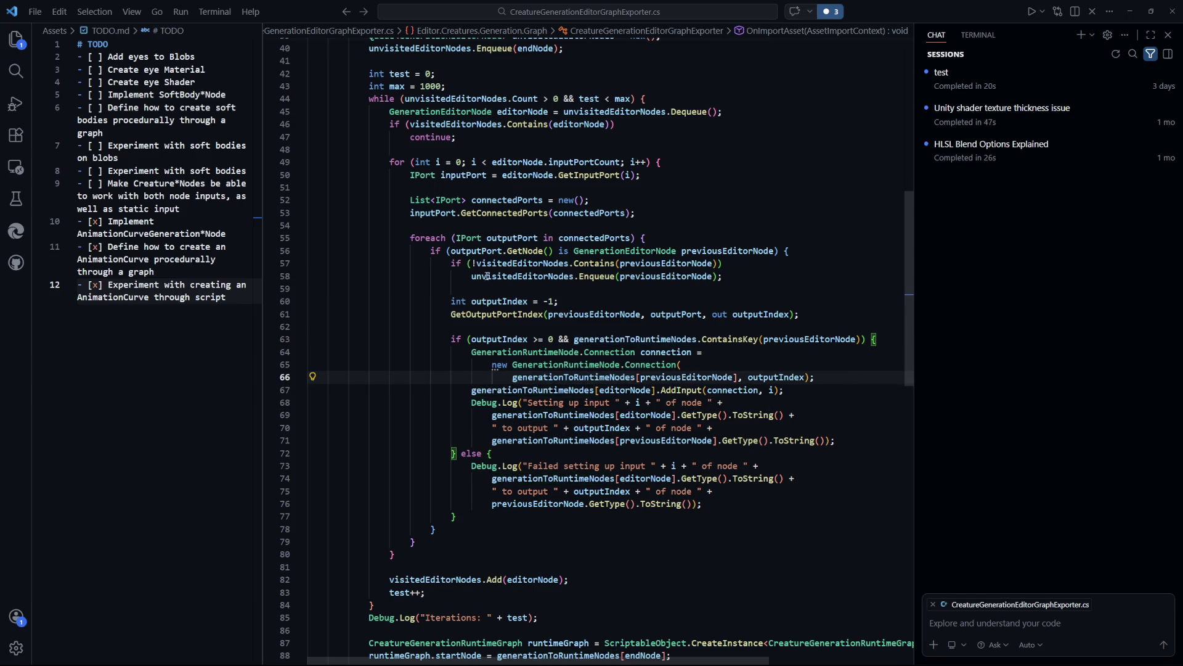
pyautogui.scroll(6, 622, 318)
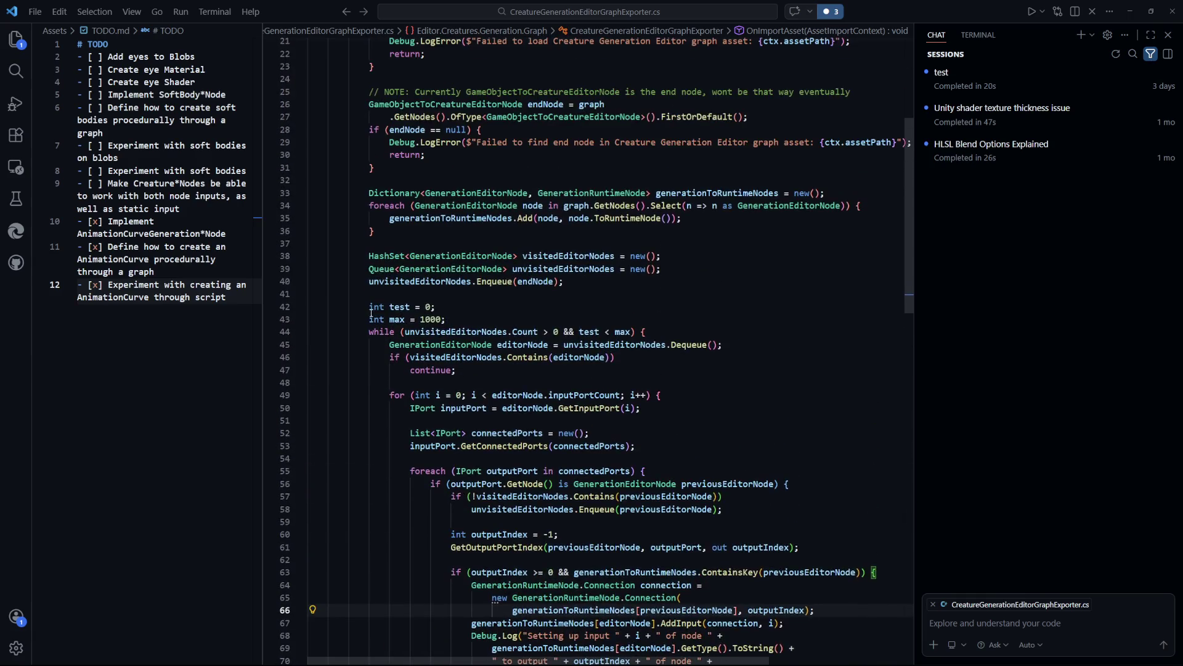
pyautogui.scroll(1, 392, 312)
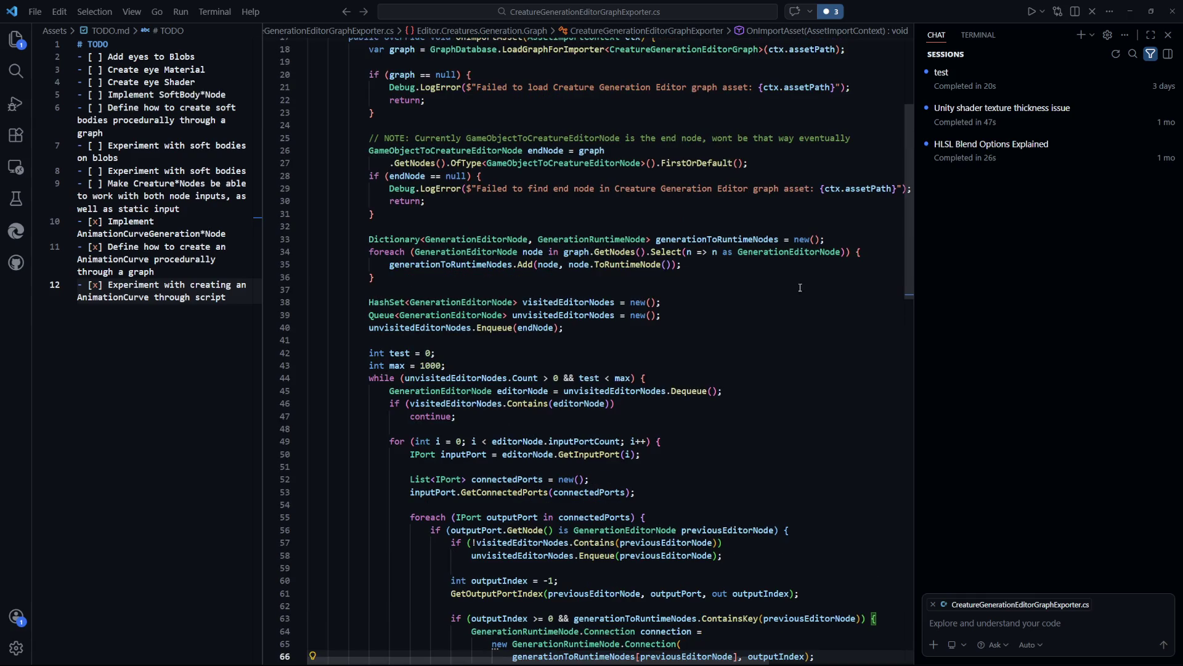
pyautogui.moveTo(708, 273); pyautogui.dragTo(368, 252)
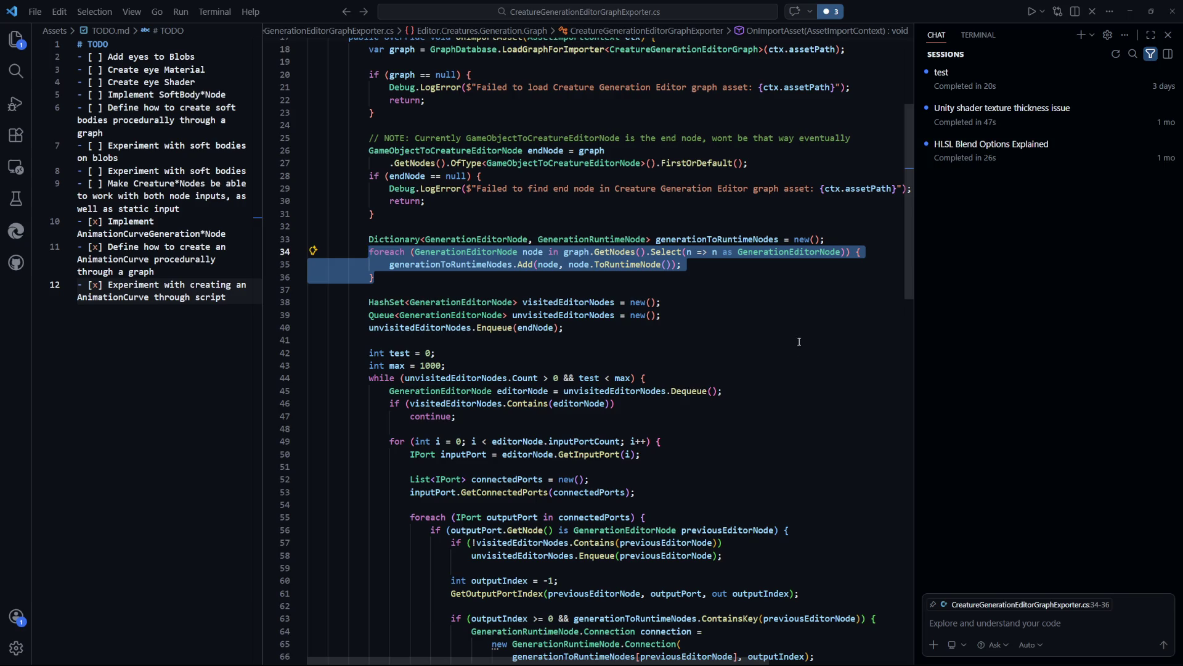
pyautogui.scroll(-10, 797, 343)
pyautogui.scroll(5, 832, 465)
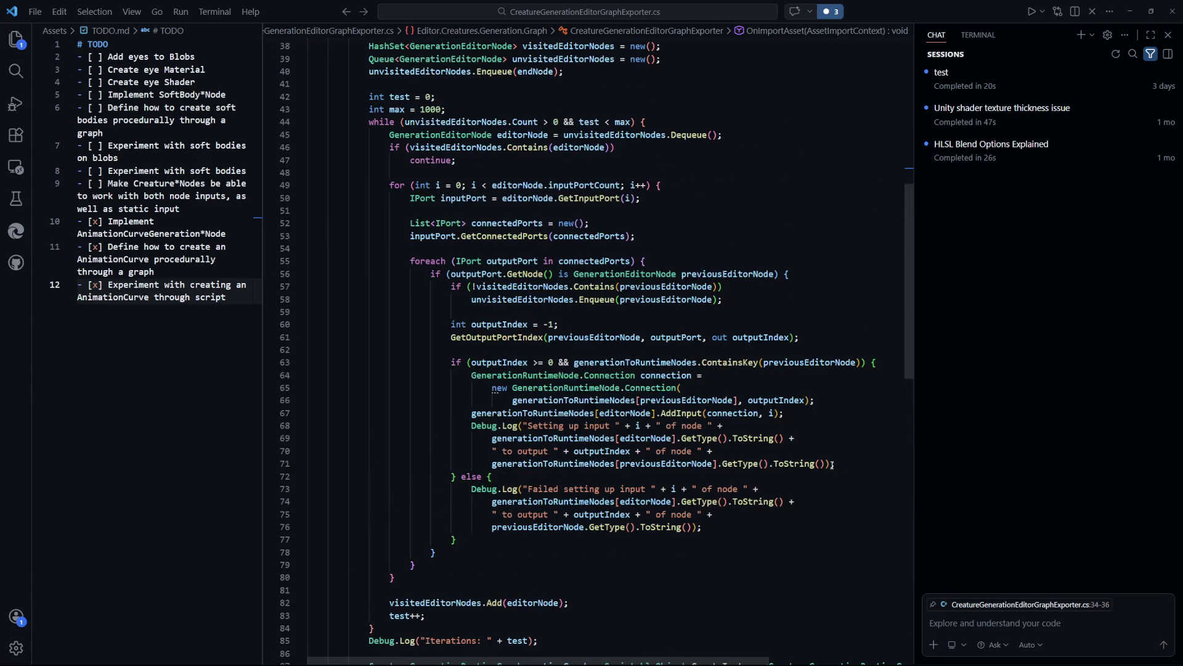
pyautogui.scroll(-2, 830, 481)
pyautogui.click(829, 500)
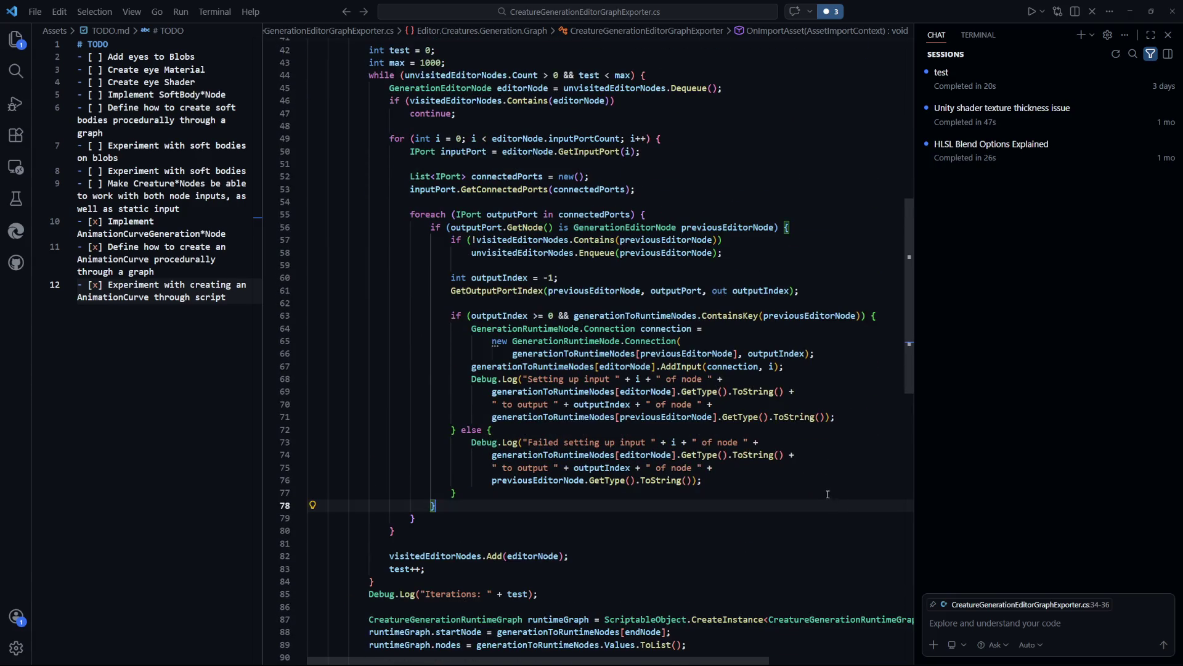
pyautogui.scroll(-5, 826, 486)
pyautogui.scroll(-2, 684, 435)
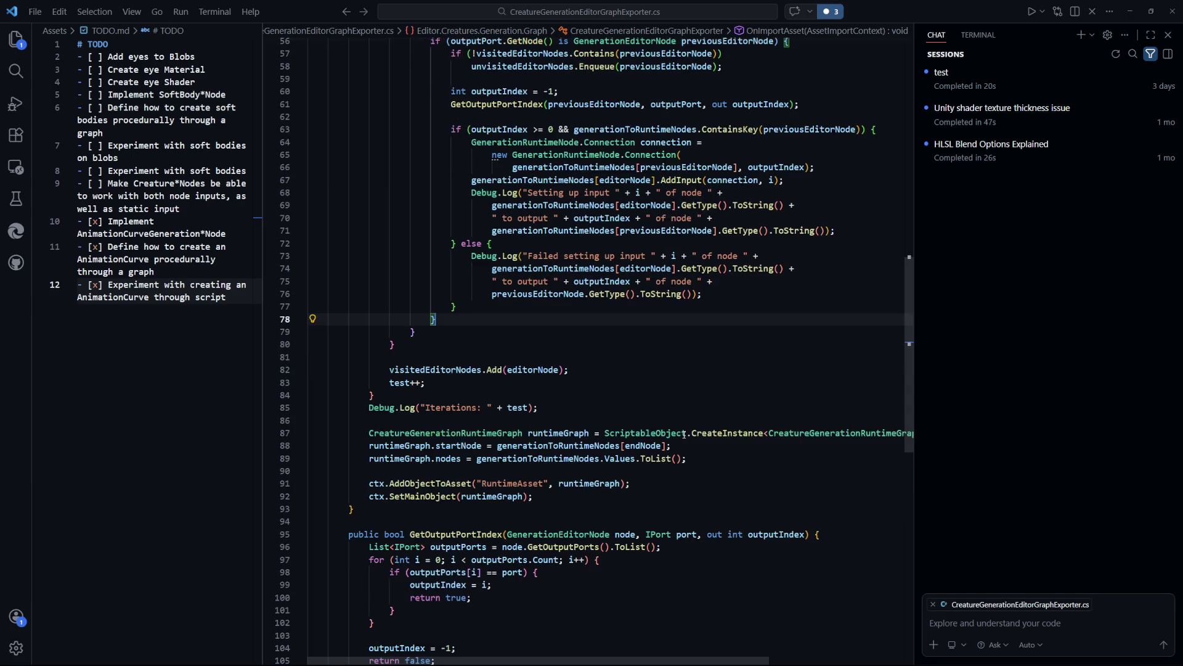
pyautogui.scroll(7, 684, 435)
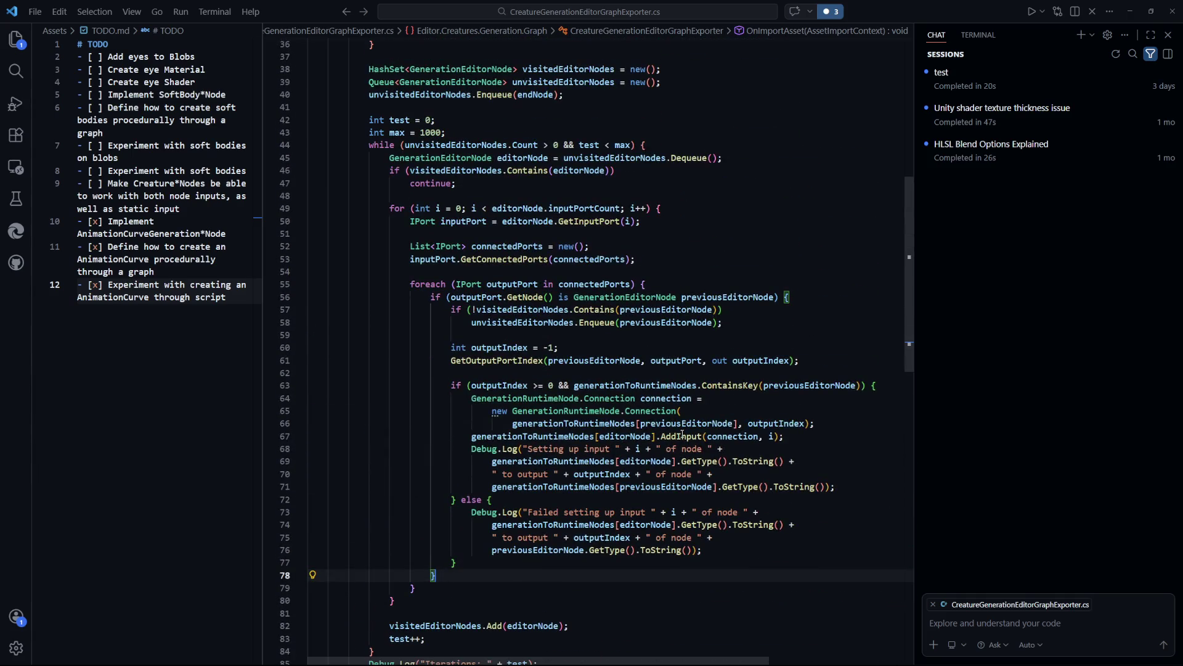
pyautogui.scroll(-2, 680, 435)
pyautogui.scroll(-4, 711, 494)
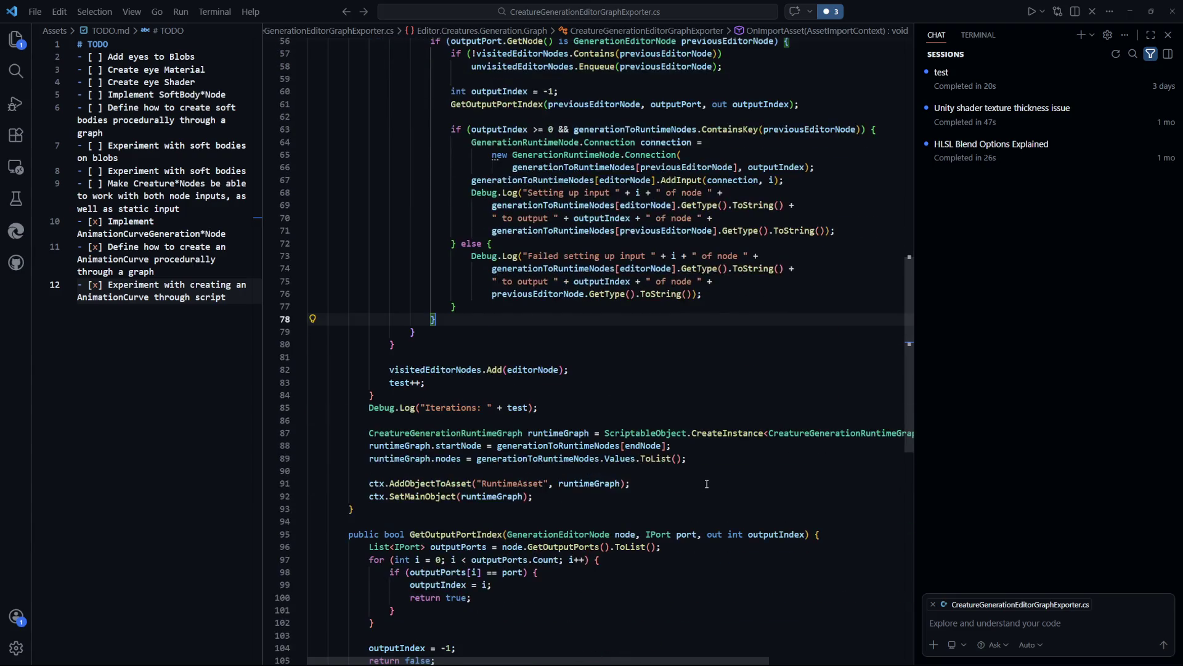
pyautogui.scroll(4, 770, 490)
pyautogui.press('Down')
pyautogui.scroll(2, 763, 487)
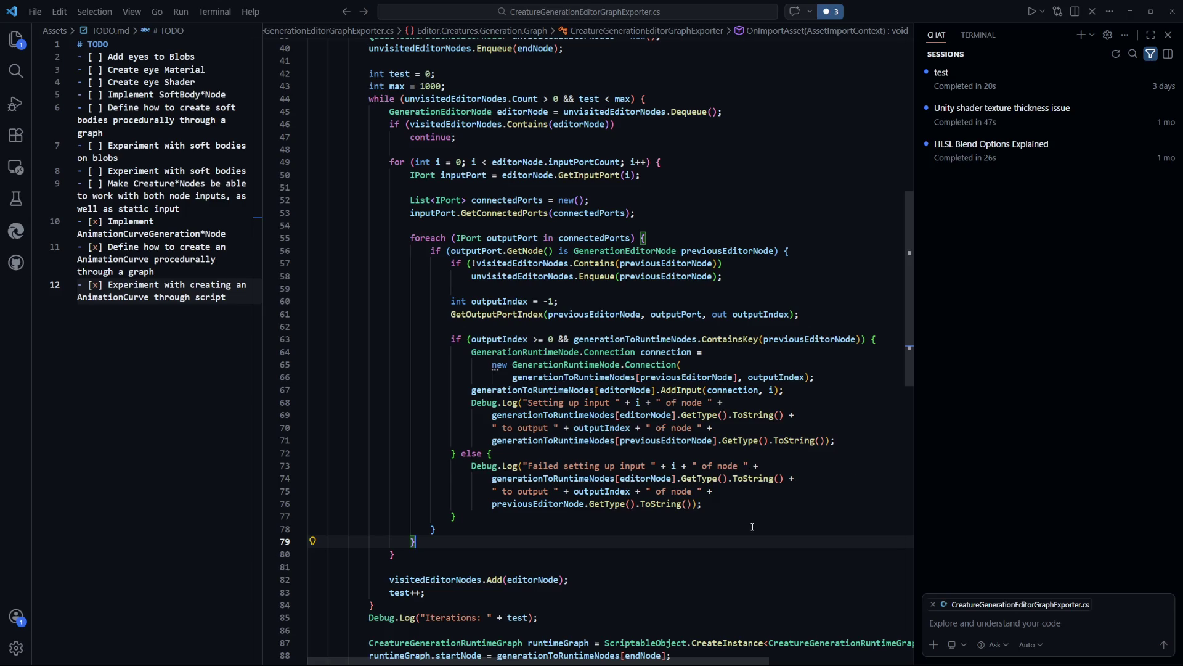
pyautogui.scroll(7, 740, 493)
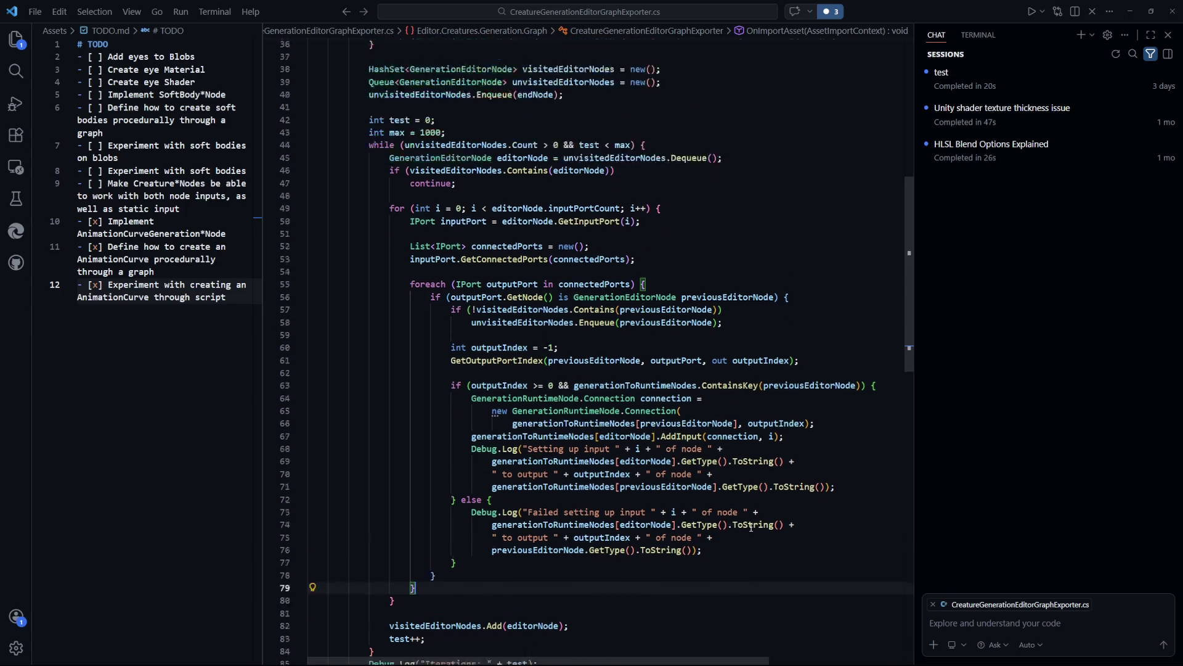
pyautogui.moveTo(376, 278)
pyautogui.mouseDown()
pyautogui.moveTo(382, 253)
pyautogui.moveTo(368, 239)
pyautogui.mouseUp()
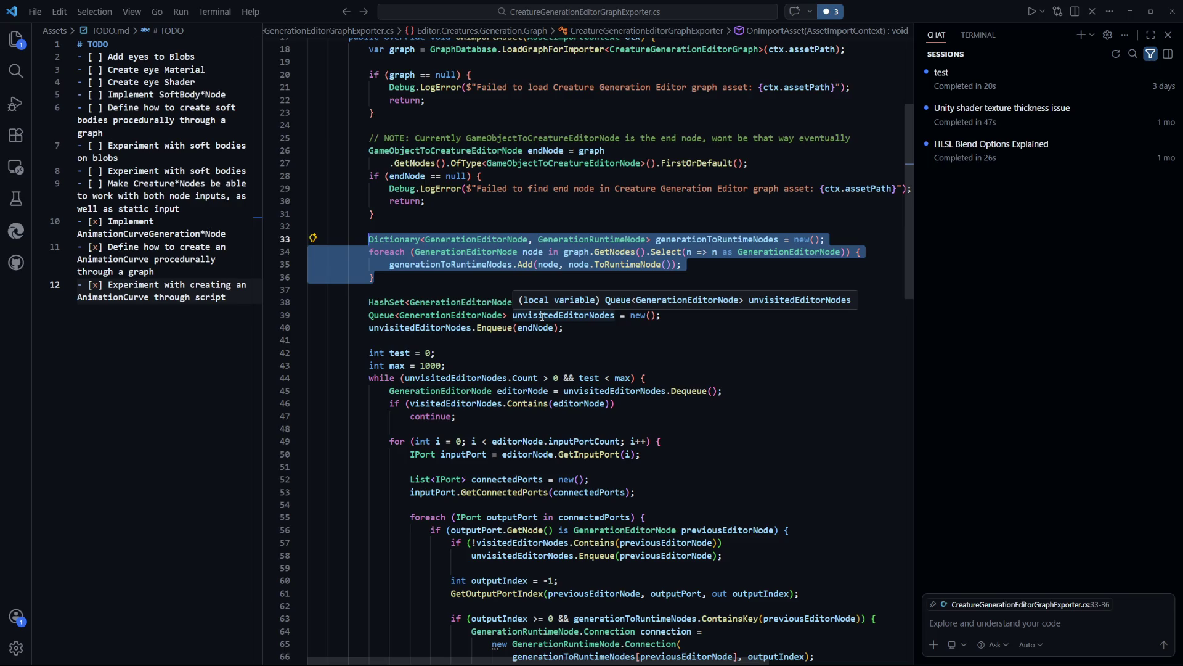
# Inspect the connection loop, checking outputIndex uses and selecting the ContainsKey condition on line 63
pyautogui.click(678, 480)
pyautogui.scroll(-6, 644, 285)
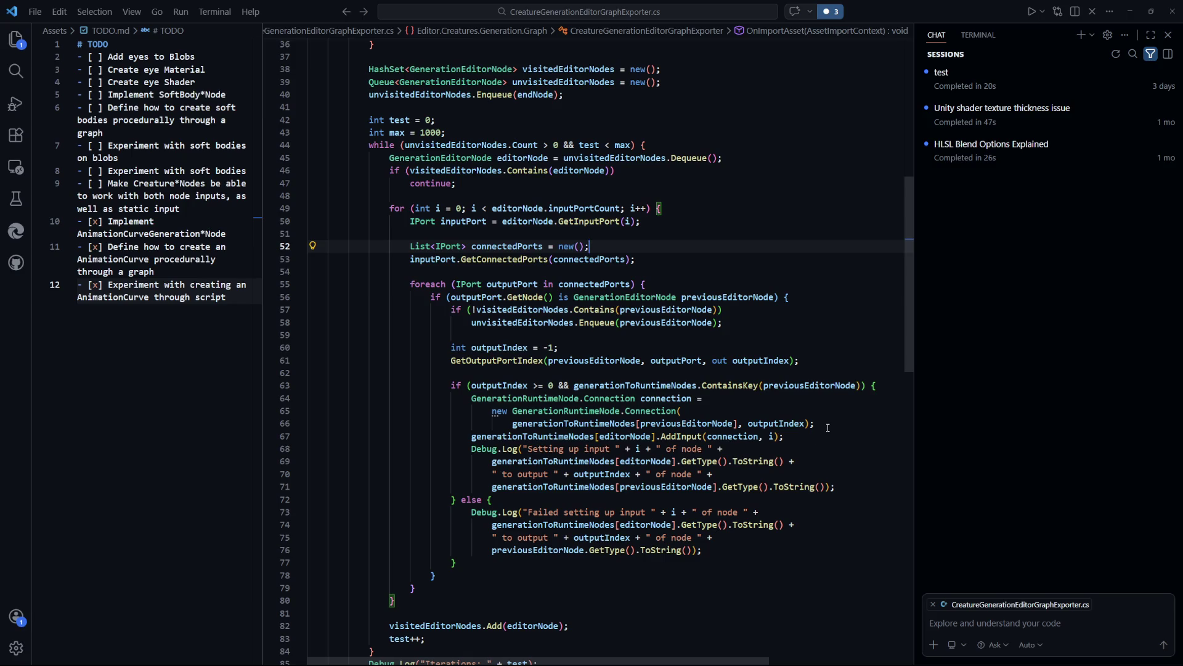
pyautogui.click(503, 385)
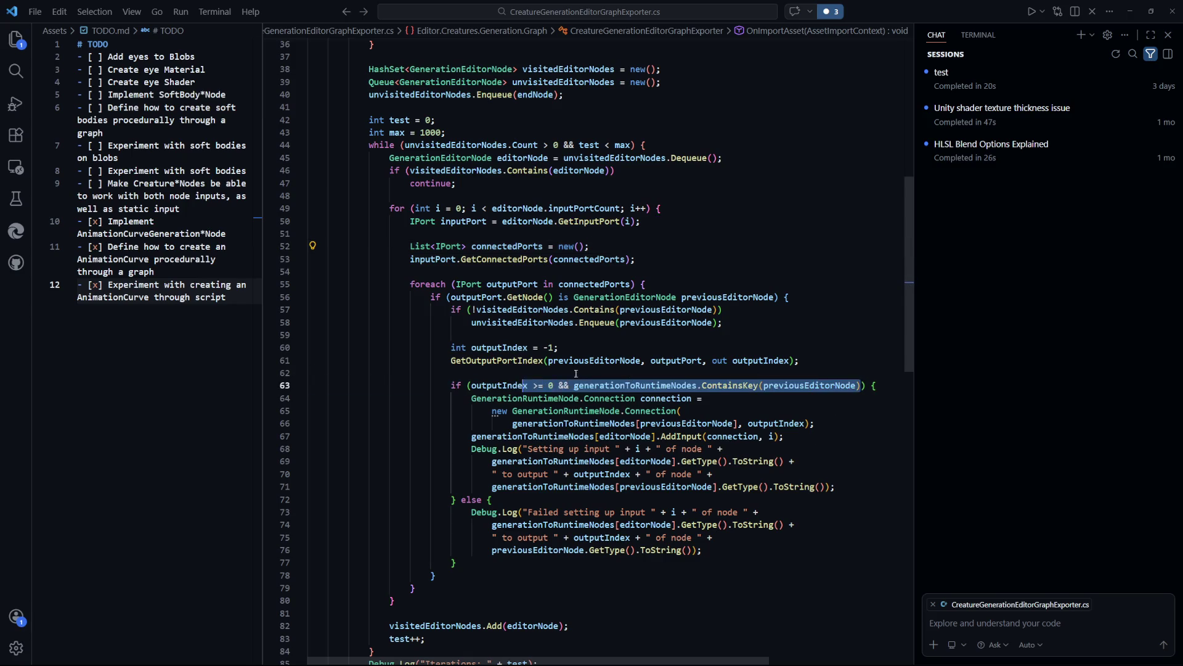
pyautogui.press('Up')
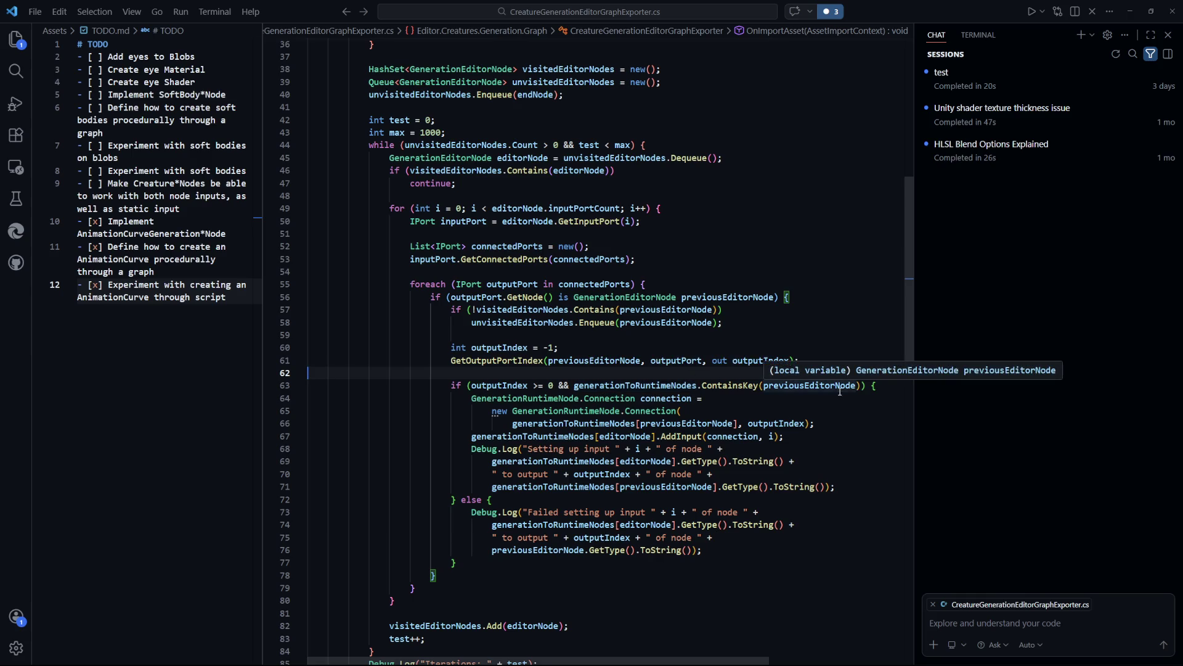
pyautogui.click(797, 588)
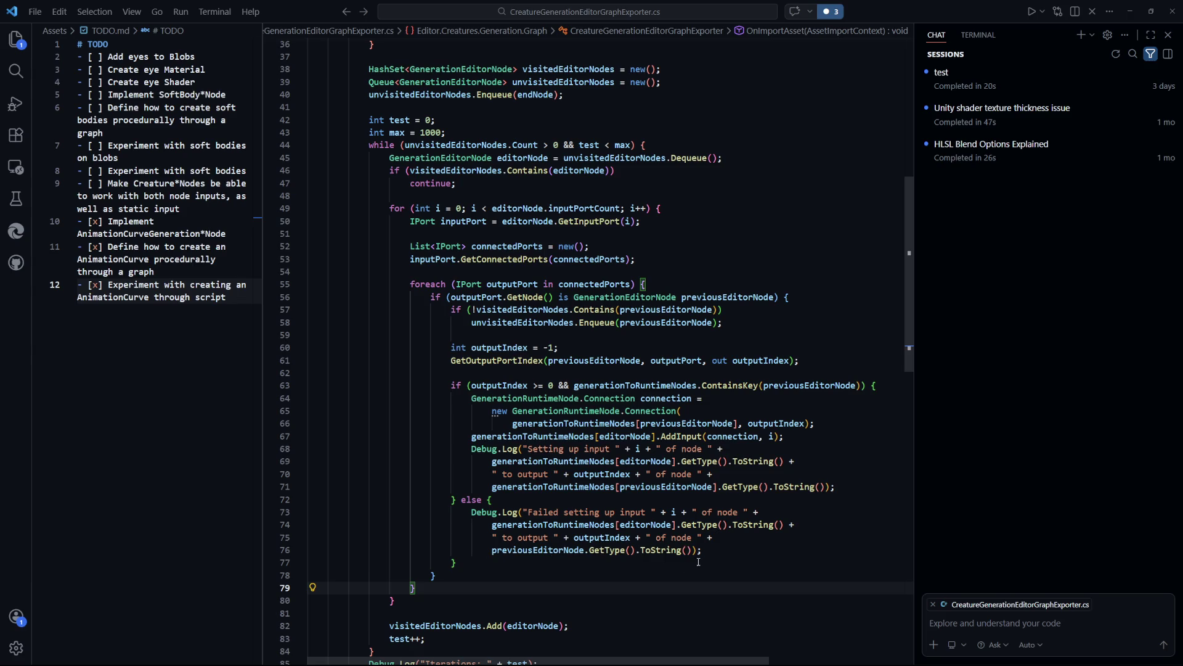
pyautogui.press('Up')
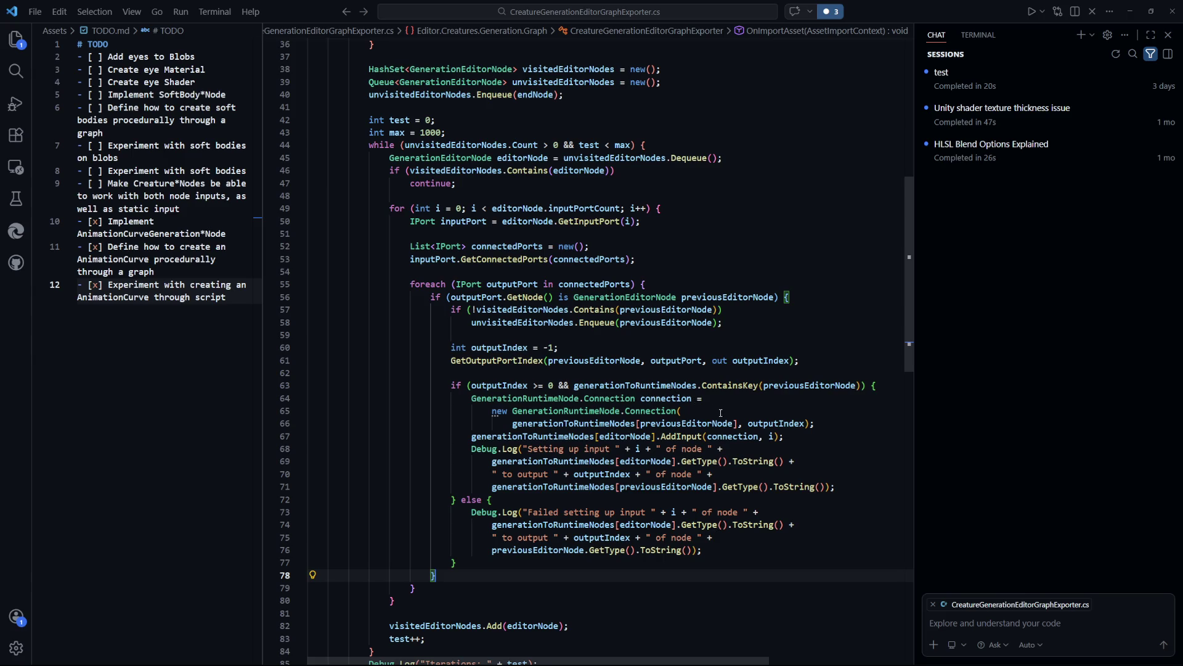
pyautogui.moveTo(862, 385); pyautogui.dragTo(574, 385)
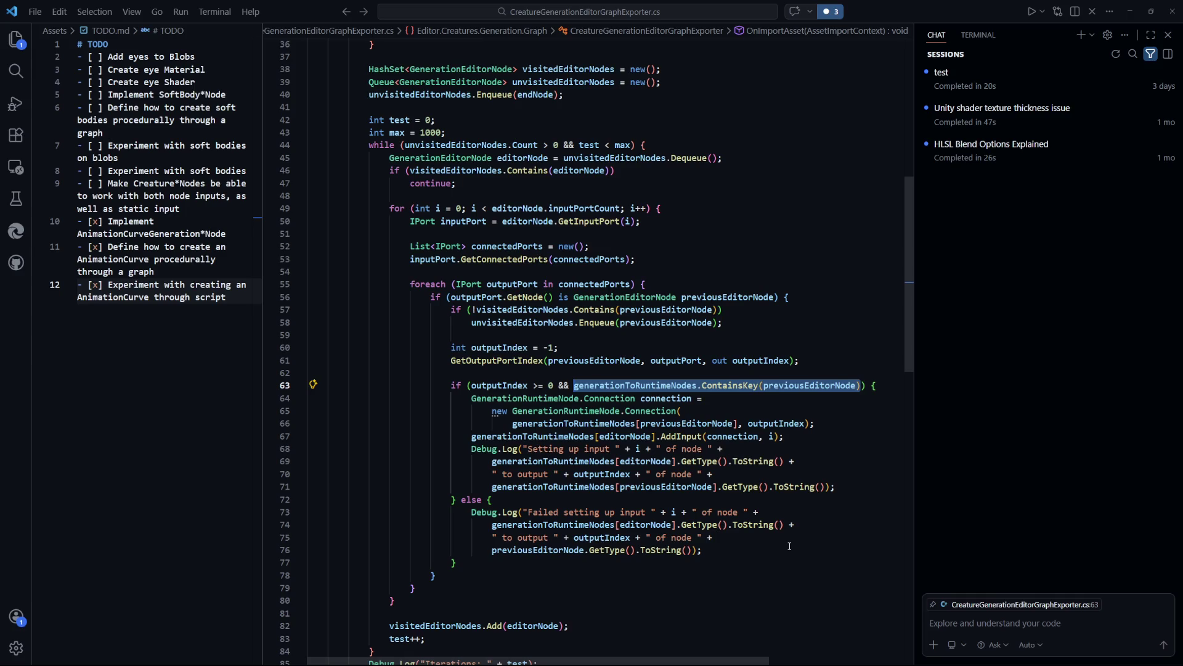
# Go to AddInput's definition in GenerationRuntimeNode.cs and highlight its connection parameter
pyautogui.keyDown('ctrl'); pyautogui.click(666, 435); pyautogui.keyUp('ctrl')
pyautogui.scroll(-1, 632, 410)
pyautogui.press('Down')
pyautogui.press('Down')
pyautogui.press('Down')
pyautogui.keyDown('ctrl'); pyautogui.click(502, 440); pyautogui.keyUp('ctrl')
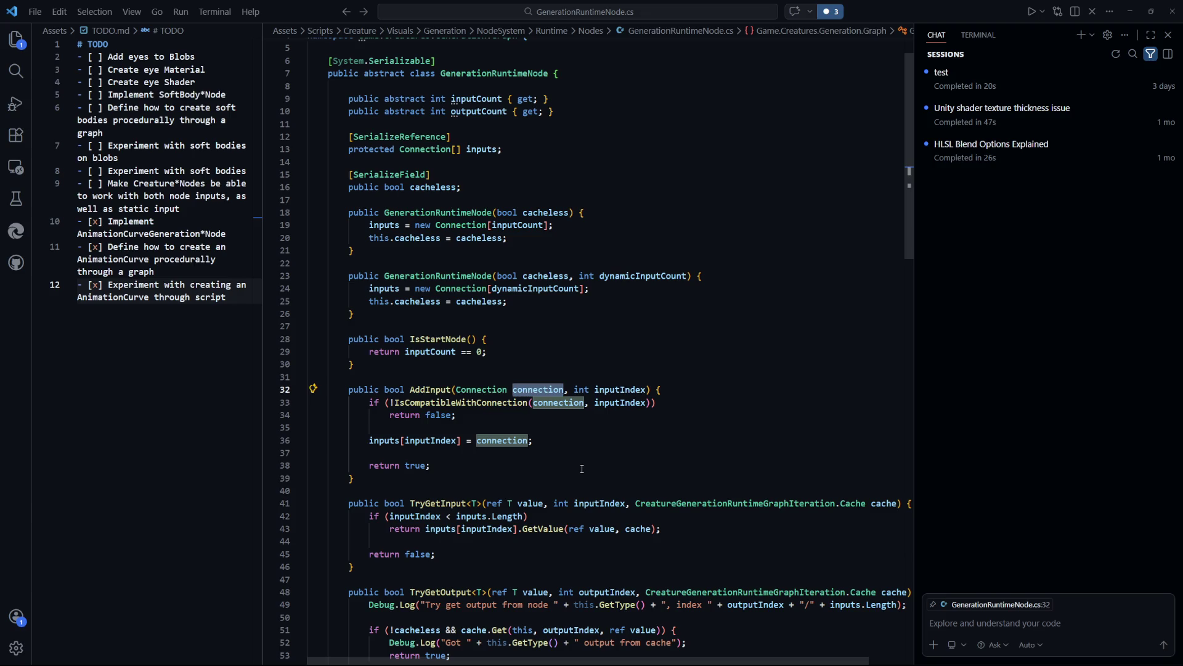
# Go from AddInput's Connection parameter to the Connection class at the end of the file
pyautogui.click(570, 441)
pyautogui.click(503, 388)
pyautogui.press('F12')
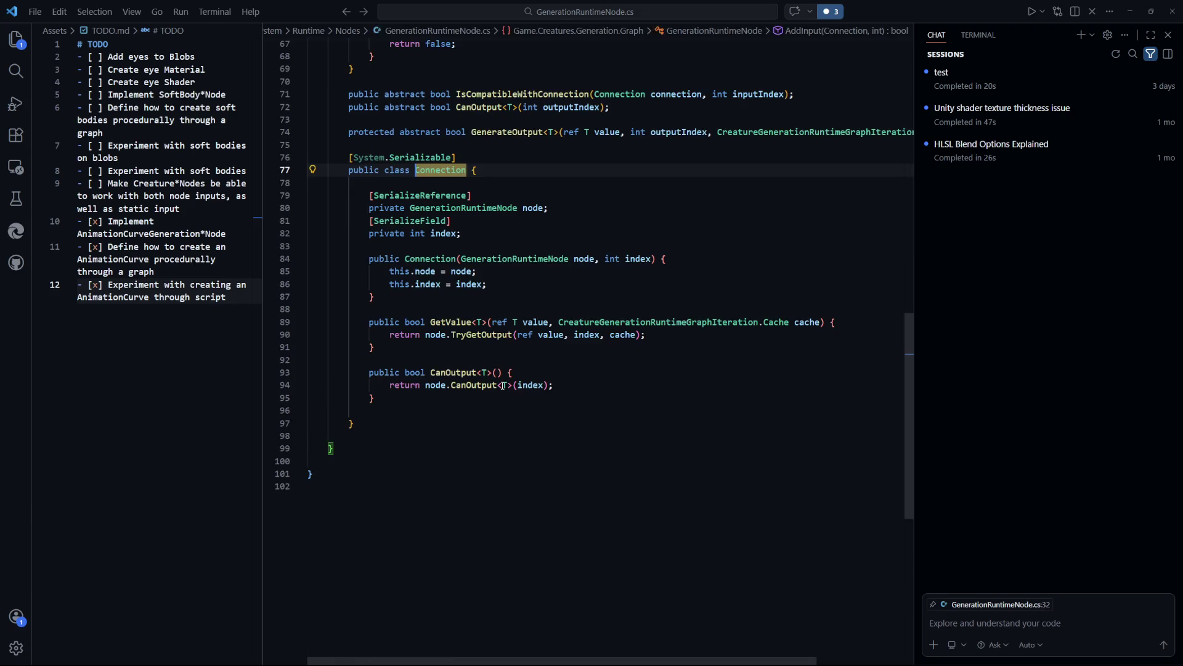
pyautogui.hotkey('ctrl', 'End')
pyautogui.scroll(3, 574, 449)
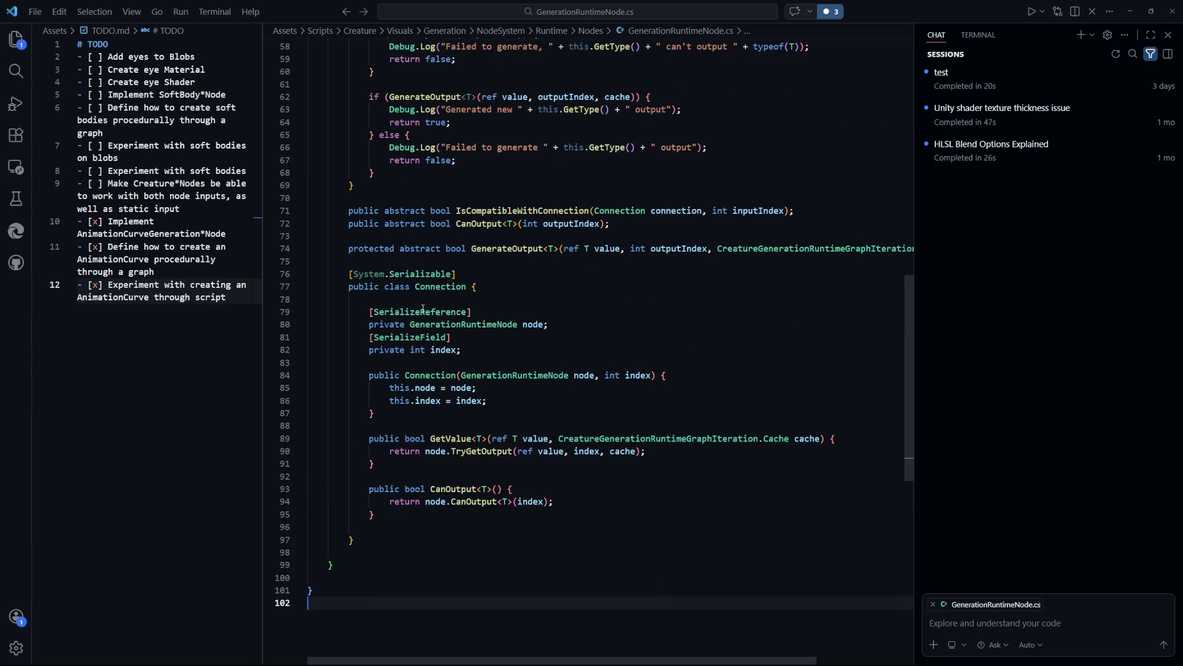
pyautogui.click(479, 336)
pyautogui.press('Up')
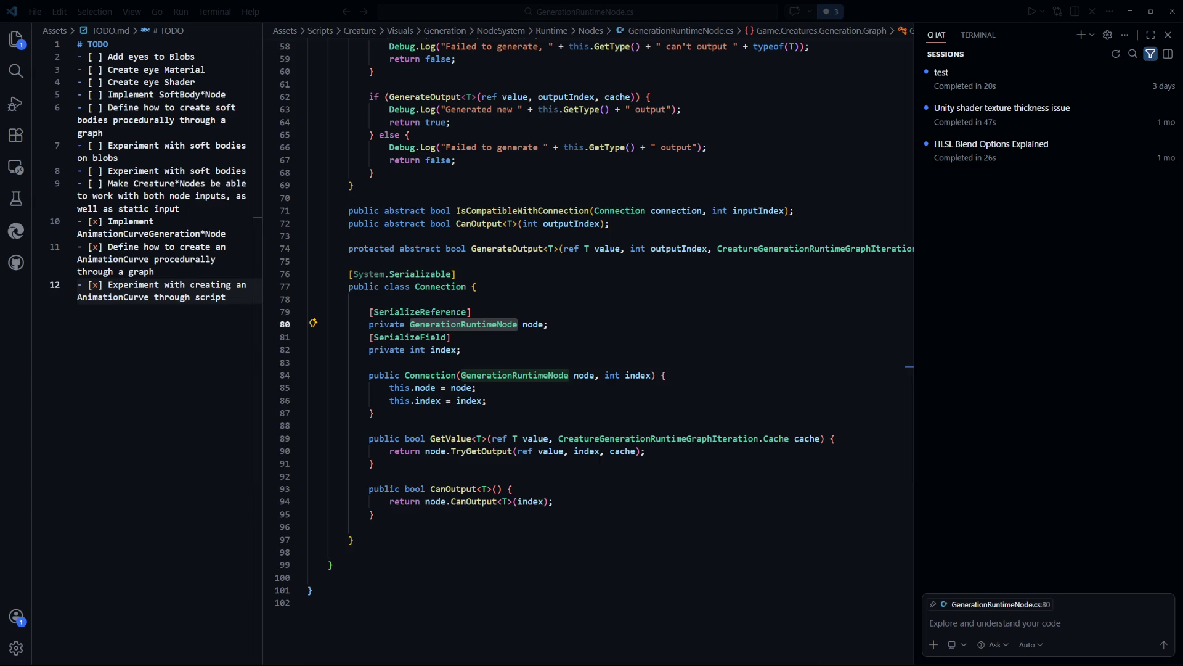
pyautogui.click(672, 400)
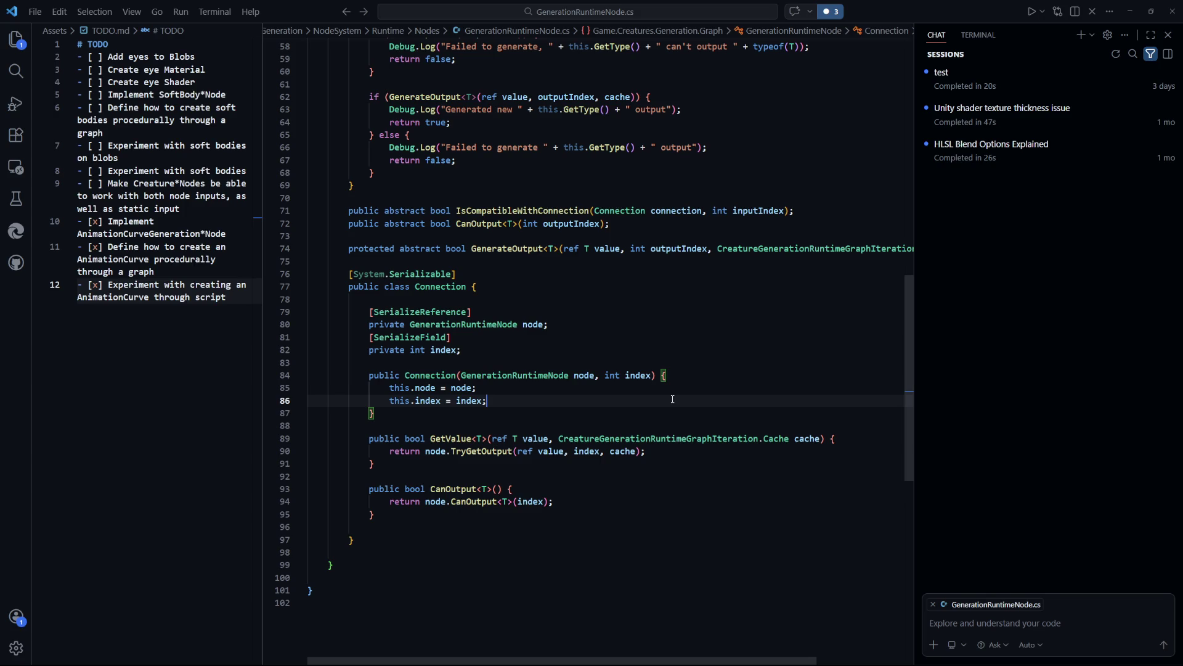
pyautogui.hotkey('alt', 'Tab')
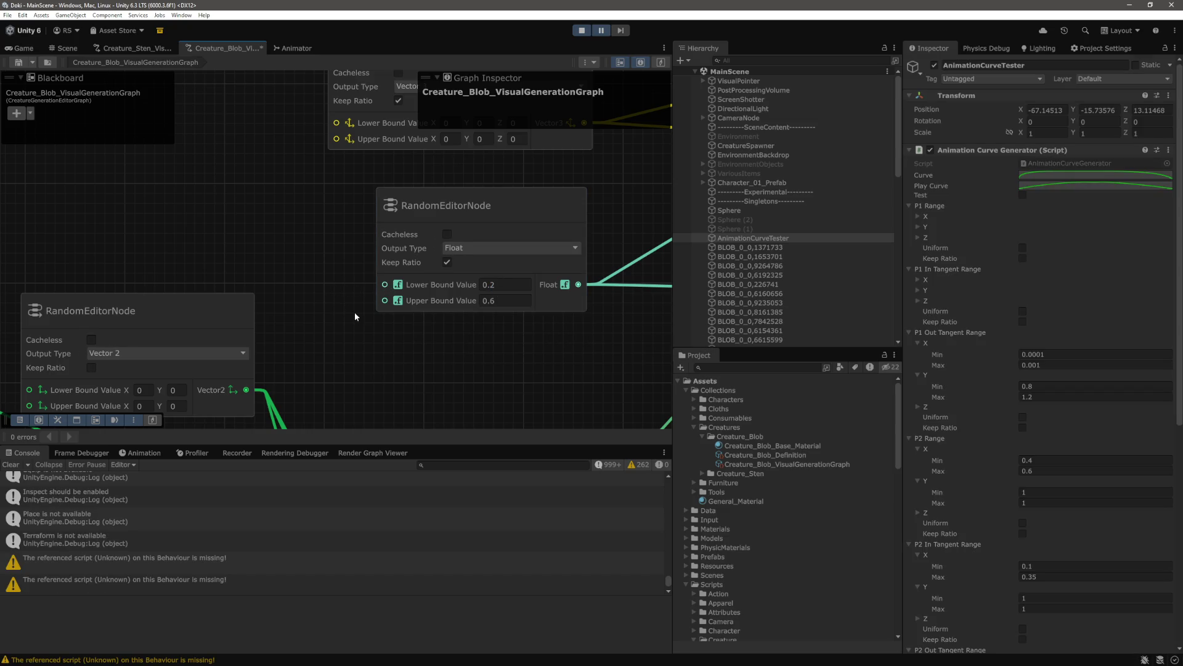
pyautogui.scroll(-1, 354, 314)
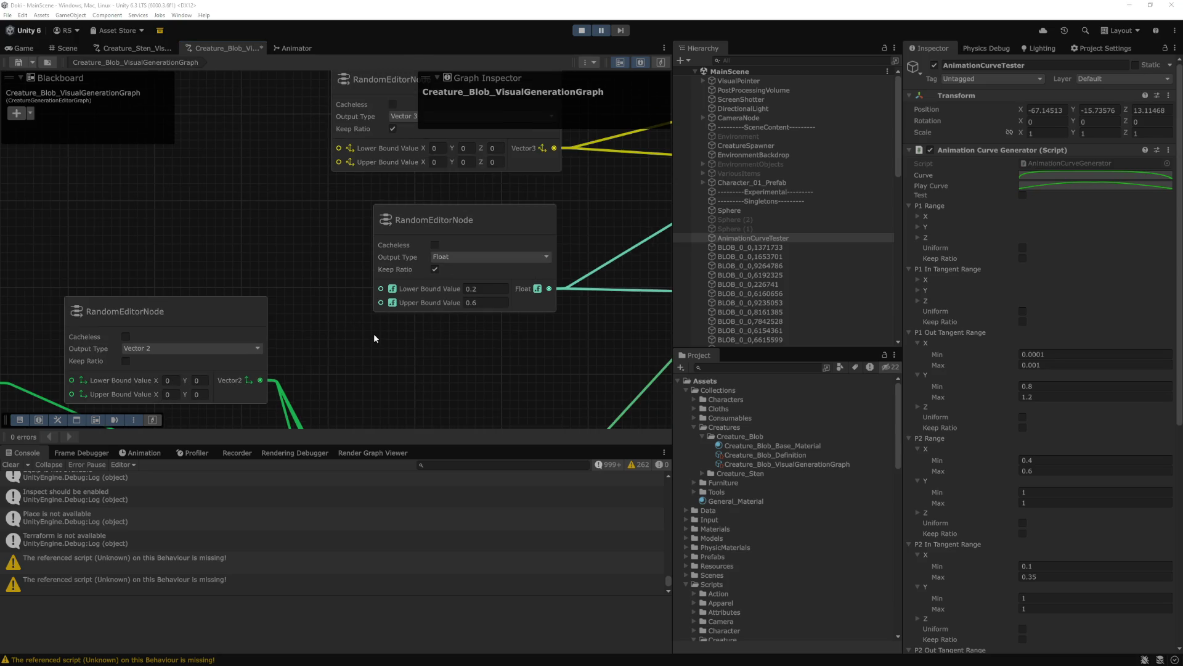
pyautogui.hotkey('alt', 'Tab')
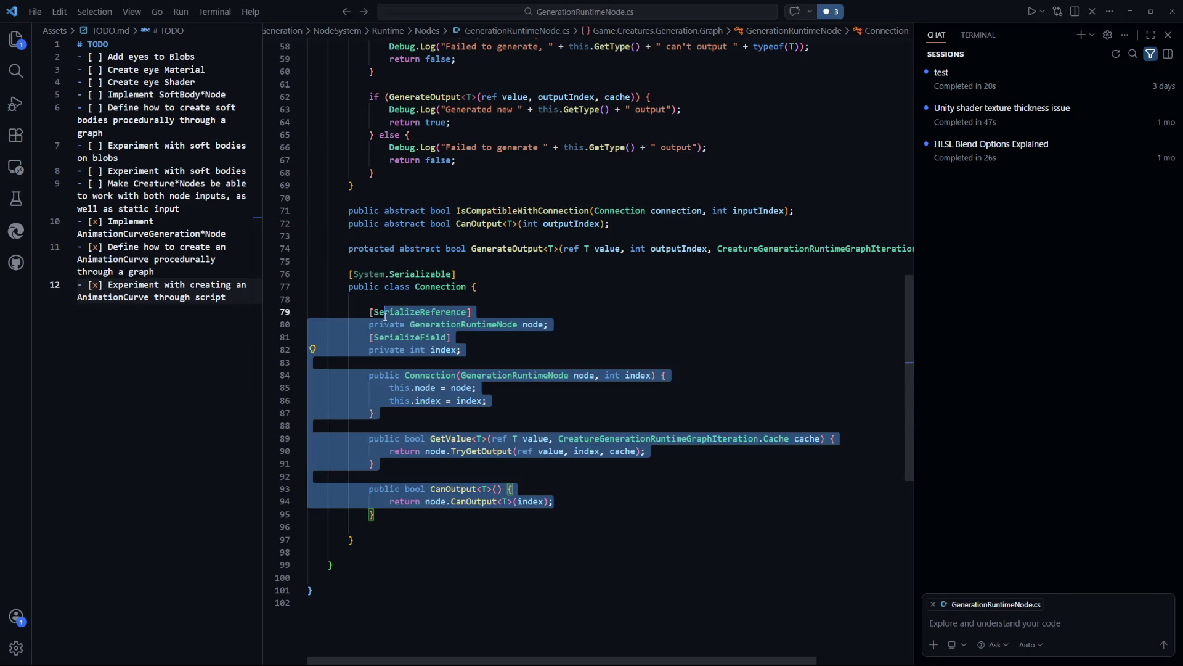
# Review the TryGetOutput call in Connection.GetValue, then show the project file tree
pyautogui.scroll(13, 465, 462)
pyautogui.scroll(6, 466, 462)
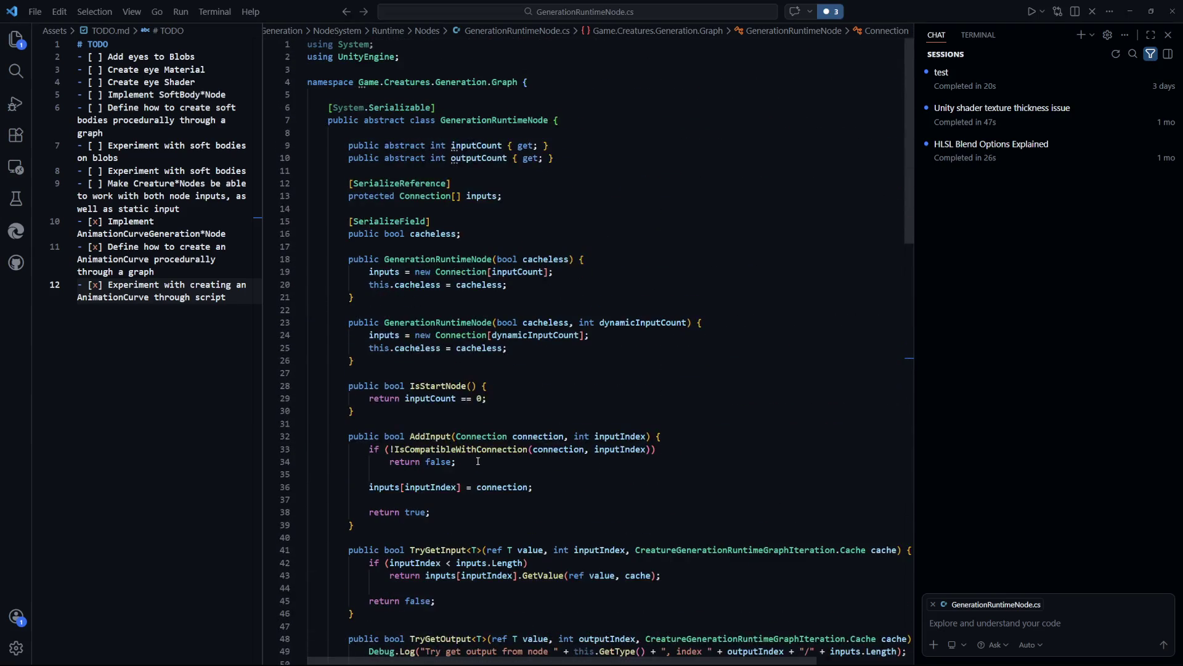
pyautogui.scroll(-10, 476, 453)
pyautogui.scroll(-9, 475, 449)
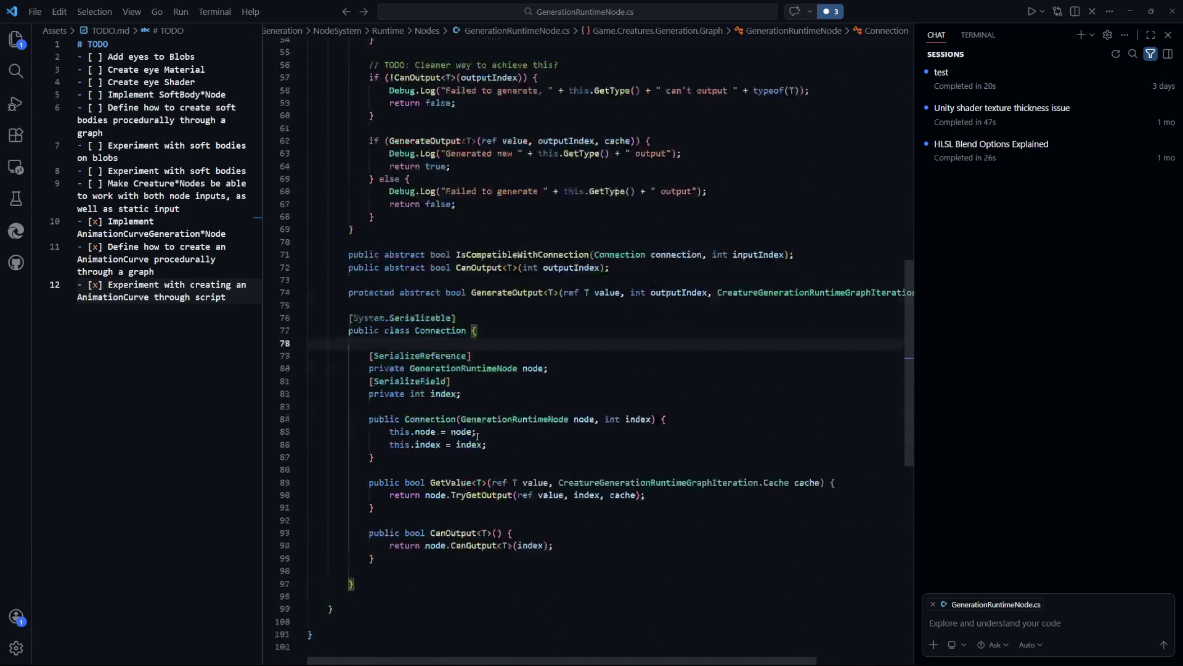
pyautogui.click(440, 284)
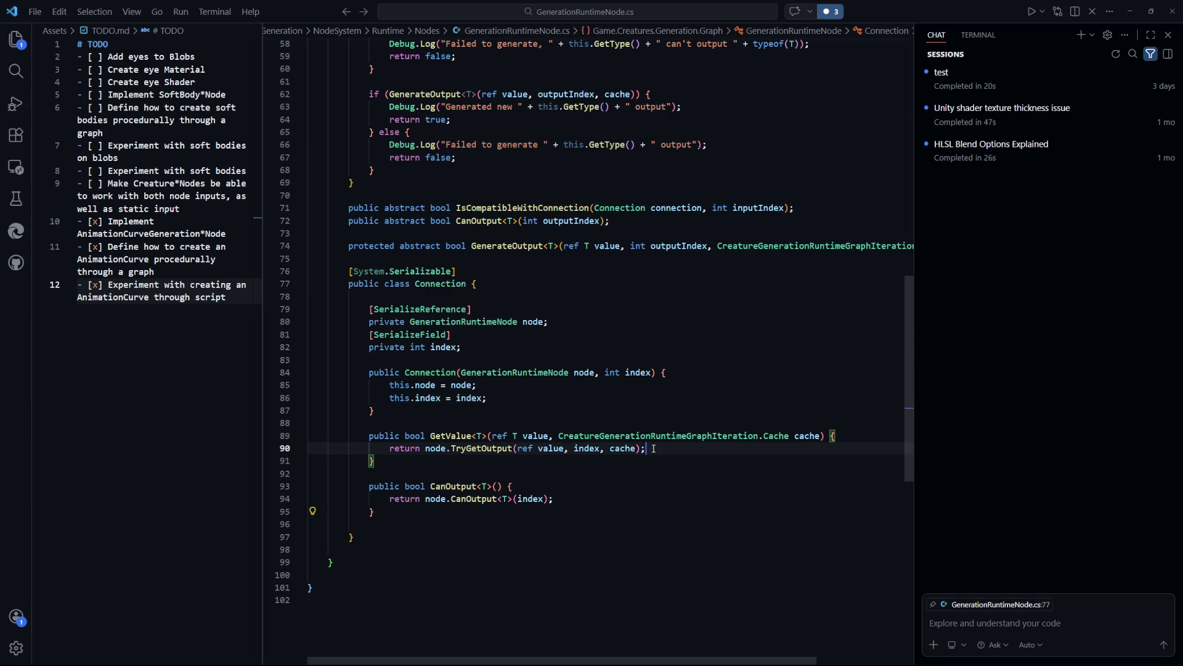
pyautogui.moveTo(647, 448); pyautogui.dragTo(422, 448)
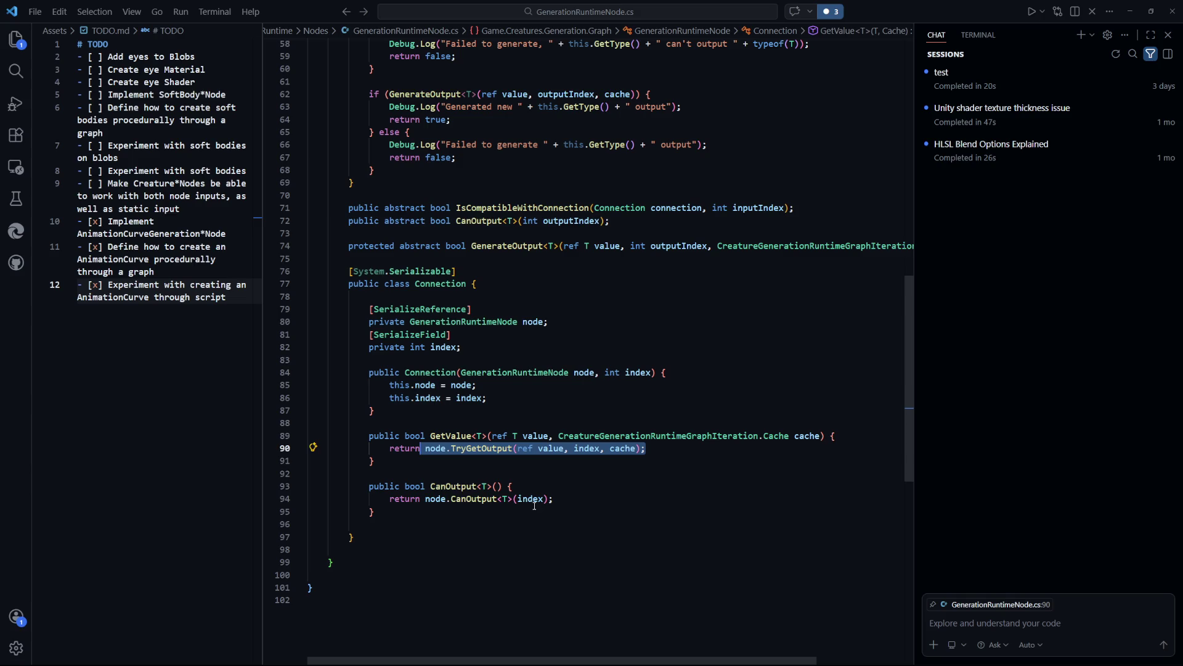
pyautogui.click(345, 512)
pyautogui.click(370, 259)
pyautogui.click(18, 44)
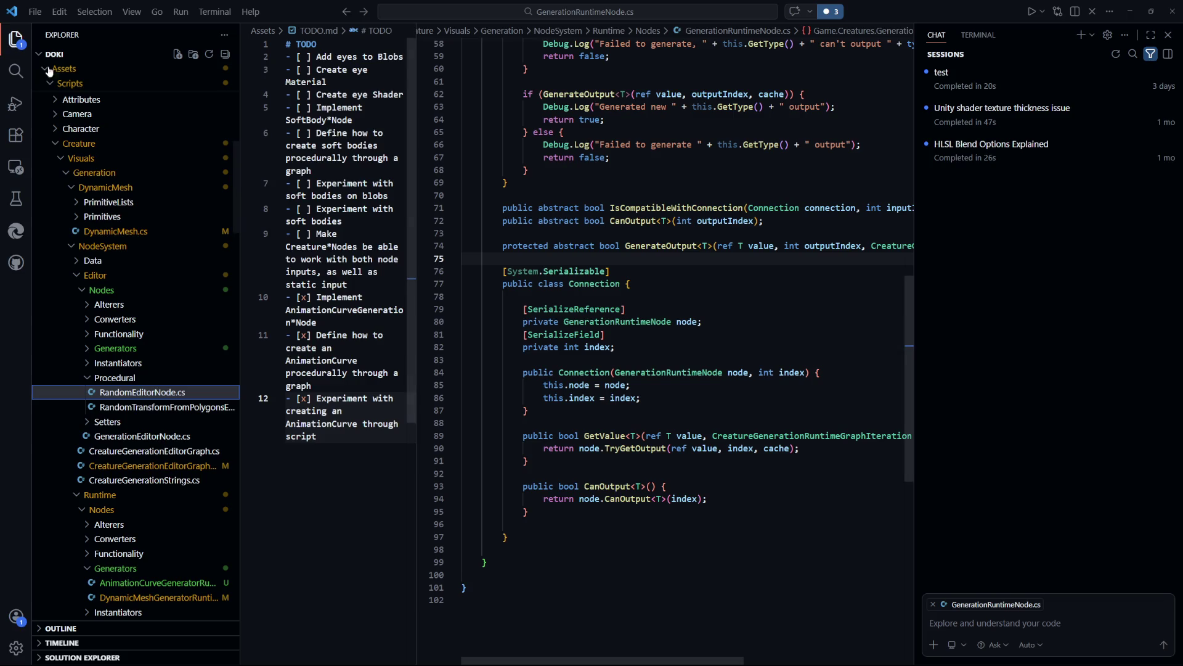
# Review the Connection class down to the CanOutput<T>() return line, then hide the Explorer sidebar
pyautogui.click(554, 561)
pyautogui.scroll(1, 172, 382)
pyautogui.press('Up')
pyautogui.press('Up')
pyautogui.press('Up')
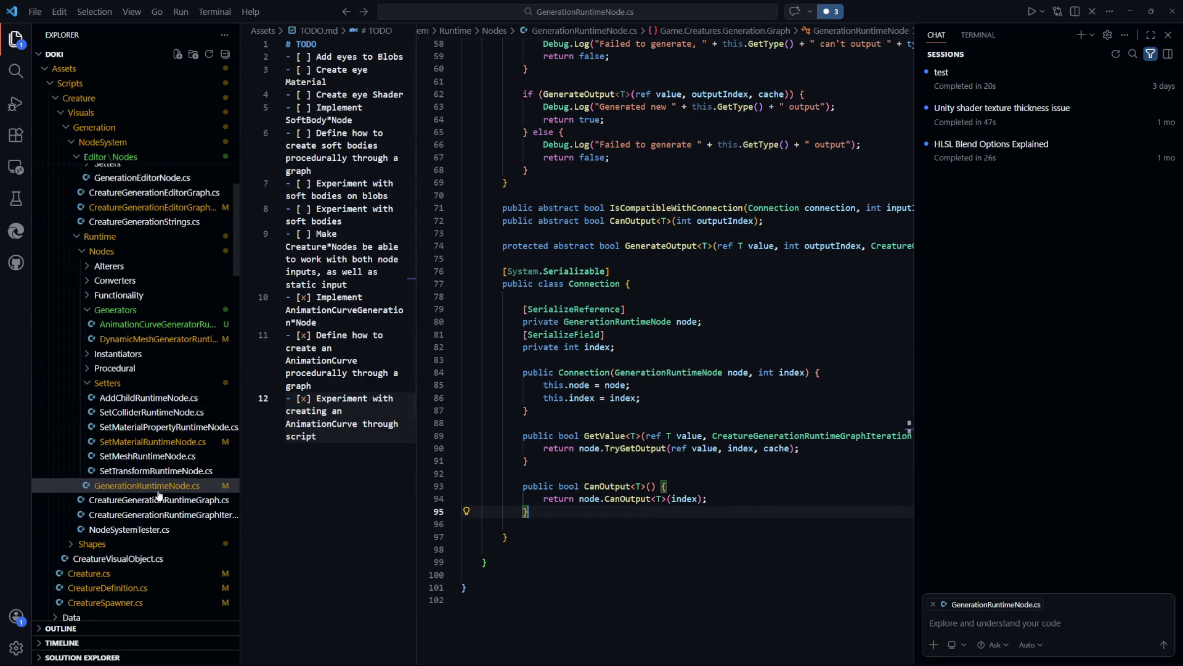
pyautogui.click(760, 359)
pyautogui.press('Up')
pyautogui.press('Up')
pyautogui.press('Up')
pyautogui.scroll(15, 742, 478)
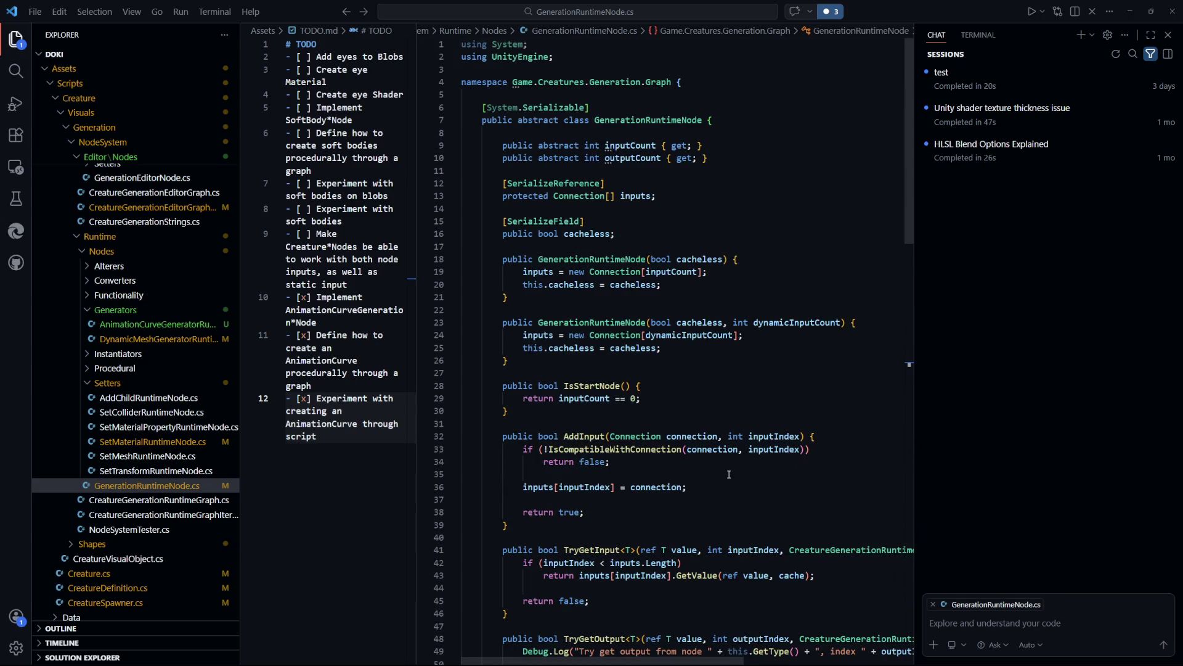
pyautogui.scroll(-15, 729, 473)
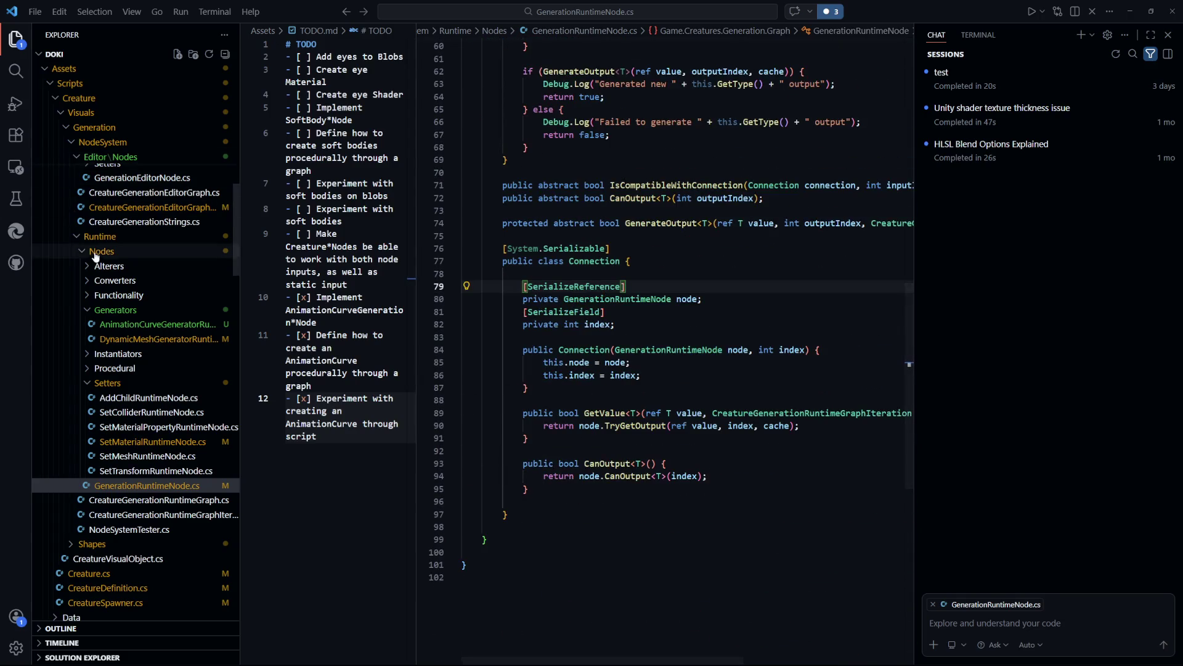
pyautogui.click(718, 514)
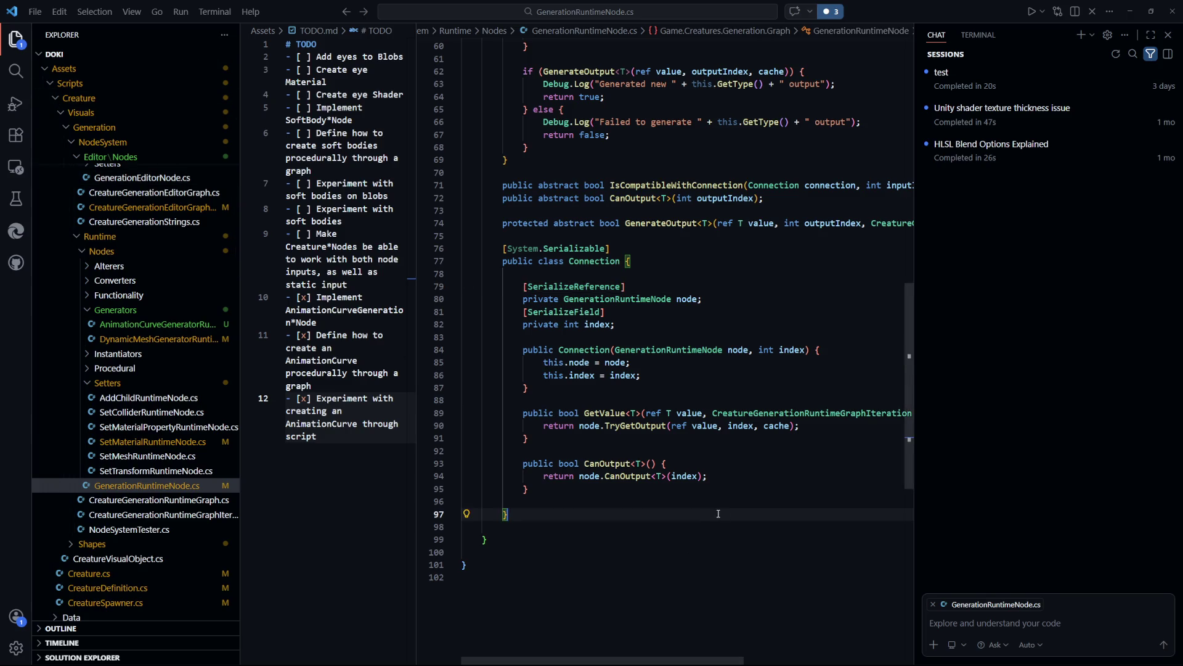
pyautogui.click(17, 38)
pyautogui.click(619, 480)
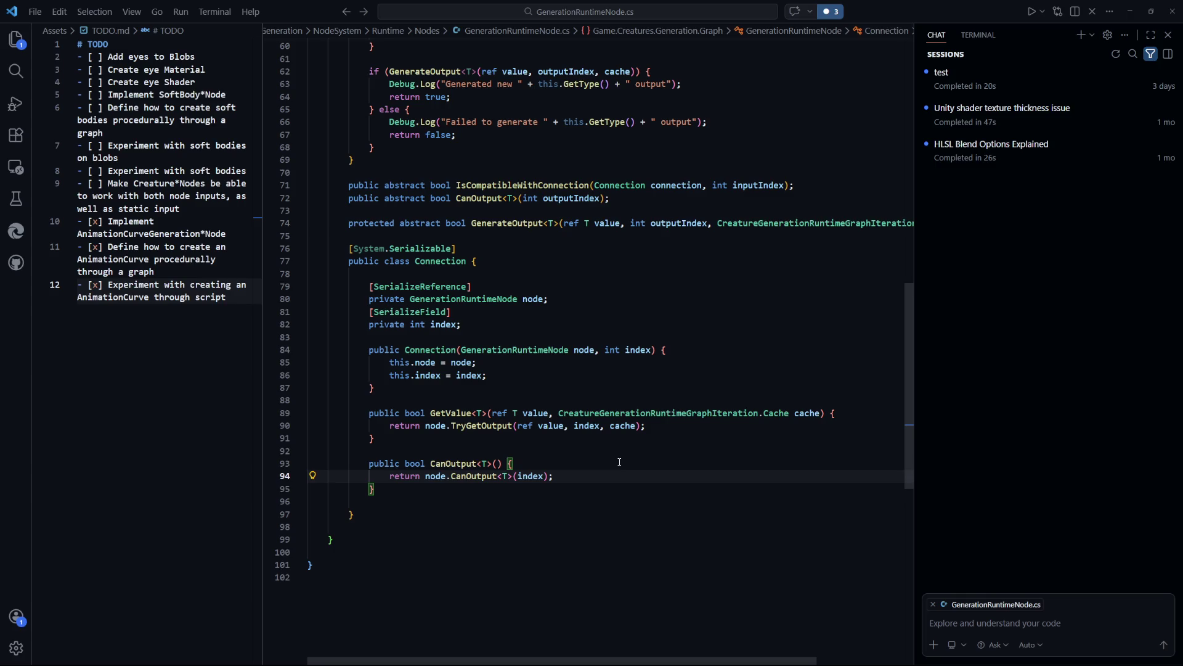
pyautogui.scroll(1, 619, 462)
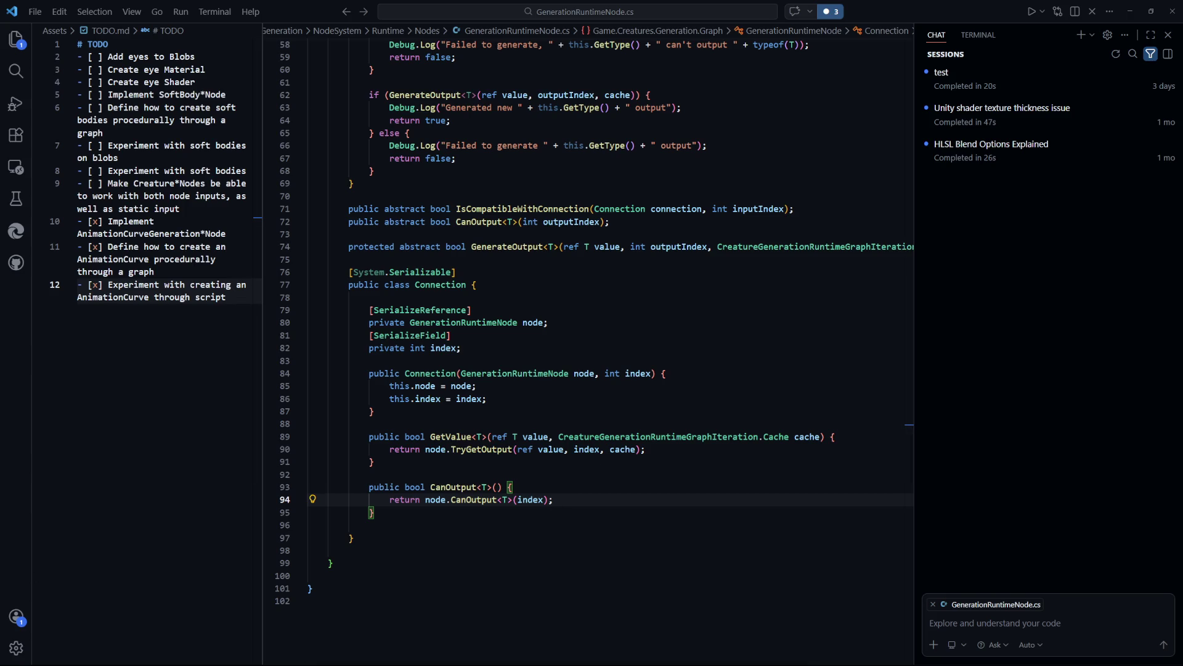
pyautogui.hotkey('alt', 'Tab')
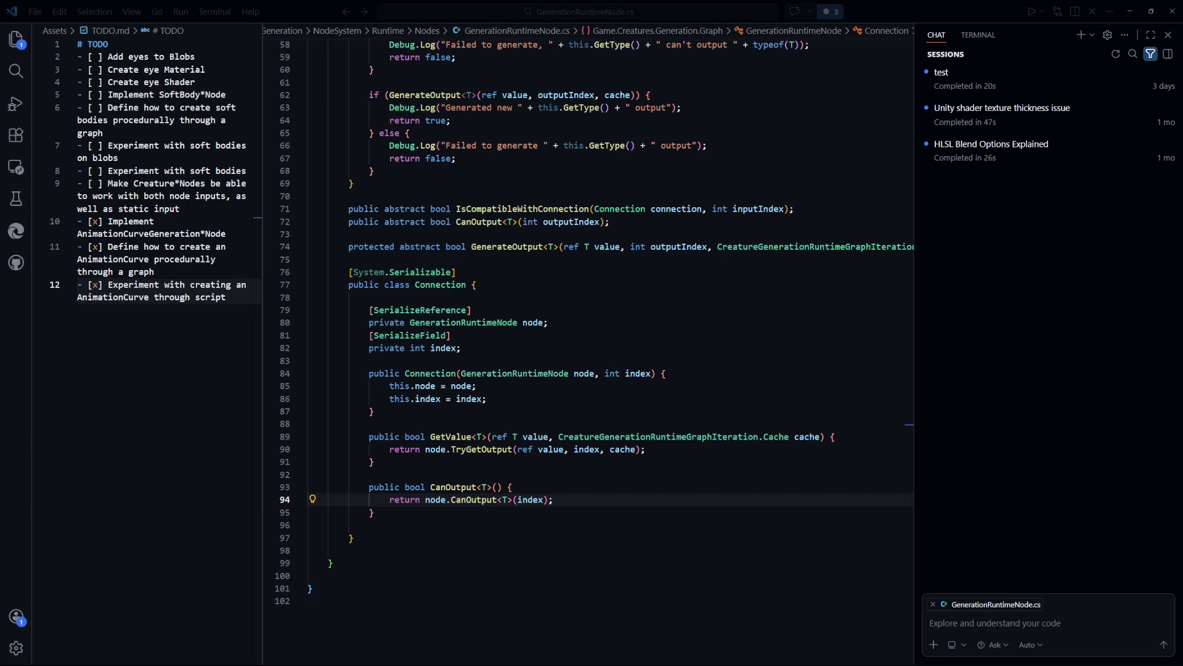
pyautogui.click(535, 411)
pyautogui.scroll(9, 535, 433)
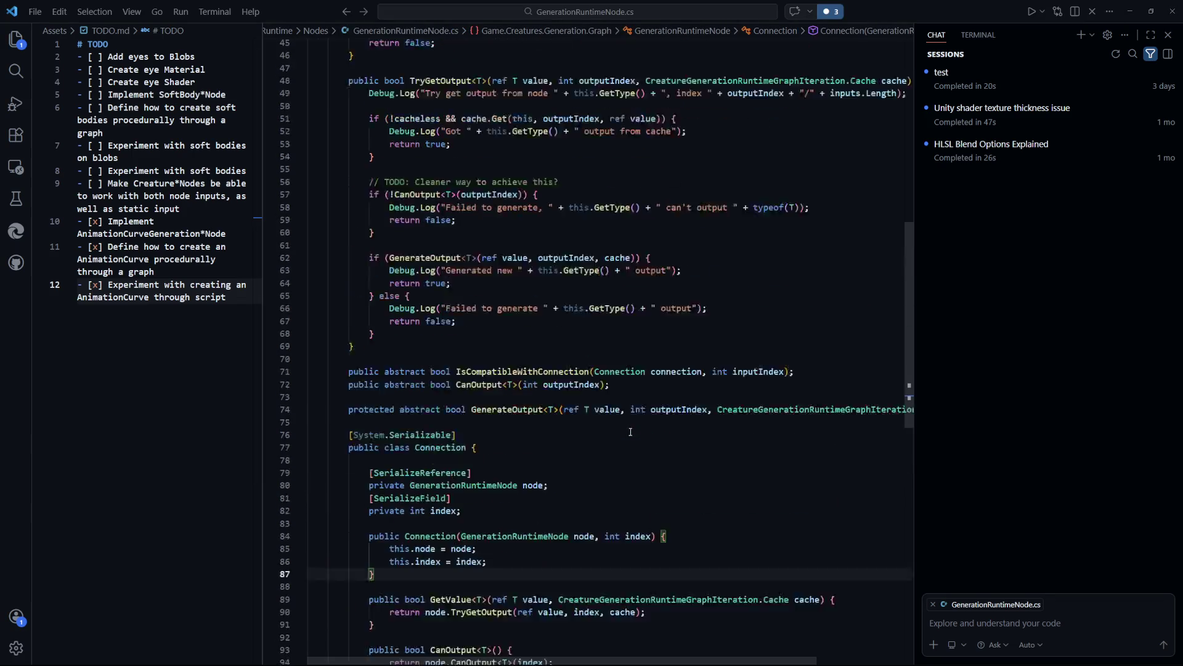
pyautogui.scroll(6, 535, 433)
pyautogui.click(16, 38)
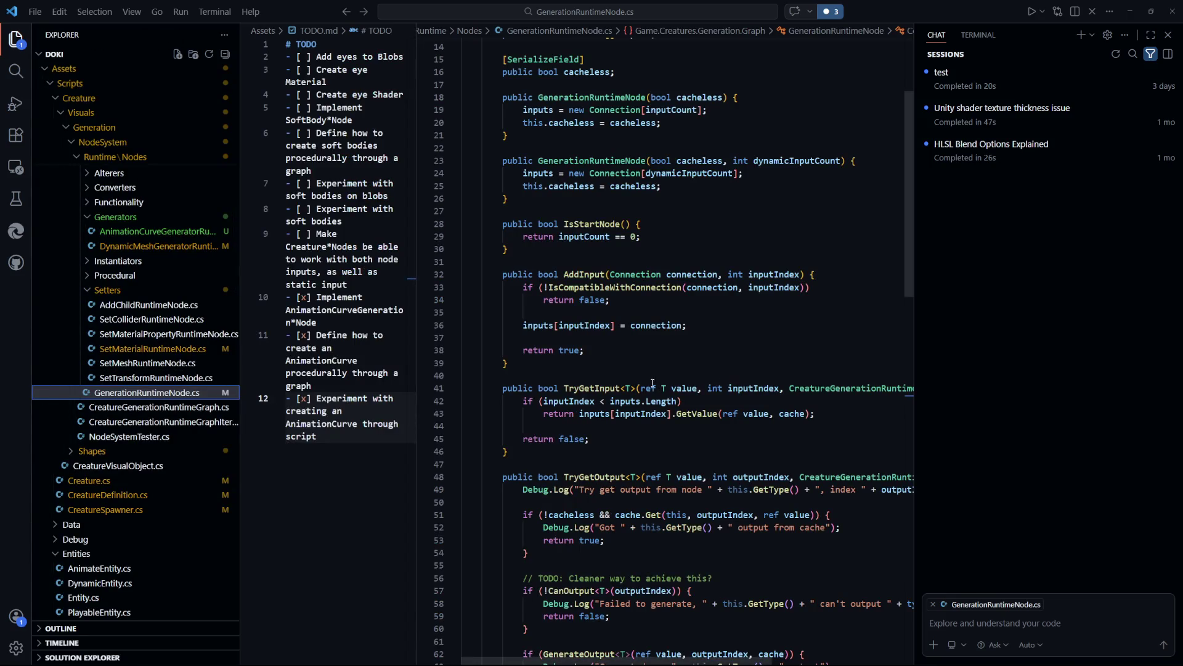
# Select GenerationRuntimeNode.cs in the Nodes folder and scroll to its abstract inputCount and outputCount declarations
pyautogui.press('Up')
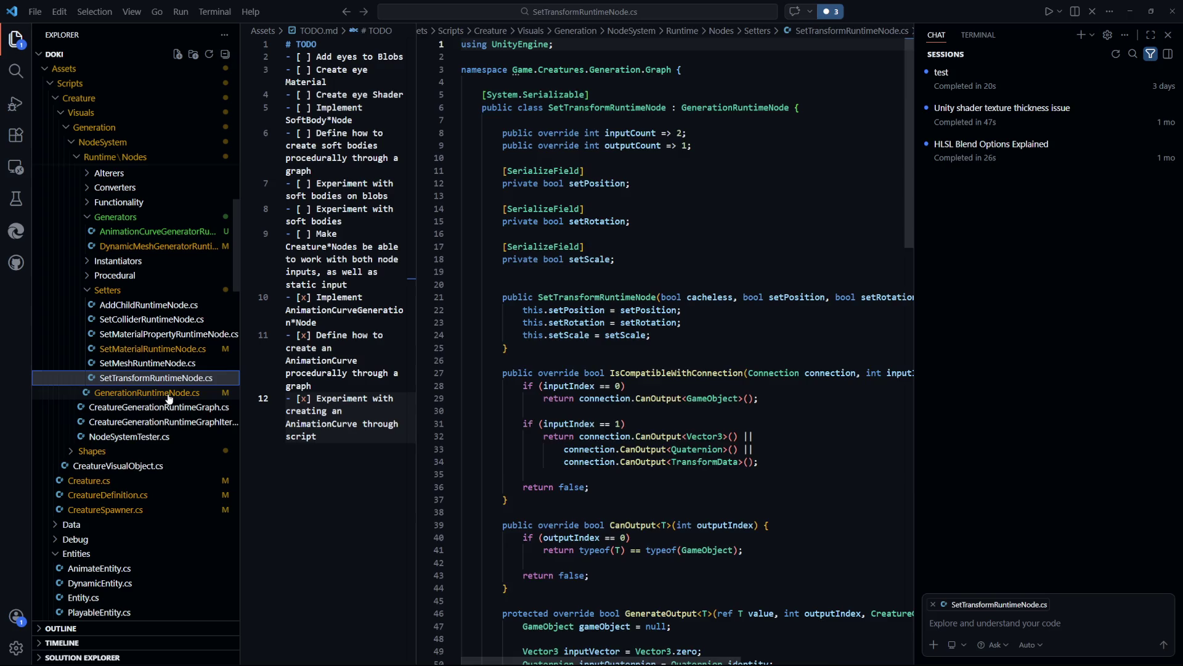
pyautogui.press('Down')
pyautogui.scroll(1, 716, 401)
pyautogui.scroll(4, 435, 234)
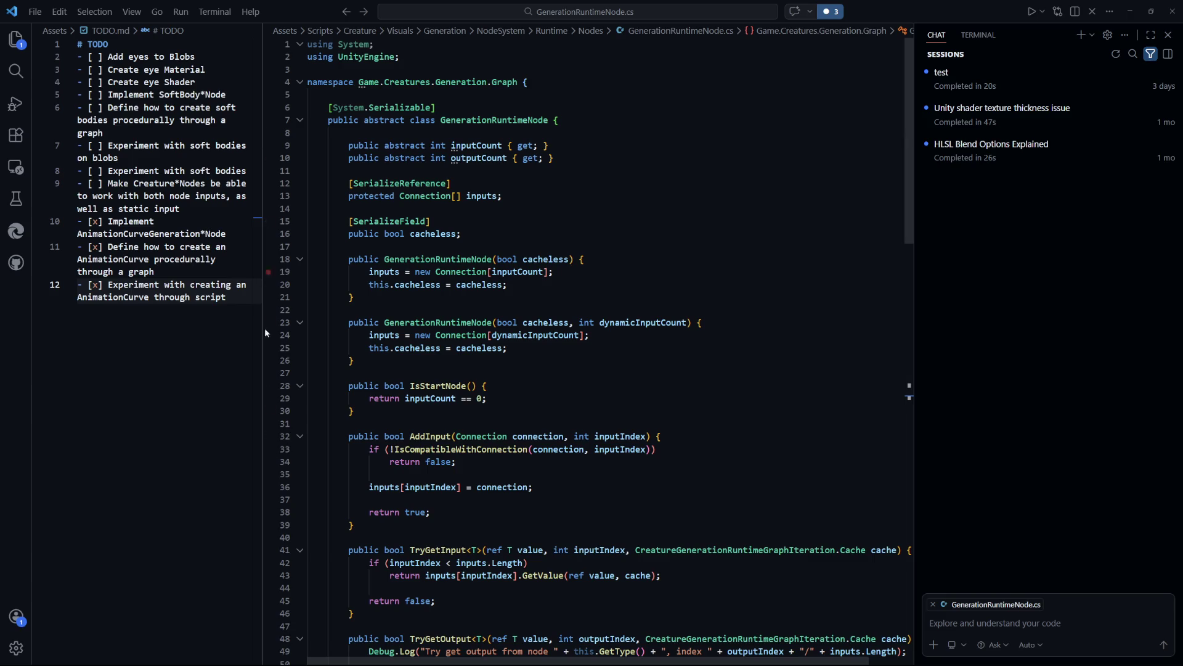
pyautogui.click(733, 398)
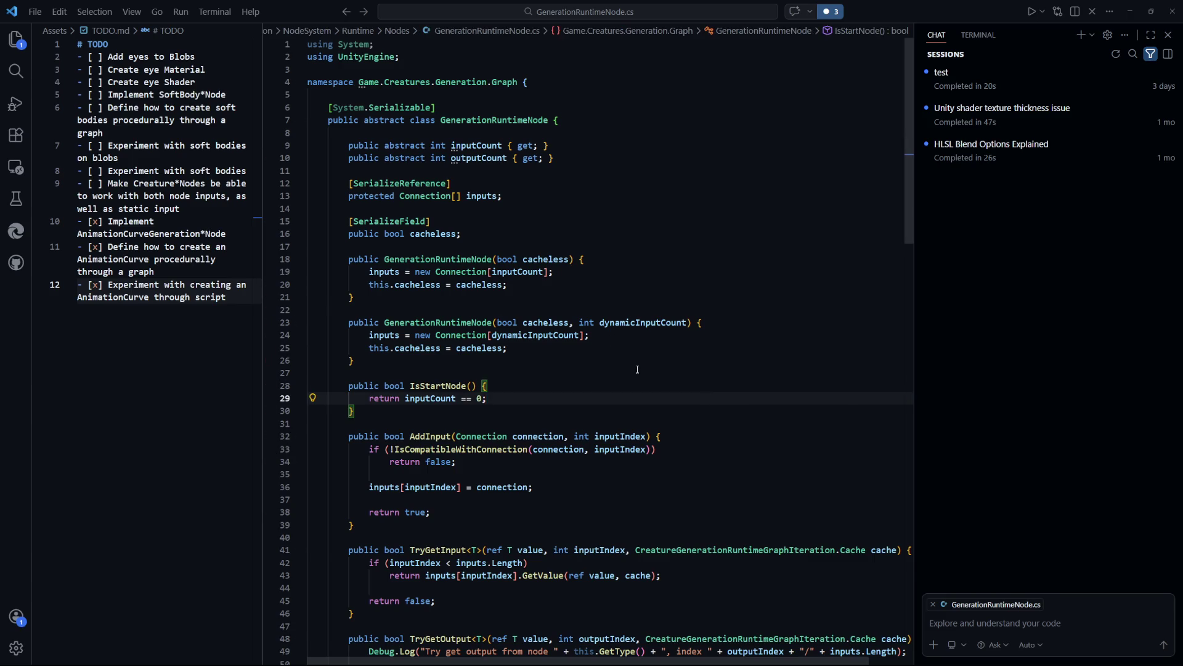
pyautogui.scroll(-3, 636, 367)
pyautogui.scroll(3, 526, 414)
pyautogui.moveTo(366, 355); pyautogui.dragTo(348, 323)
pyautogui.click(639, 374)
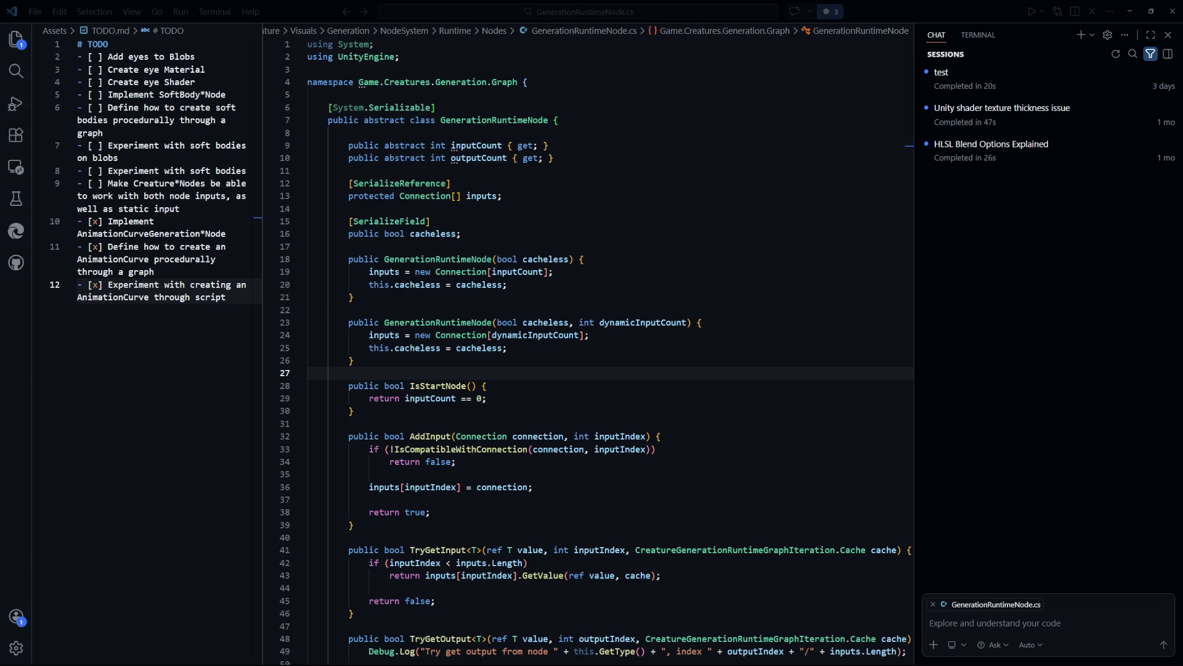
pyautogui.scroll(-15, 459, 480)
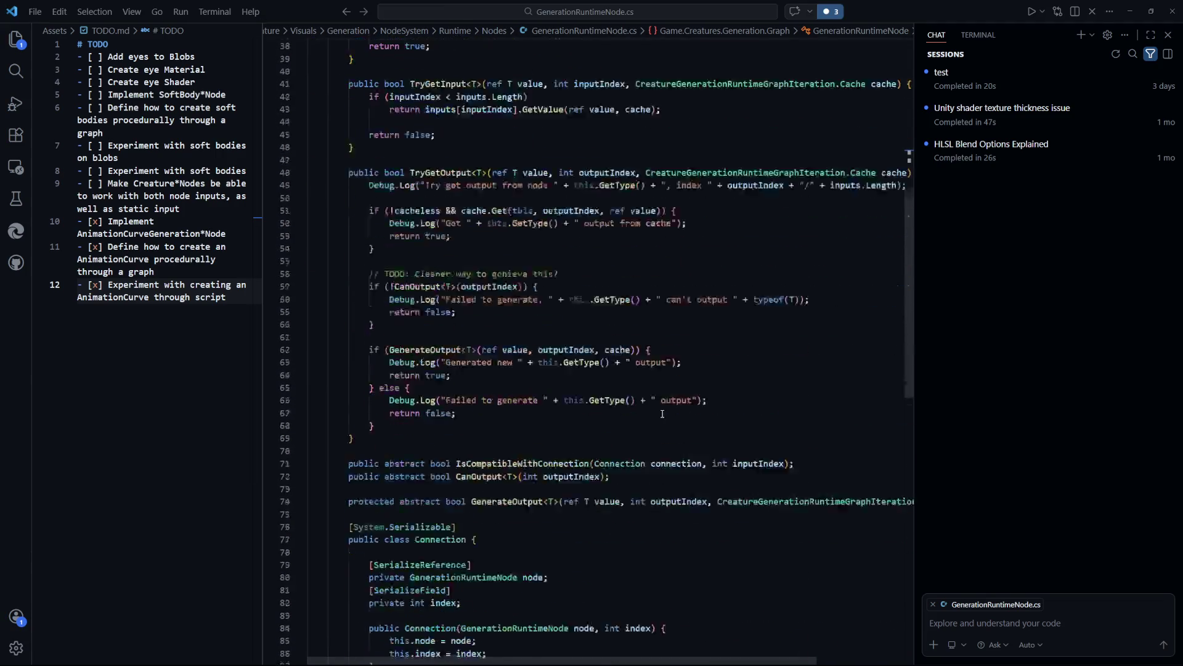
pyautogui.scroll(-2, 327, 246)
pyautogui.moveTo(348, 246)
pyautogui.mouseDown()
pyautogui.moveTo(311, 388)
pyautogui.moveTo(308, 530)
pyautogui.moveTo(360, 323)
pyautogui.mouseUp()
pyautogui.click(458, 408)
pyautogui.scroll(6, 617, 370)
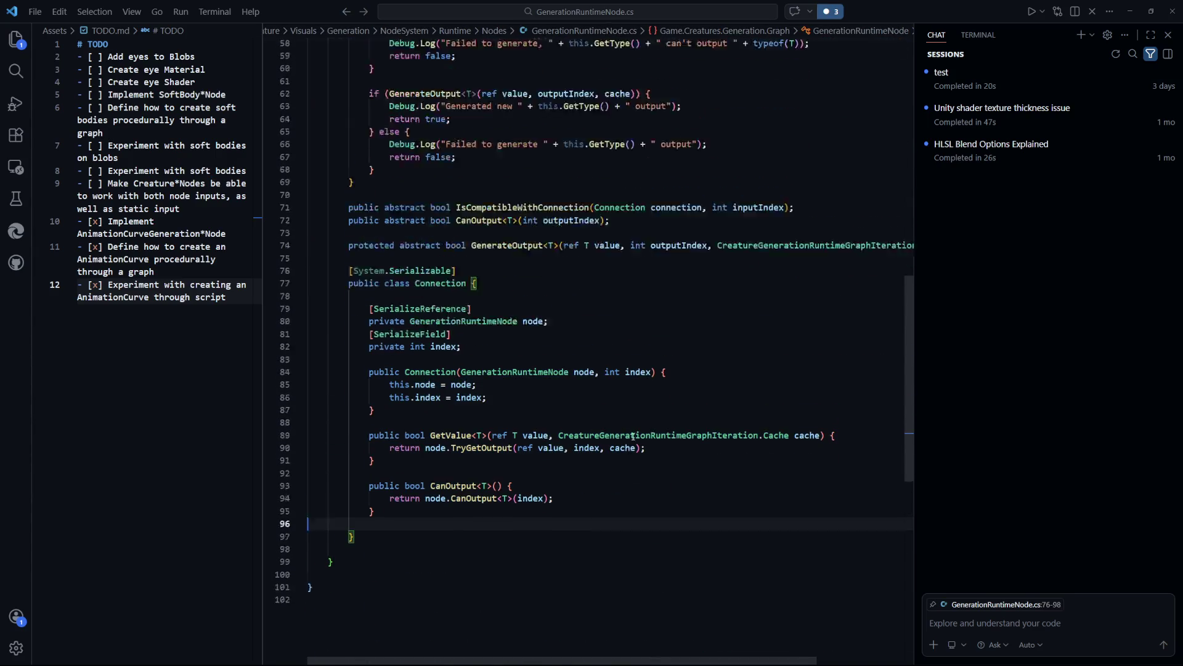
pyautogui.scroll(-4, 678, 358)
pyautogui.click(683, 344)
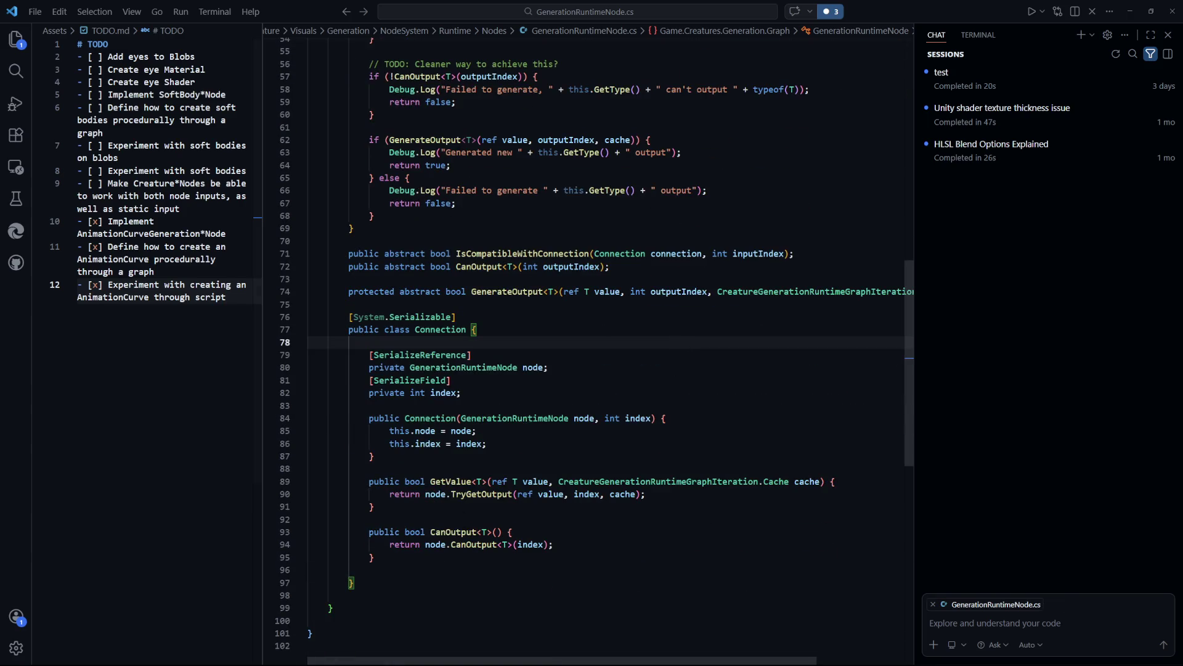
pyautogui.scroll(5, 678, 498)
pyautogui.scroll(12, 678, 498)
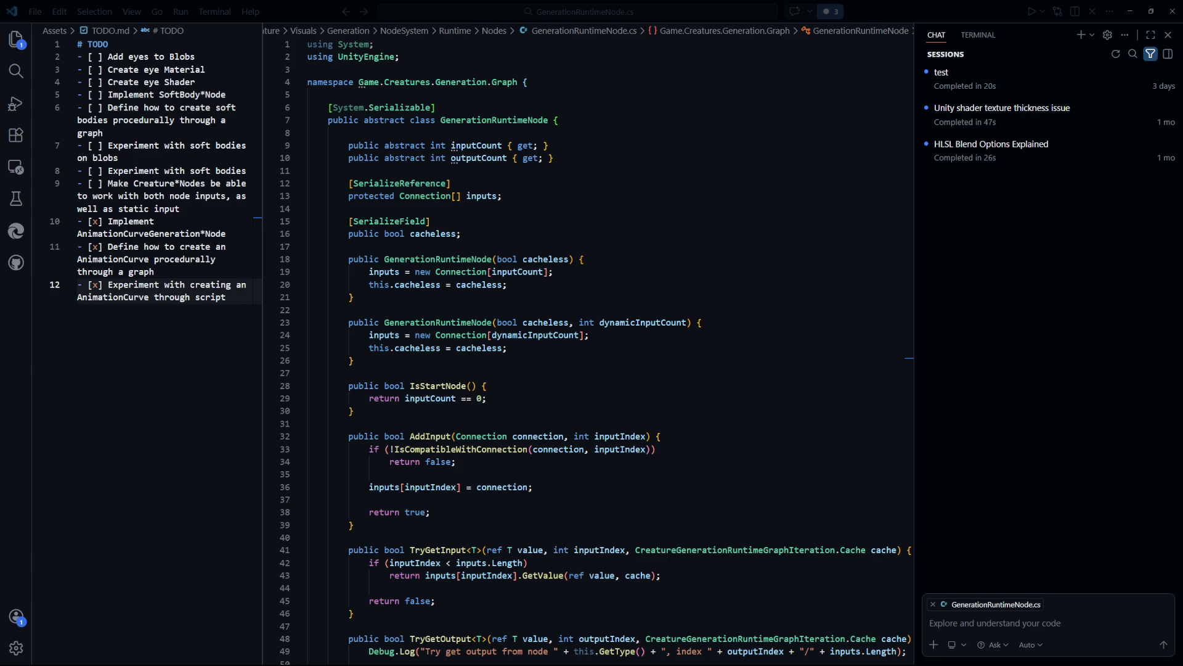
pyautogui.click(543, 424)
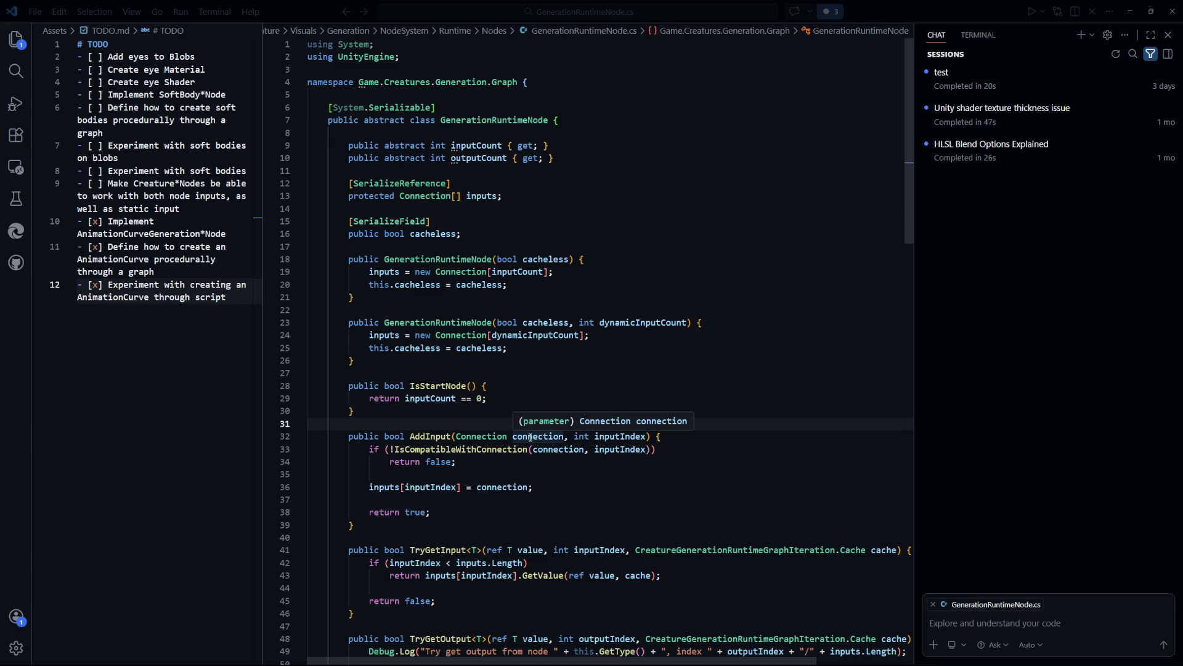
pyautogui.hotkey('alt', 'Tab')
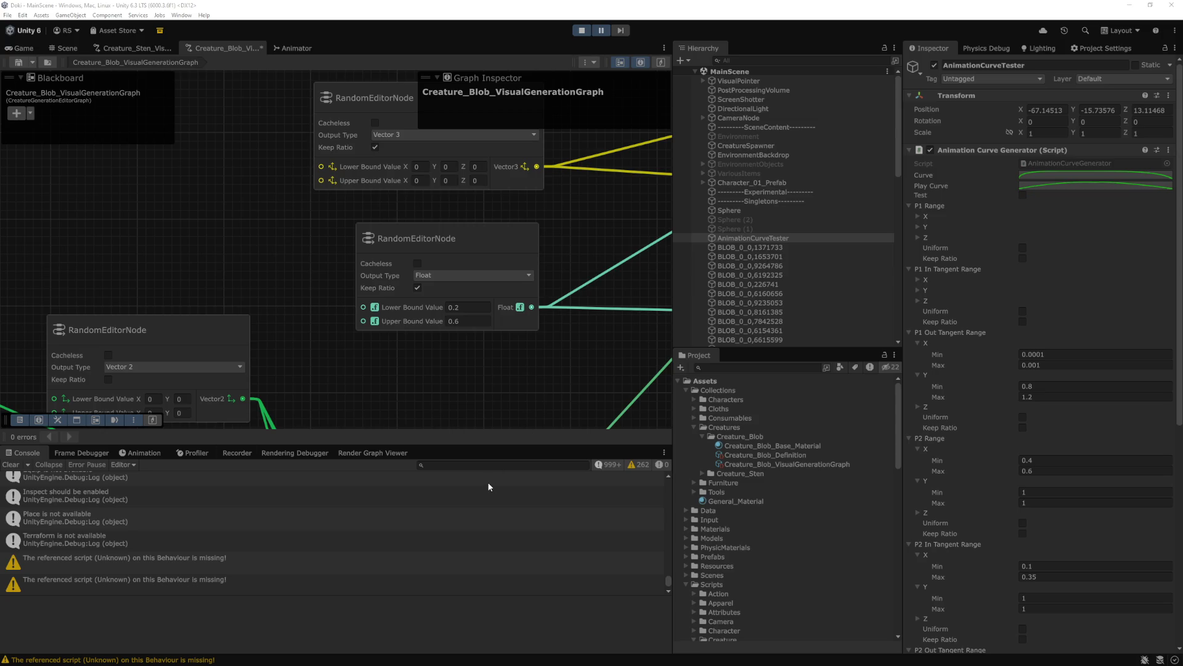
pyautogui.hotkey('alt', 'Tab')
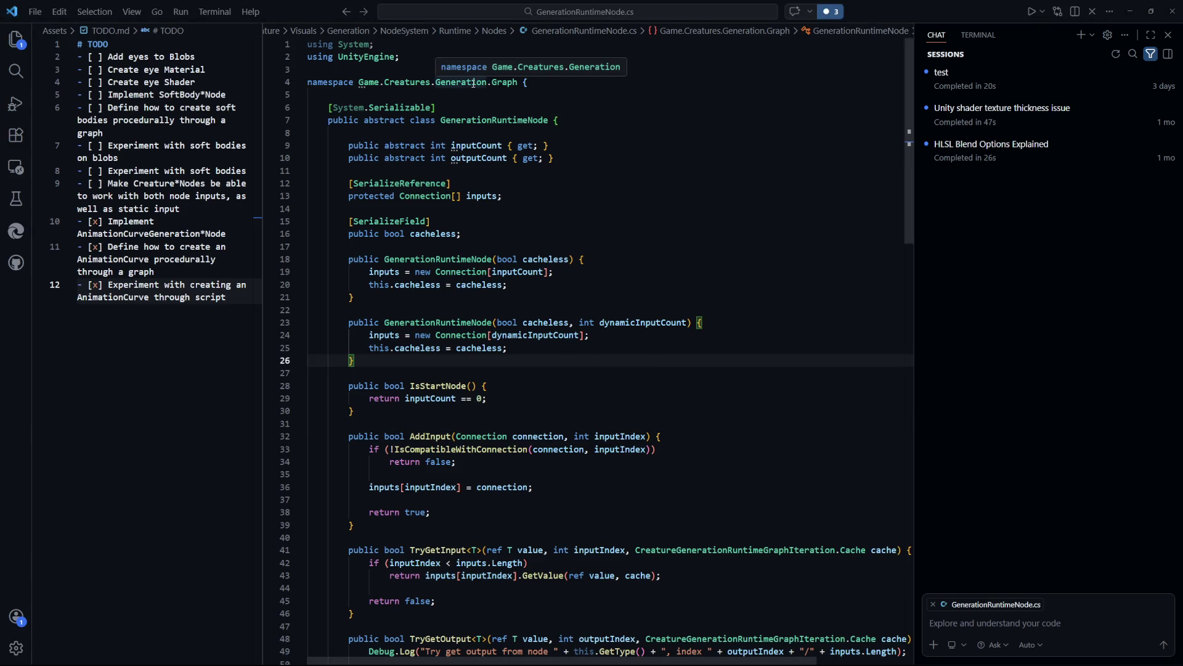
# Look over the second constructor and IsStartNode, then show GenerationRuntimeNode.cs in the Explorer tree
pyautogui.scroll(-2, 525, 276)
pyautogui.moveTo(561, 306); pyautogui.dragTo(430, 288)
pyautogui.click(468, 339)
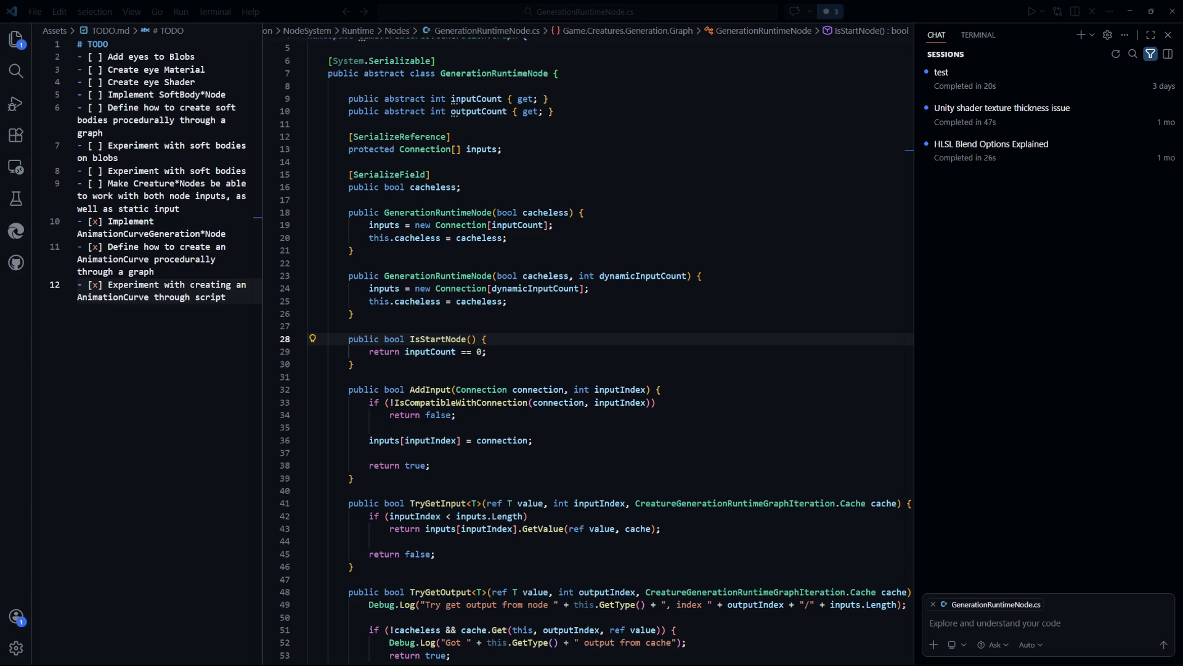
pyautogui.click(16, 38)
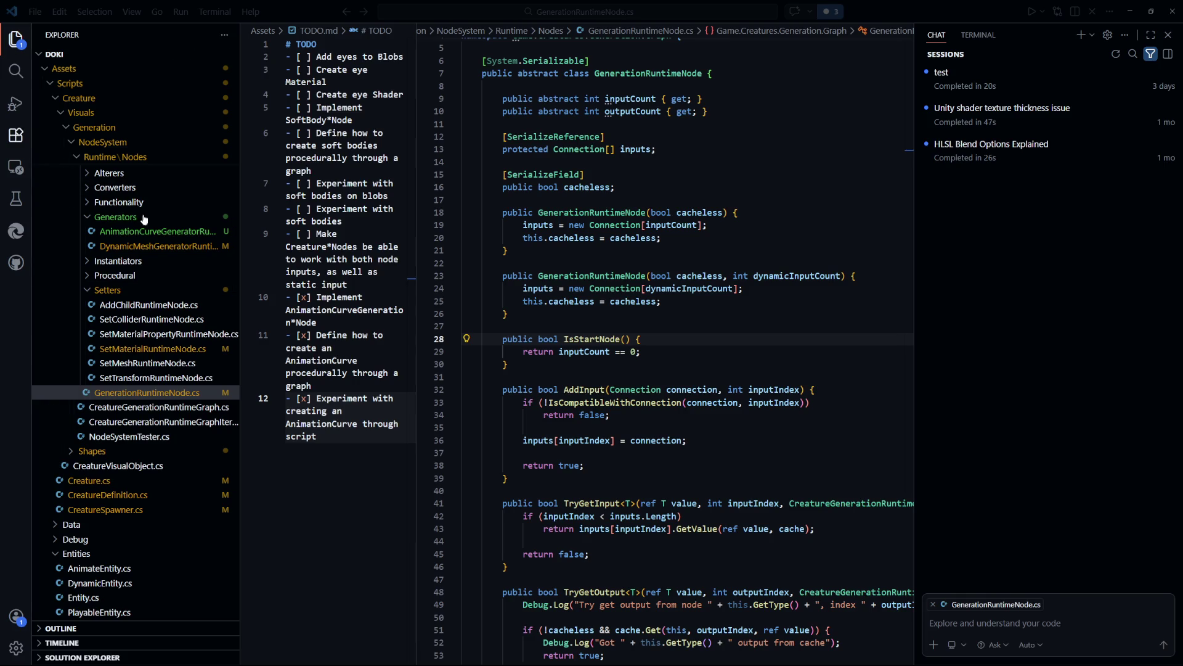
pyautogui.click(616, 440)
# Hide the Explorer sidebar and scroll down to select lines 78–90 of the Connection class
pyautogui.click(14, 50)
pyautogui.click(586, 352)
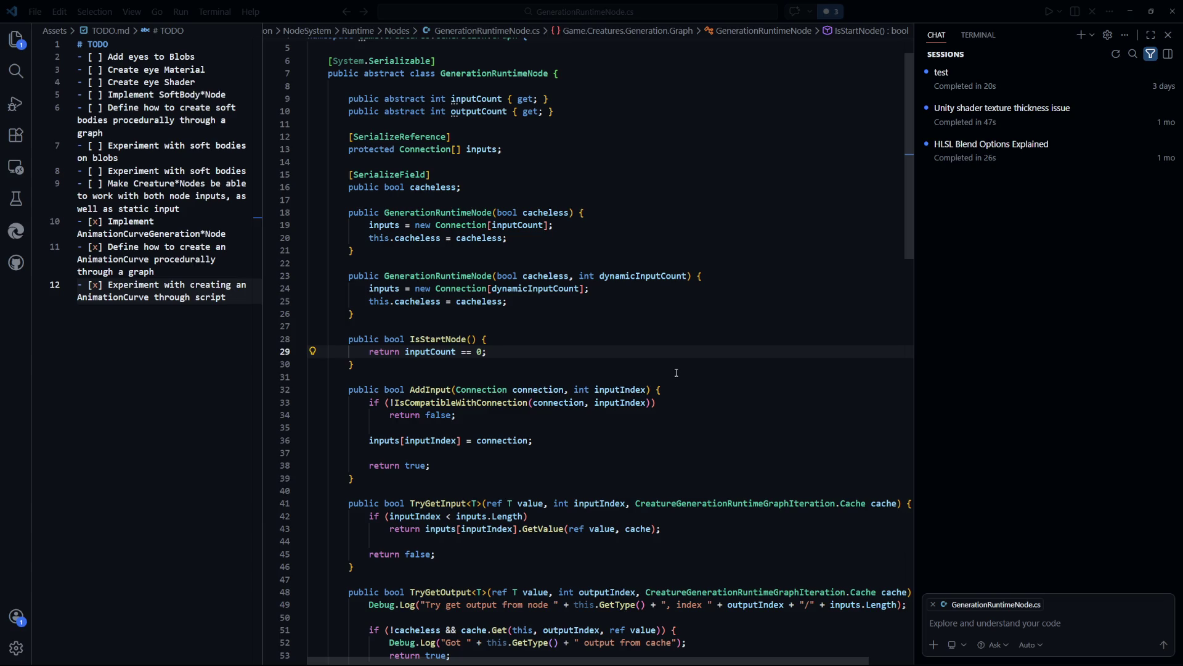
pyautogui.scroll(-15, 677, 373)
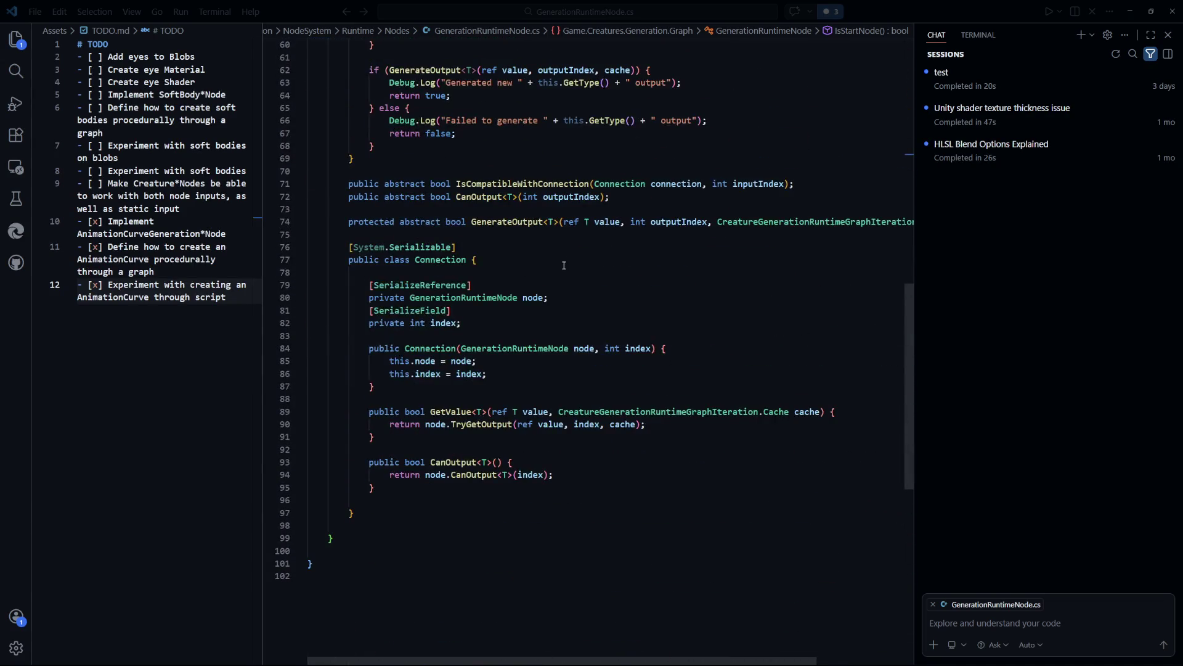
pyautogui.moveTo(562, 267); pyautogui.dragTo(647, 426)
pyautogui.click(652, 488)
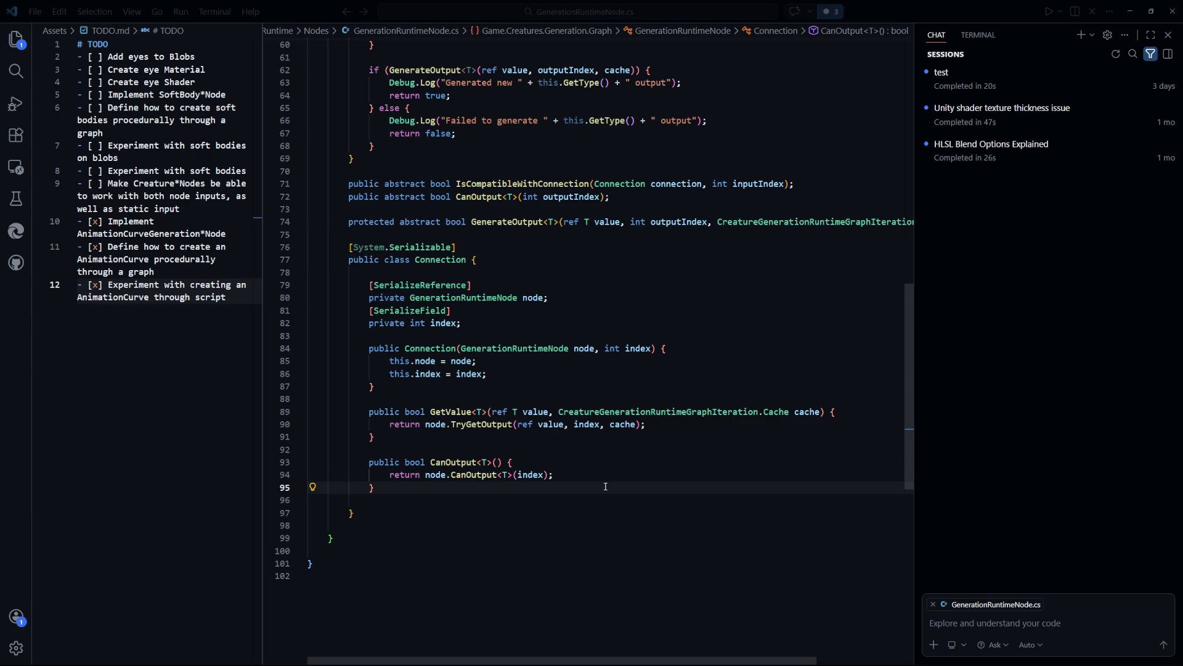
# Check the CanOutput<T> return line, then switch to Unity with MainScene playing
pyautogui.click(689, 511)
pyautogui.scroll(2, 684, 520)
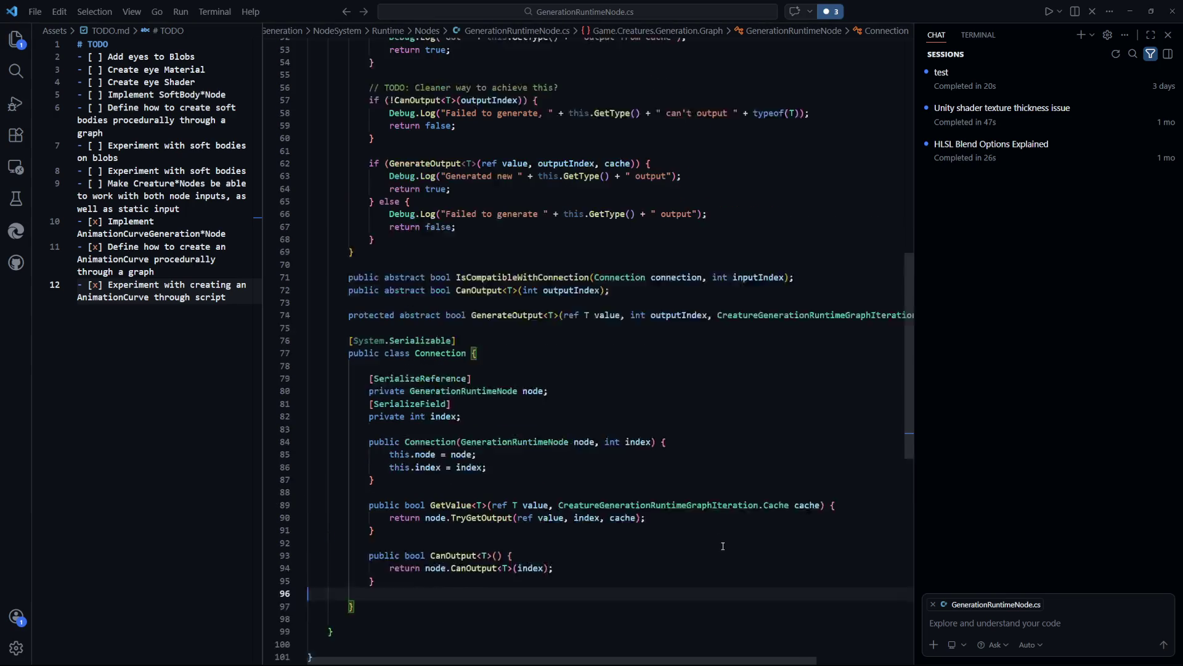
pyautogui.scroll(-2, 670, 535)
pyautogui.click(619, 475)
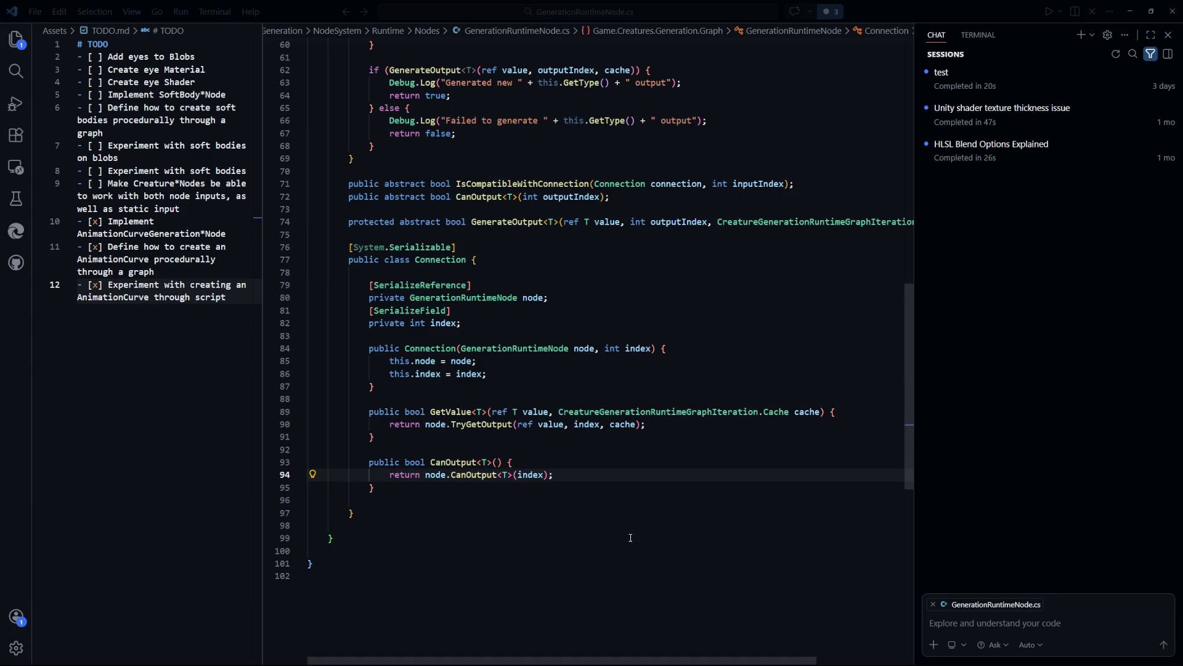
pyautogui.hotkey('alt', 'Tab')
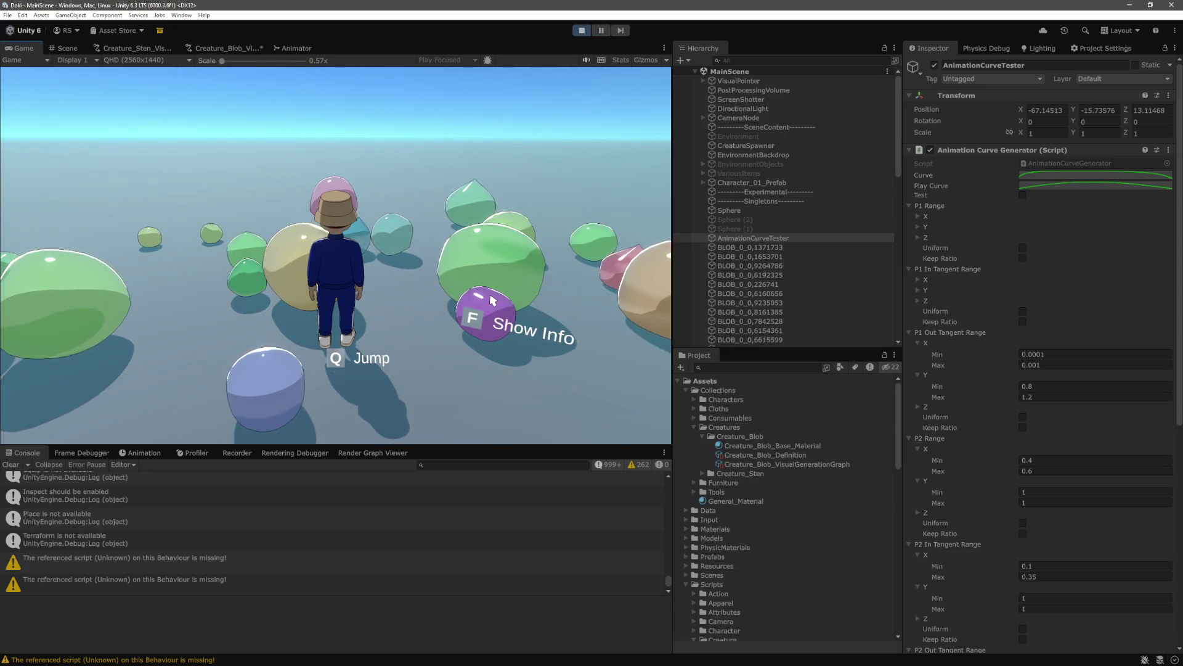
# View the blobs and character in the Scene view, then stop the running game
pyautogui.click(79, 53)
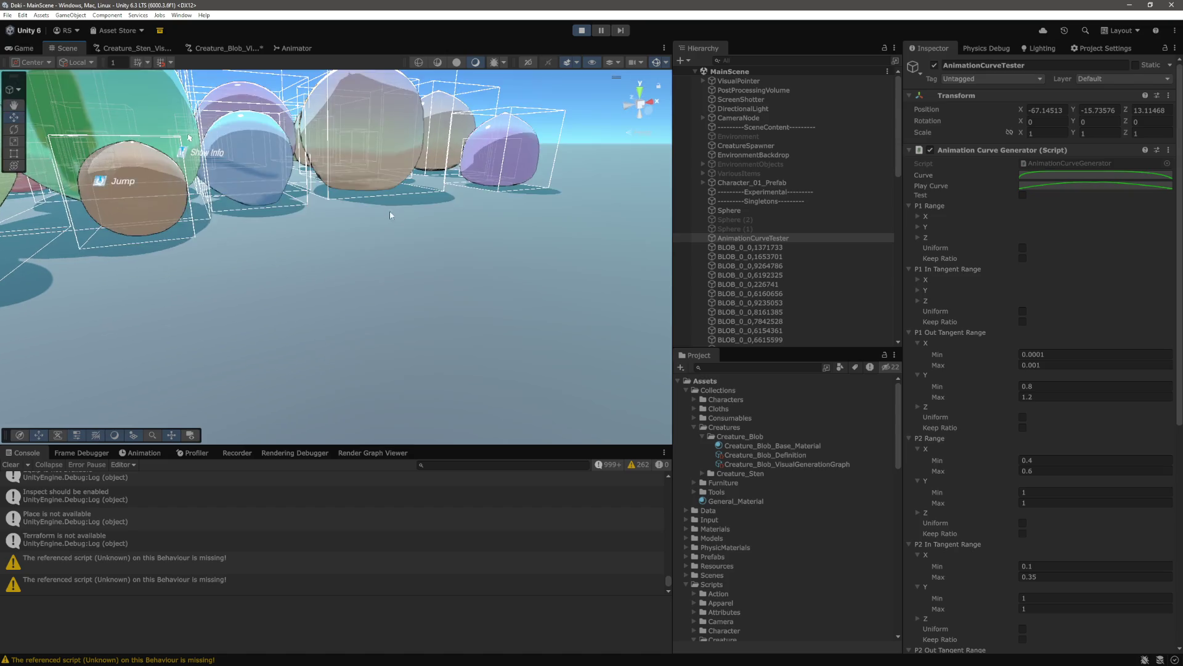
pyautogui.moveTo(481, 238); pyautogui.dragTo(651, 277)
pyautogui.click(585, 31)
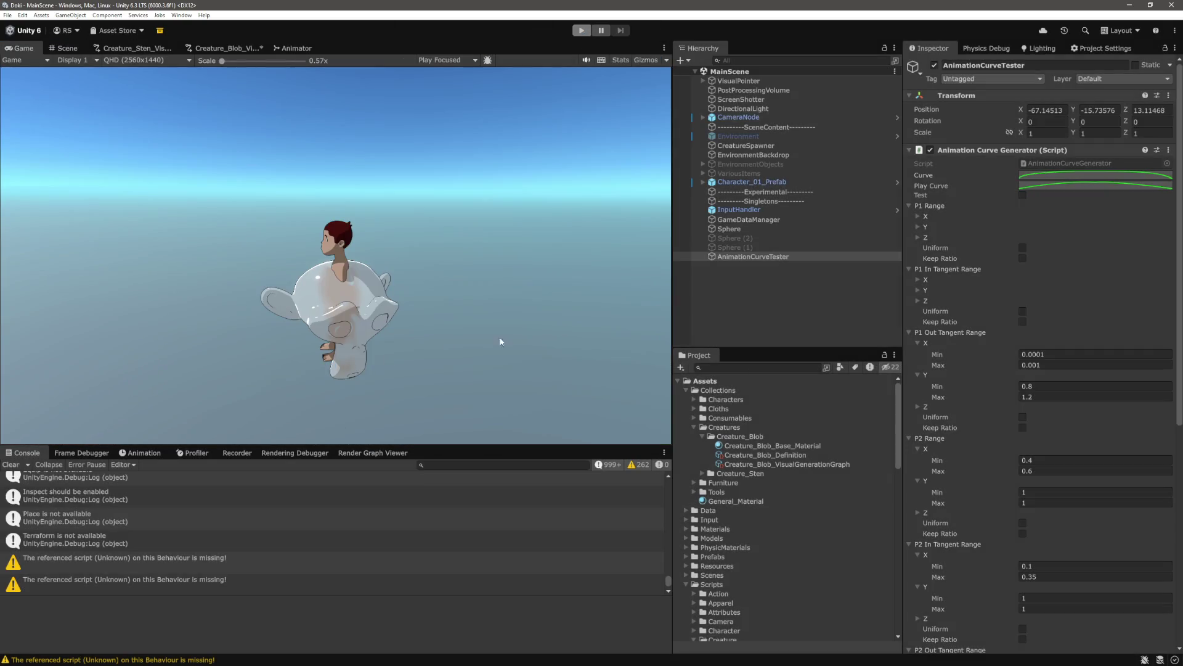
# Select the GenerationRuntimeNode script in the Project panel and scroll its preview to the Connection class
pyautogui.scroll(-3, 756, 500)
pyautogui.scroll(-5, 765, 505)
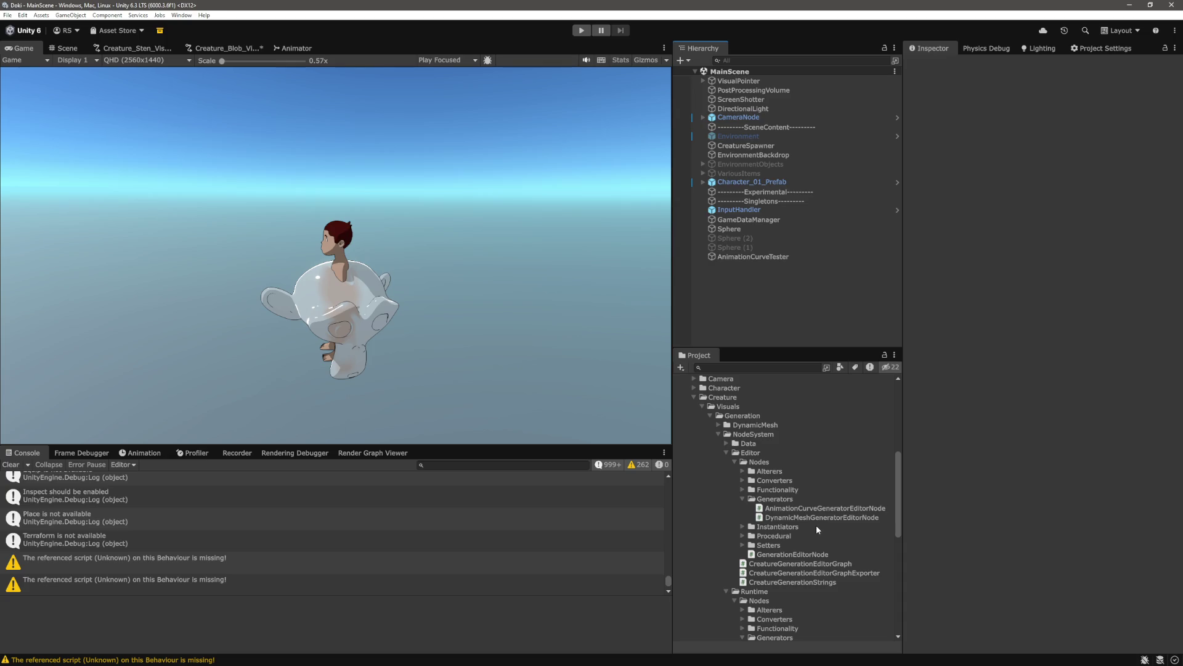
pyautogui.scroll(-1, 817, 499)
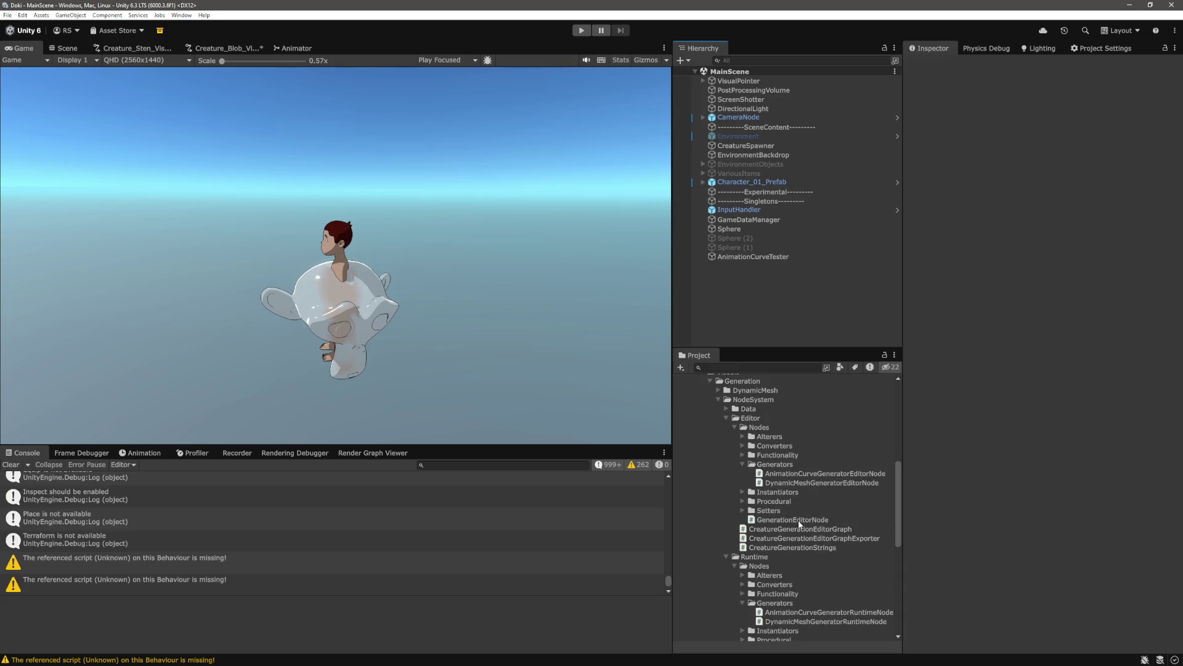
pyautogui.scroll(-3, 800, 524)
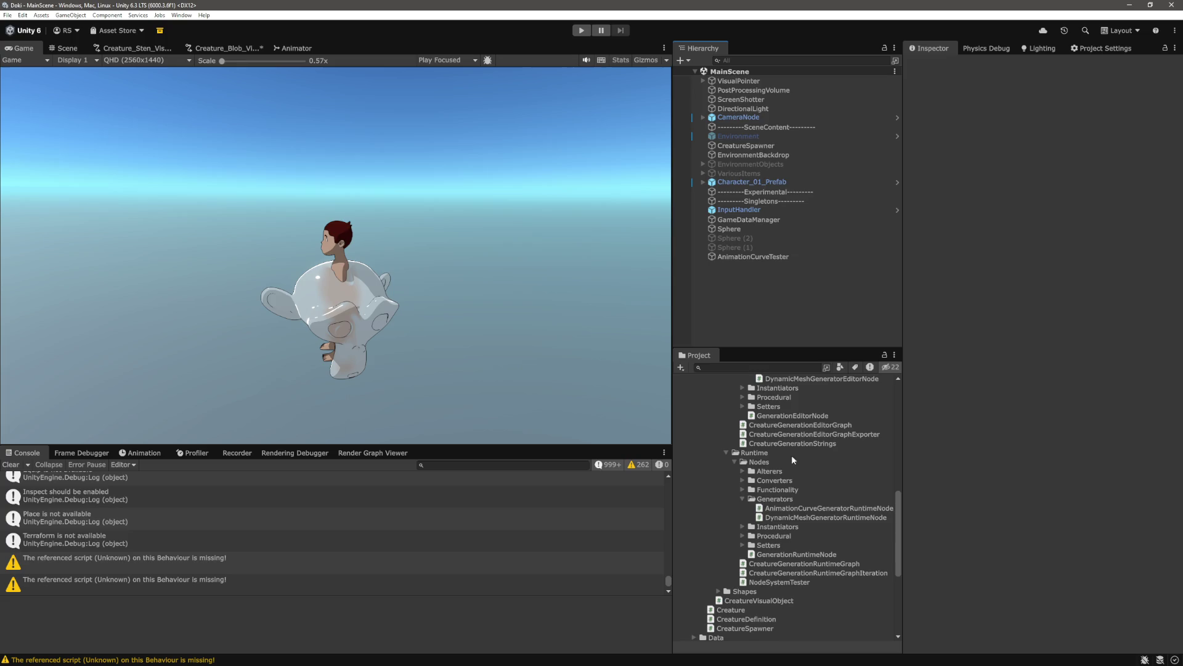
pyautogui.click(800, 554)
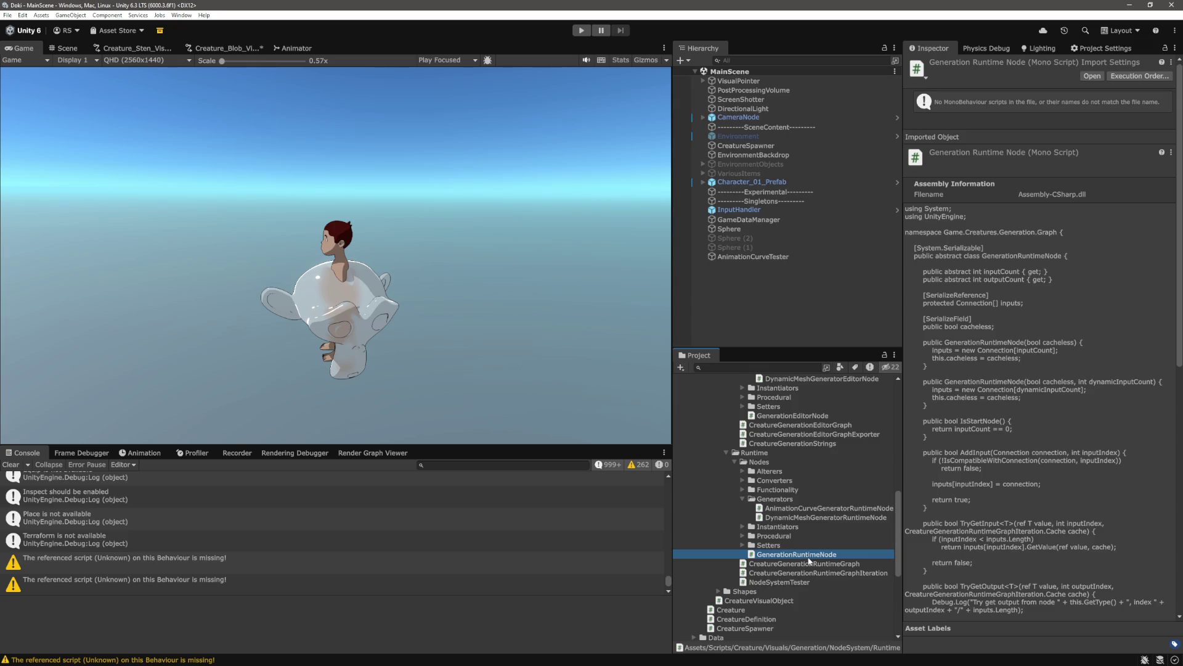
pyautogui.scroll(-10, 1029, 547)
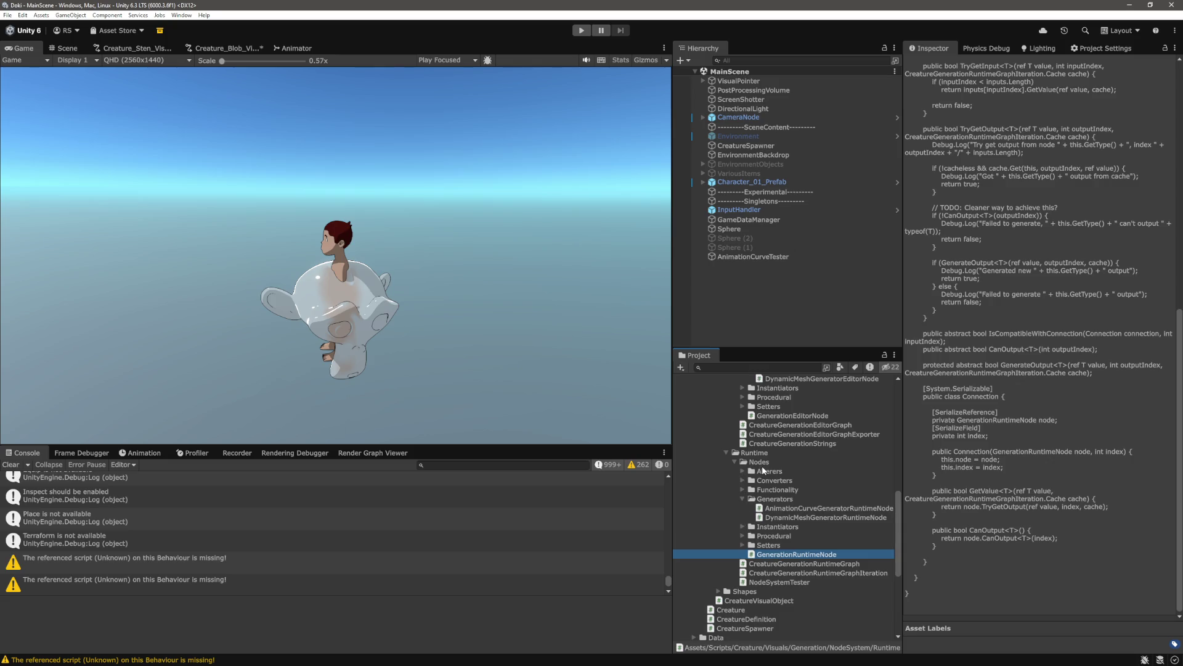
# Create a new C# script named Connection in the Runtime Nodes folder
pyautogui.rightClick(765, 462)
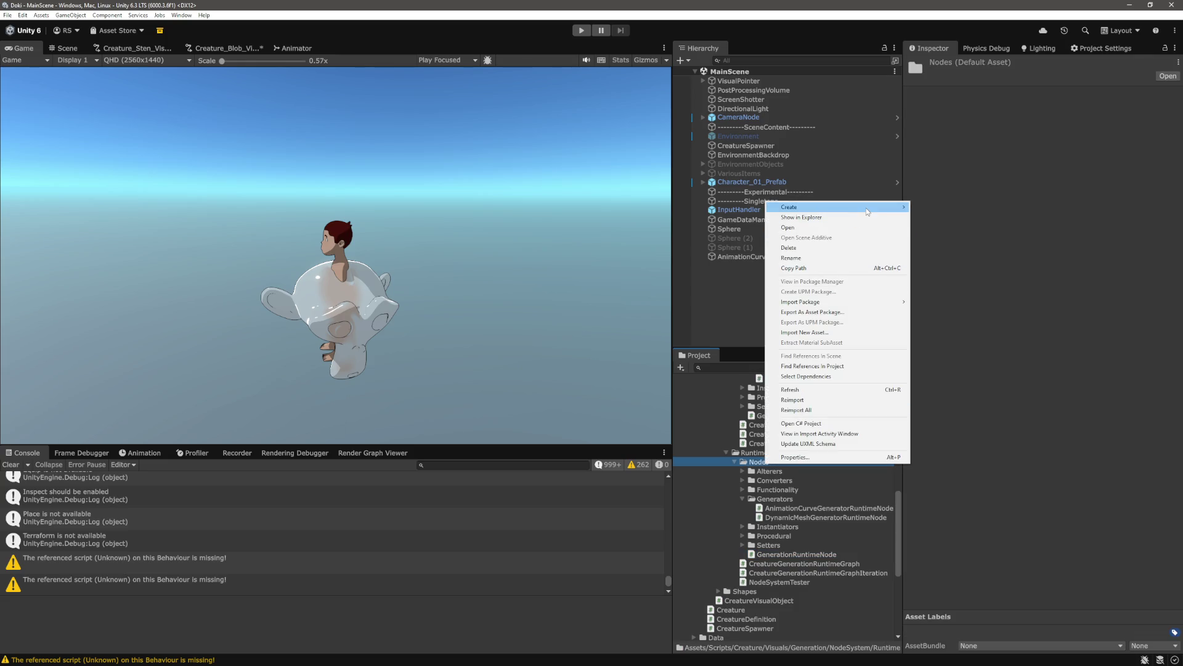
pyautogui.moveTo(867, 211)
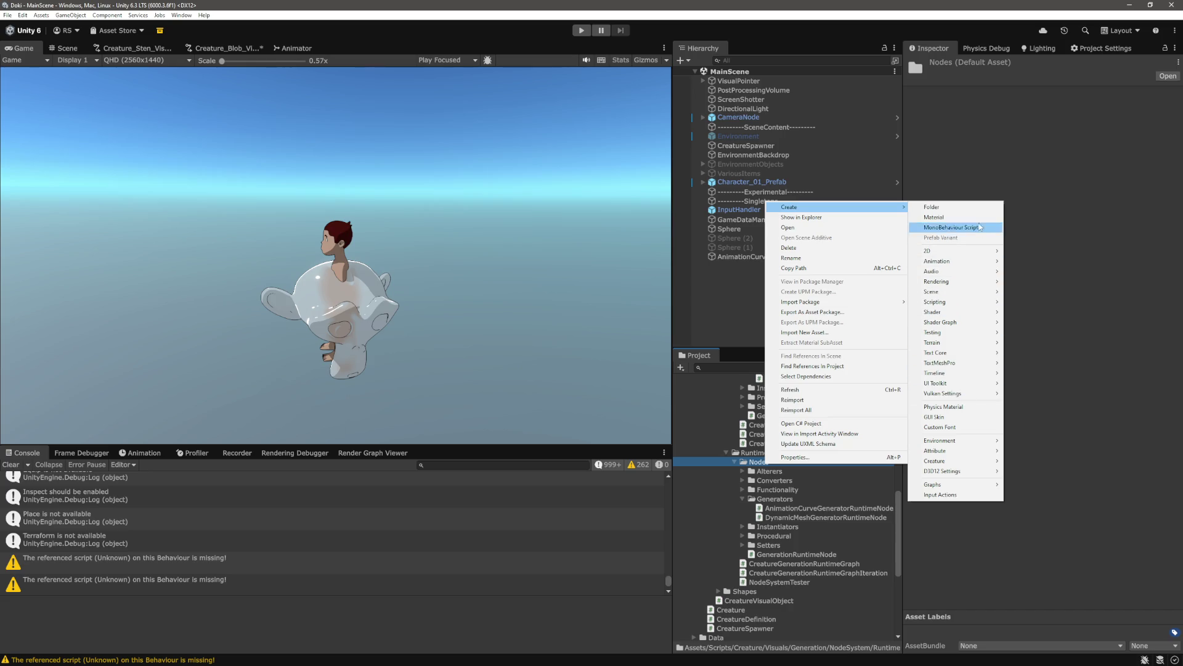
pyautogui.moveTo(981, 291)
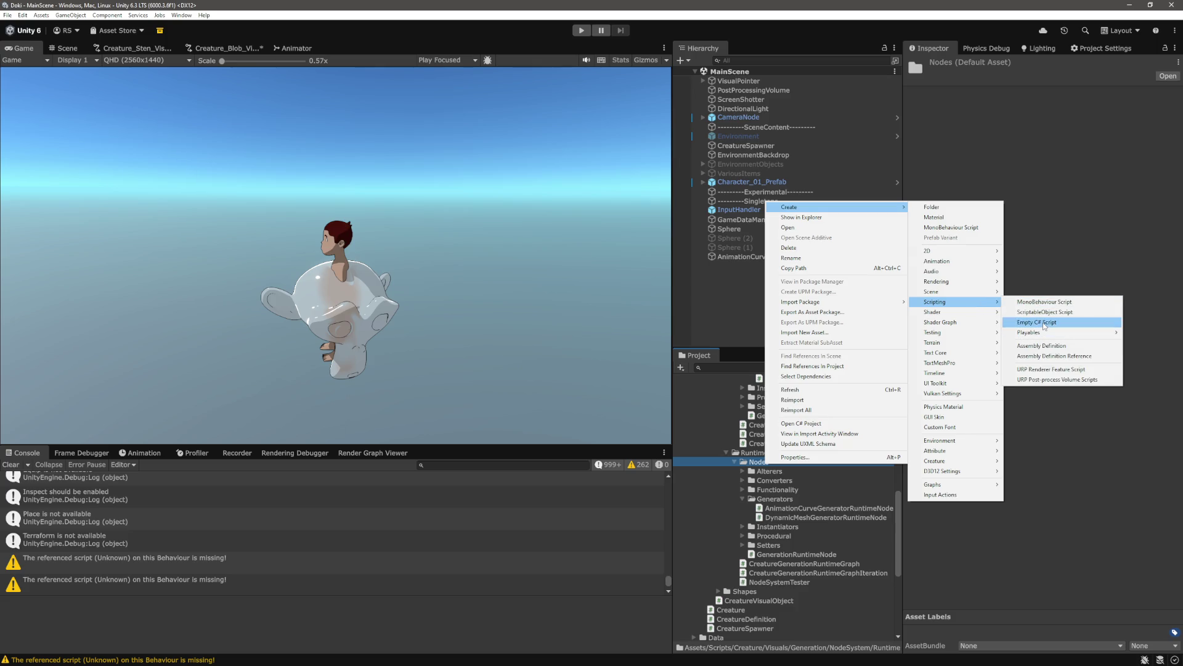
pyautogui.click(1044, 326)
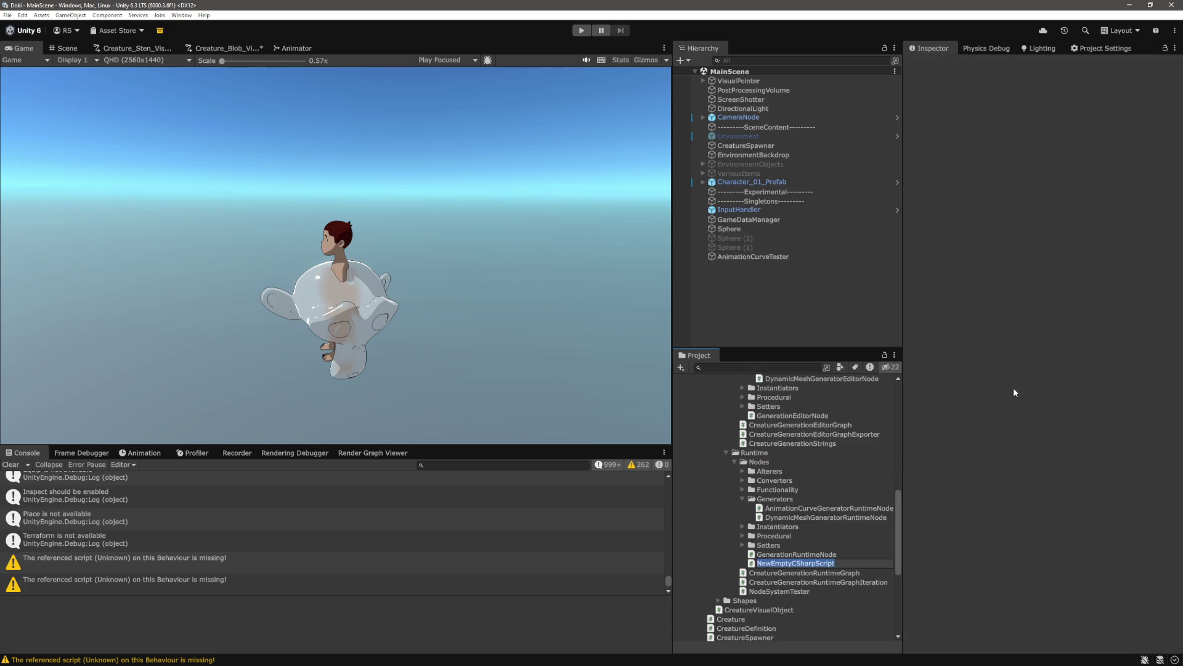
pyautogui.write('Connect')
pyautogui.write('ion')
pyautogui.press('Return')
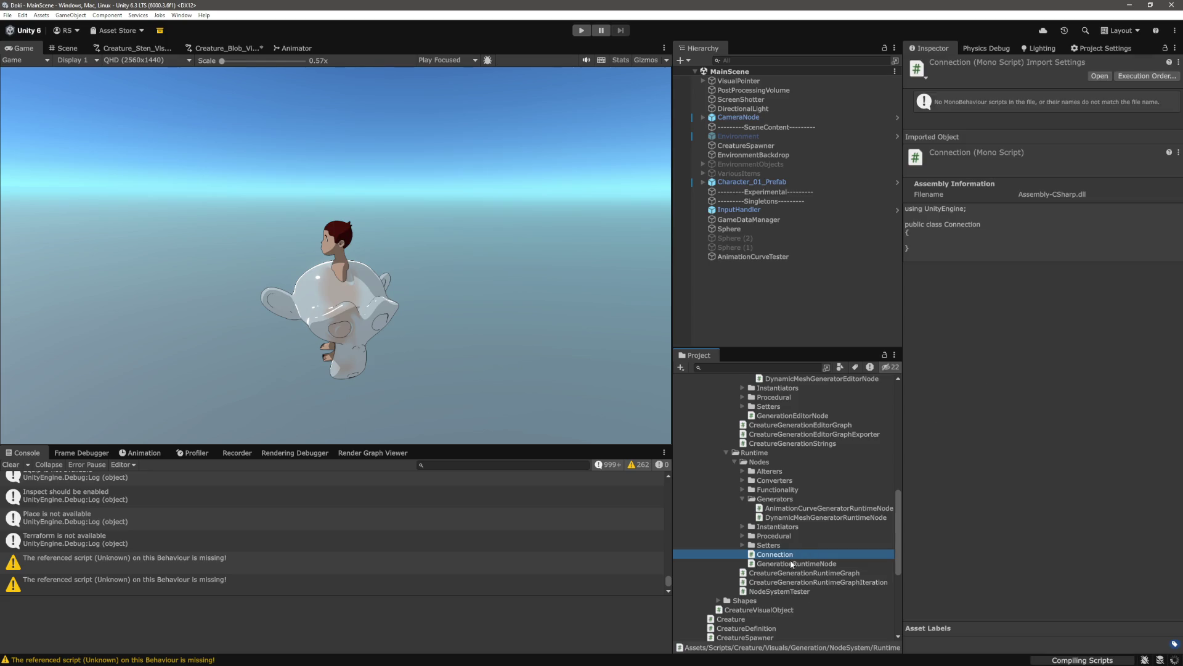
# Rename the script to RuntimeConnection and open it in Visual Studio Code
pyautogui.click(777, 556)
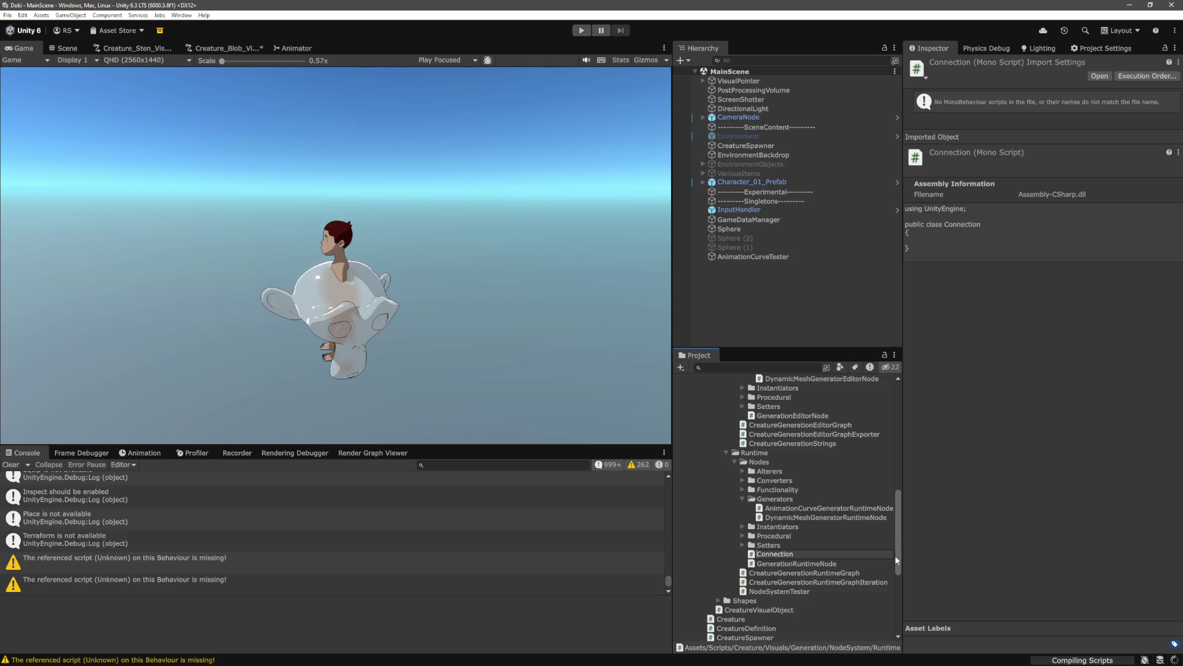
pyautogui.write('R')
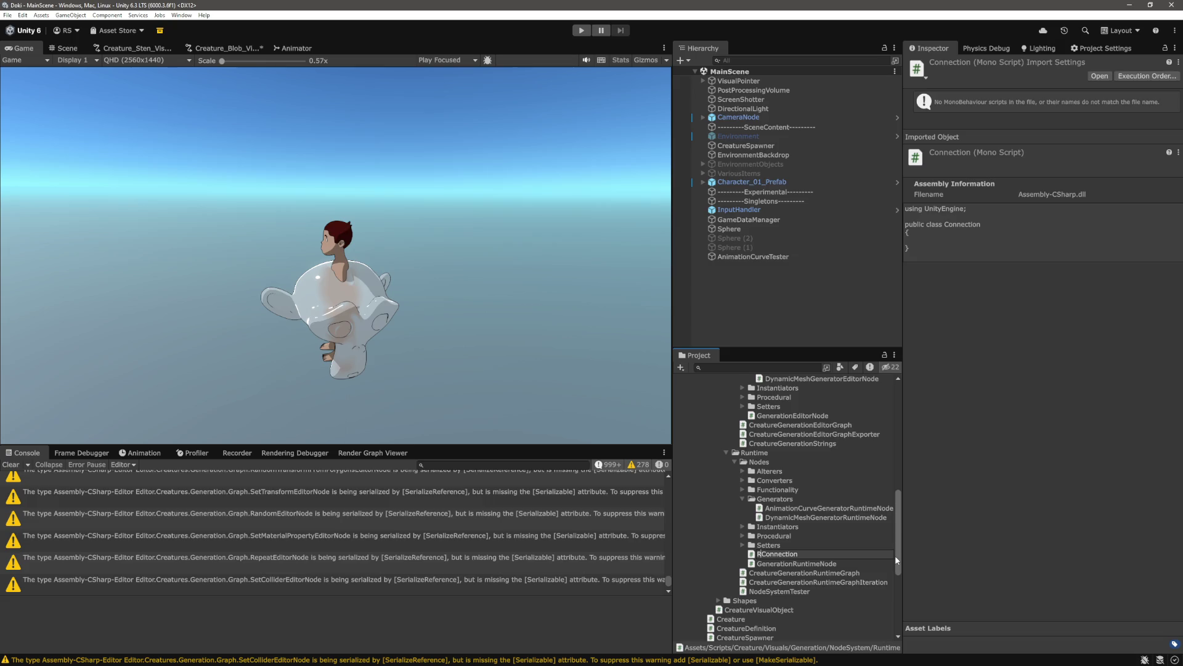
pyautogui.write('untime')
pyautogui.press('Return')
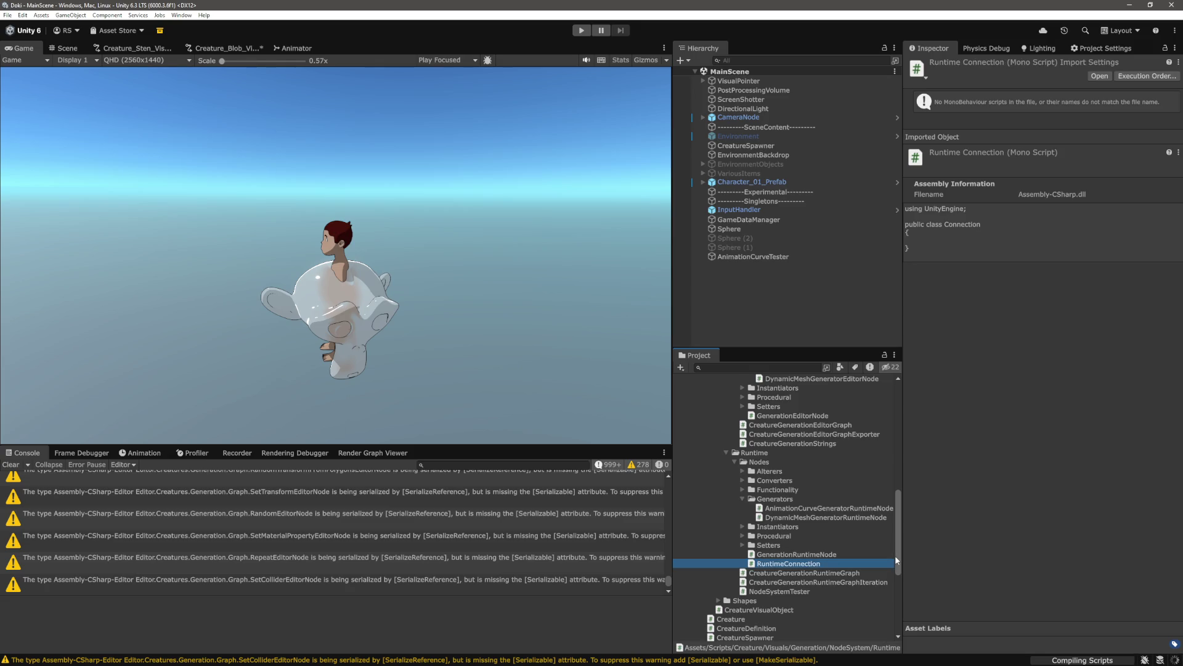
pyautogui.doubleClick(795, 563)
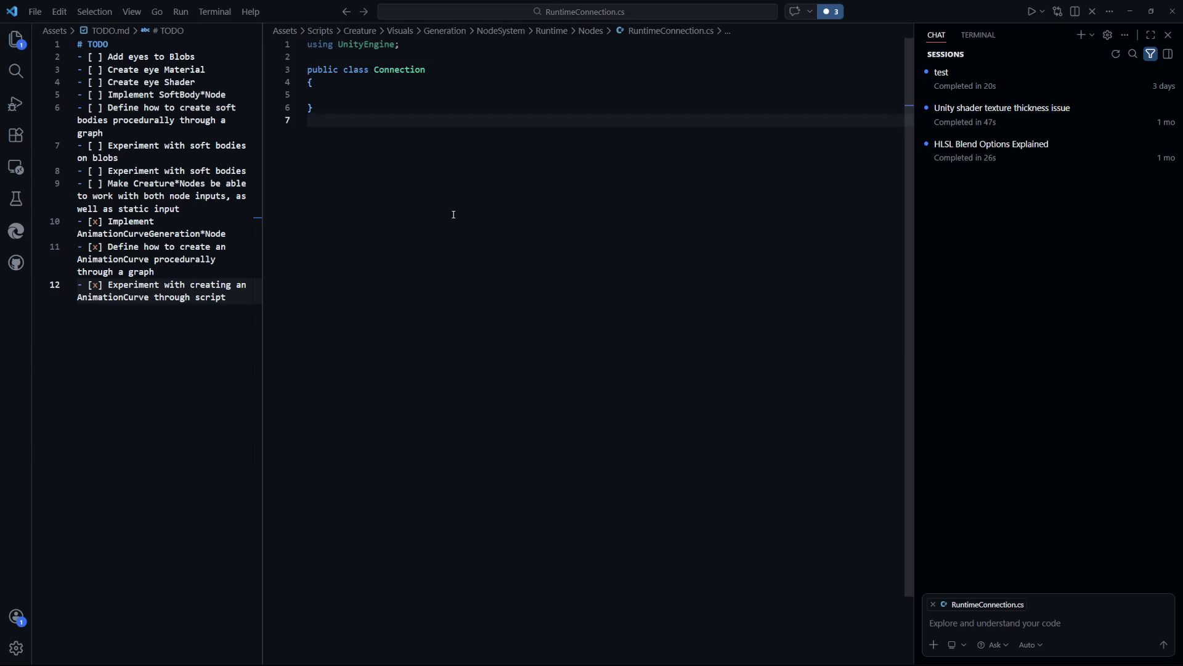
# Join the class's opening brace onto its line and copy the namespace declaration from GenerationRuntimeNode.cs
pyautogui.press('Up')
pyautogui.press('Up')
pyautogui.press('Up')
pyautogui.press('BackSpace')
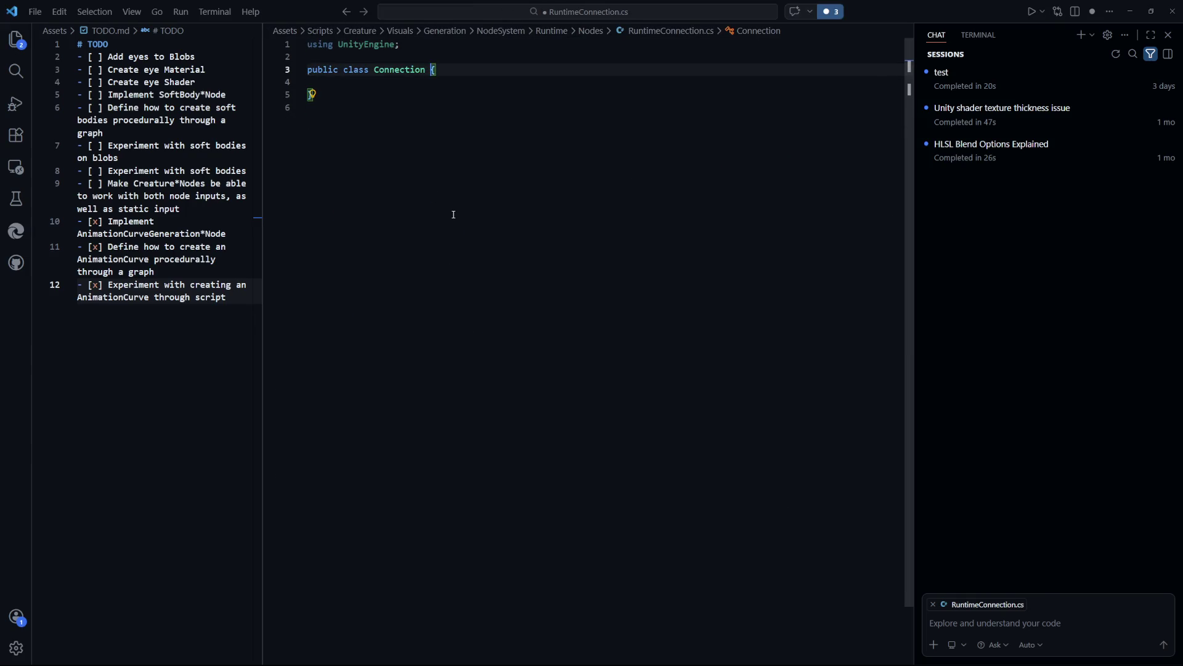
pyautogui.hotkey('ctrl', 't')
pyautogui.click(584, 267)
pyautogui.scroll(10, 664, 387)
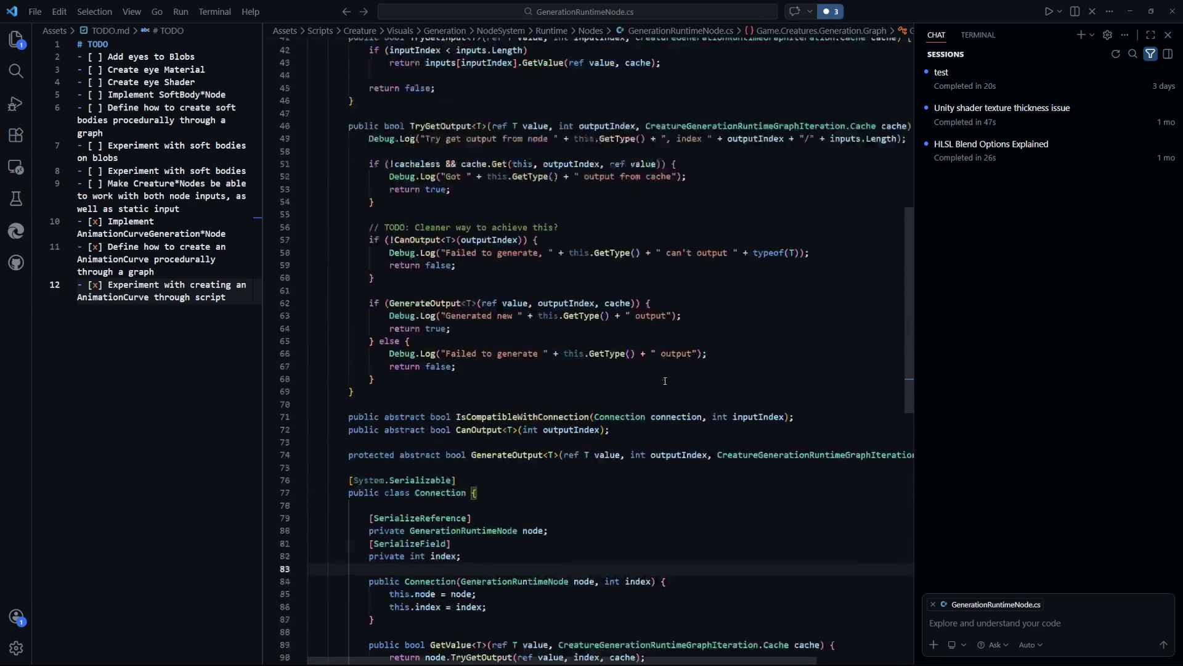
pyautogui.scroll(6, 663, 387)
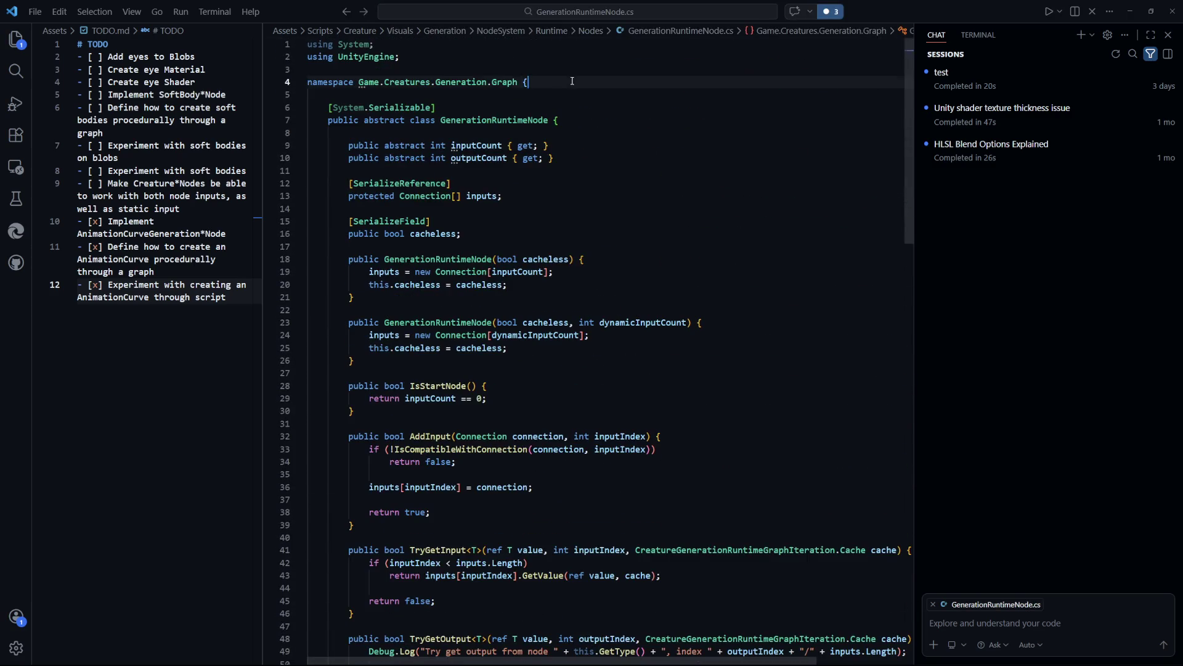
pyautogui.moveTo(573, 81); pyautogui.dragTo(308, 82)
pyautogui.hotkey('ctrl', 'c')
pyautogui.hotkey('ctrl', 'Tab')
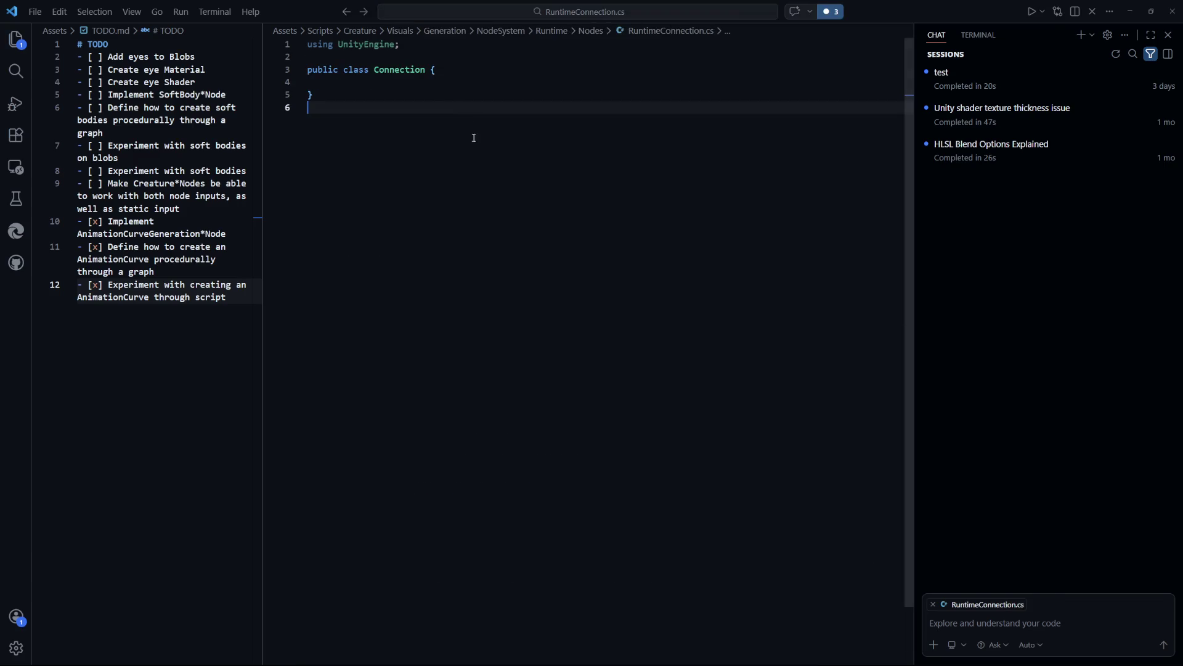
# Paste the Game.Creatures.Generation.Graph namespace above the class and add its closing brace
pyautogui.click(440, 41)
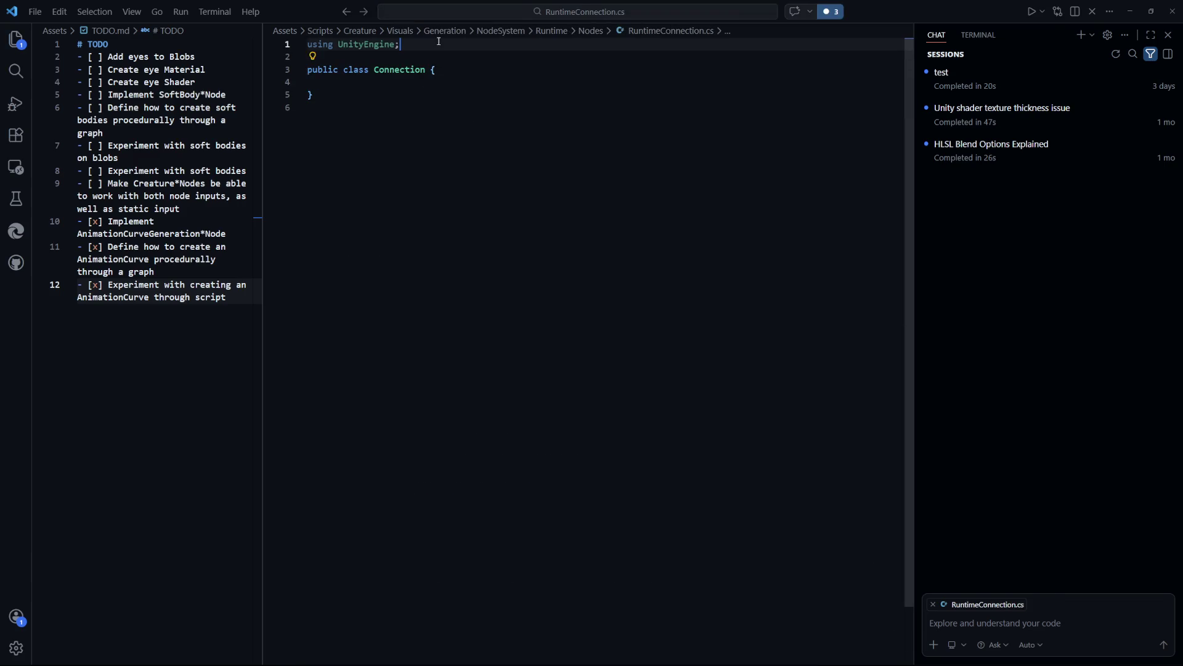
pyautogui.press('Return')
pyautogui.press('Return')
pyautogui.hotkey('ctrl', 'v')
pyautogui.click(357, 130)
pyautogui.press('Return')
pyautogui.write('}')
# Indent the class one level inside the namespace
pyautogui.click(371, 123)
pyautogui.moveTo(371, 123); pyautogui.dragTo(307, 95)
pyautogui.press('Tab')
pyautogui.click(565, 227)
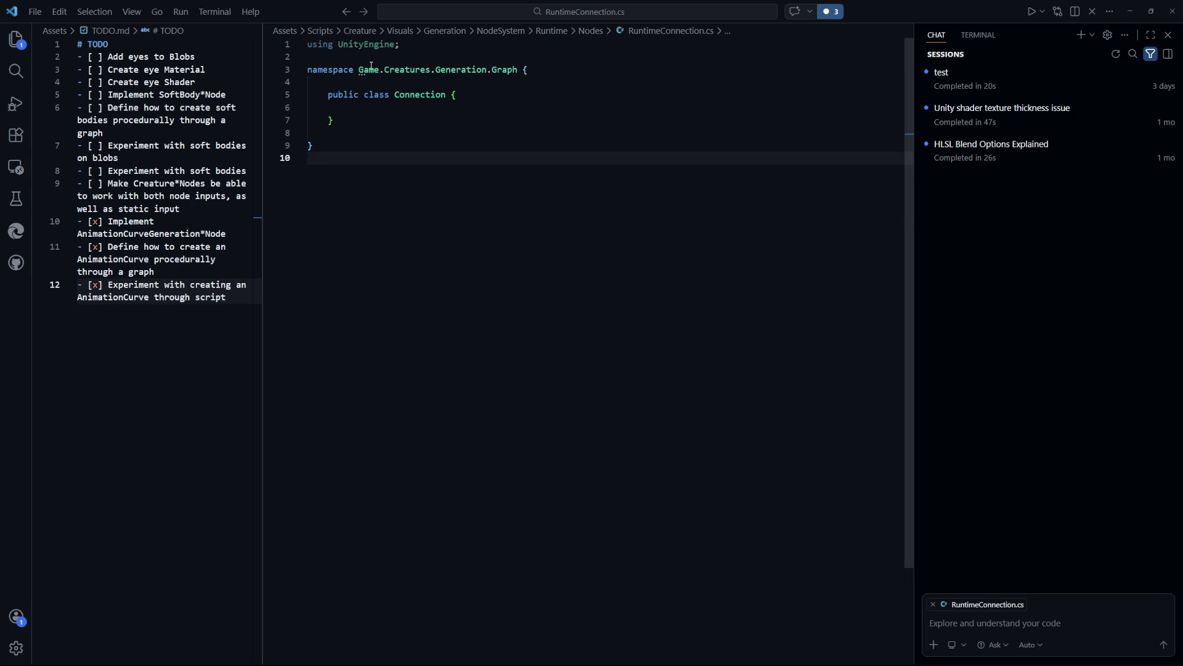
pyautogui.moveTo(401, 66)
pyautogui.click(422, 94)
pyautogui.click(455, 168)
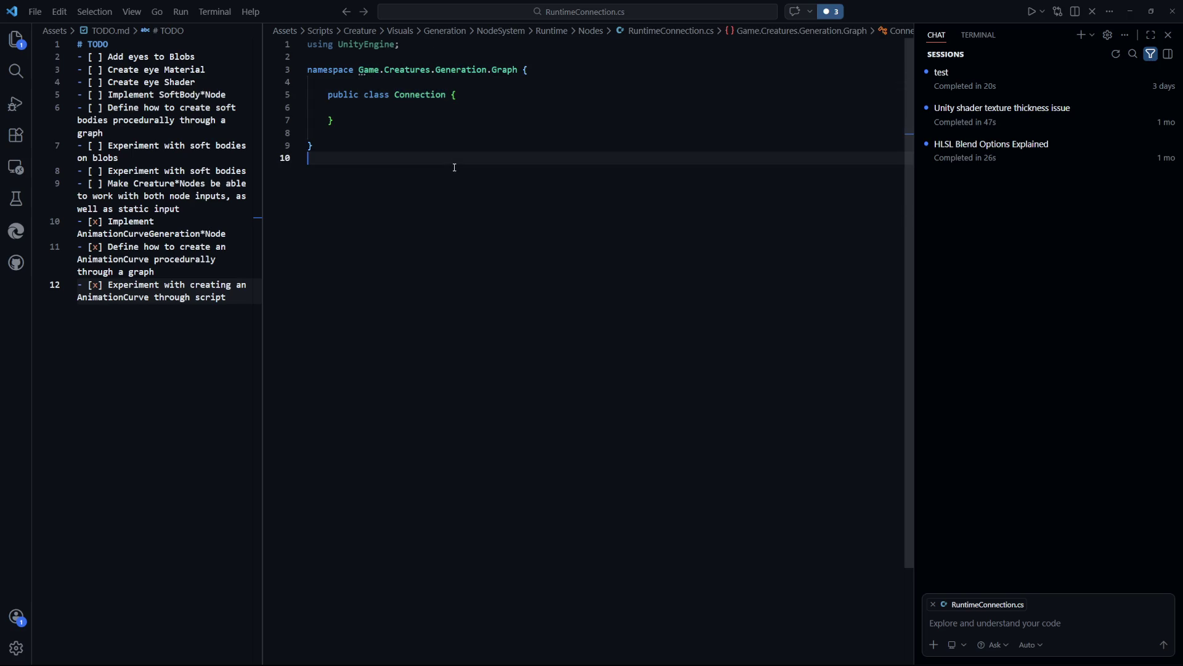
# Rename the class to RuntimeConnection and return to GenerationRuntimeNode.cs
pyautogui.click(420, 94)
pyautogui.hotkey('ctrl', 'Left')
pyautogui.write('Runtime')
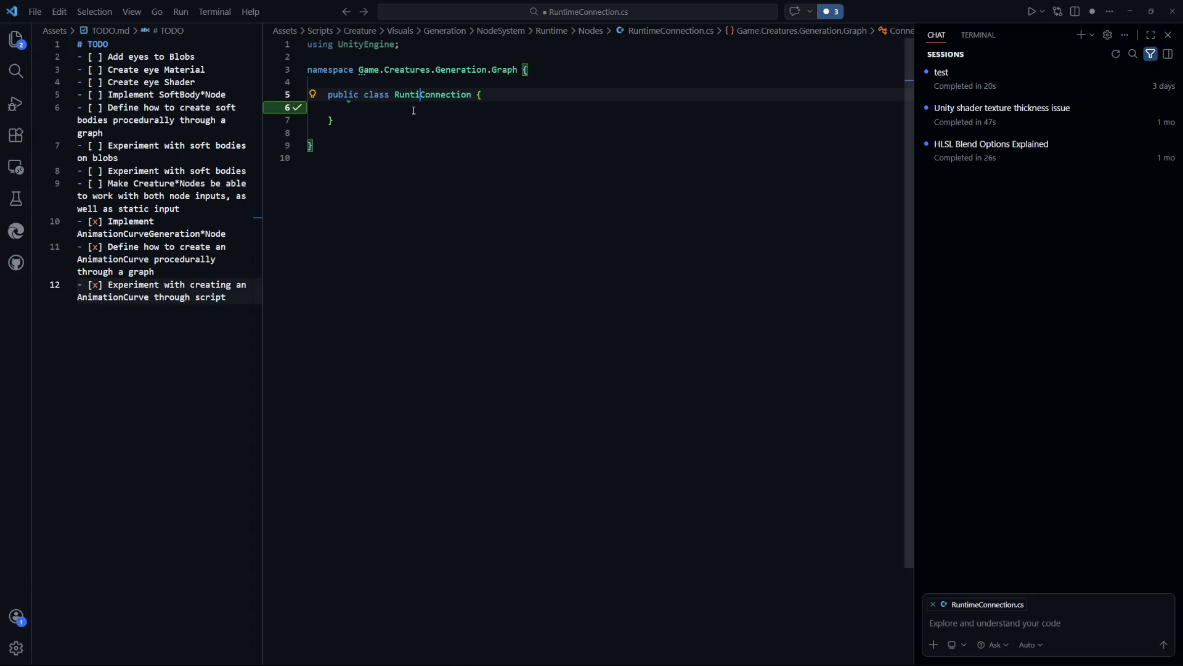
pyautogui.click(503, 171)
pyautogui.hotkey('ctrl', 'Tab')
pyautogui.scroll(-20, 674, 487)
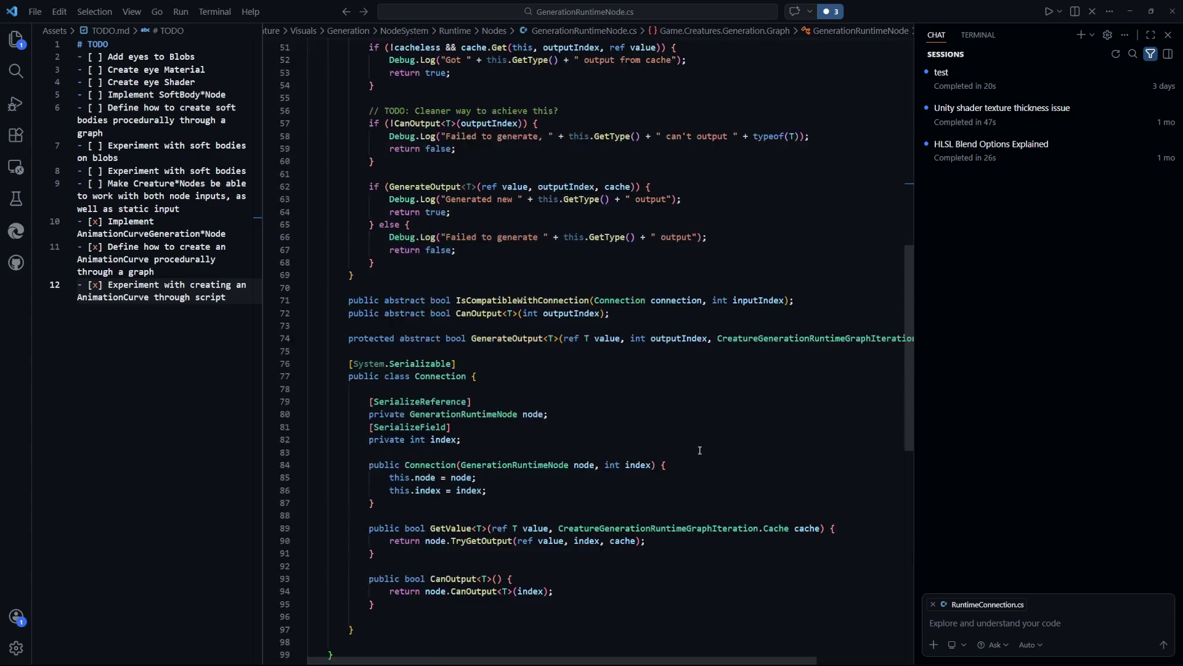
# Cut the whole nested Connection class out of GenerationRuntimeNode.cs and save
pyautogui.scroll(2, 468, 318)
pyautogui.click(469, 346)
pyautogui.scroll(-2, 468, 317)
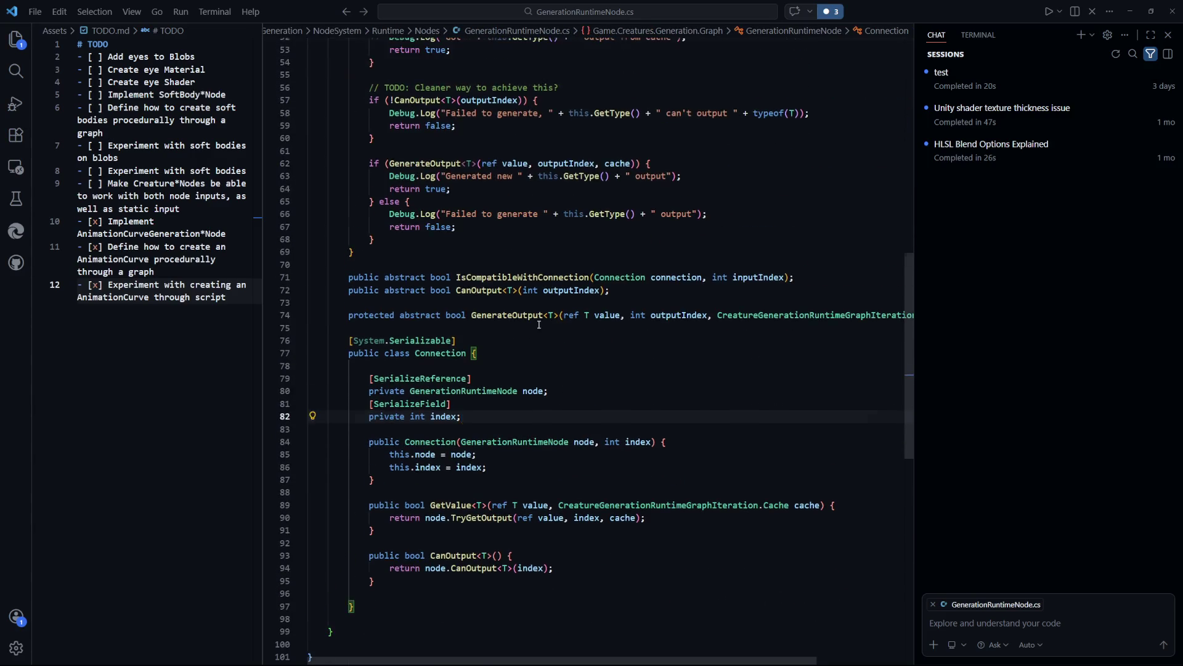
pyautogui.moveTo(353, 490); pyautogui.dragTo(350, 225)
pyautogui.hotkey('ctrl', 'c')
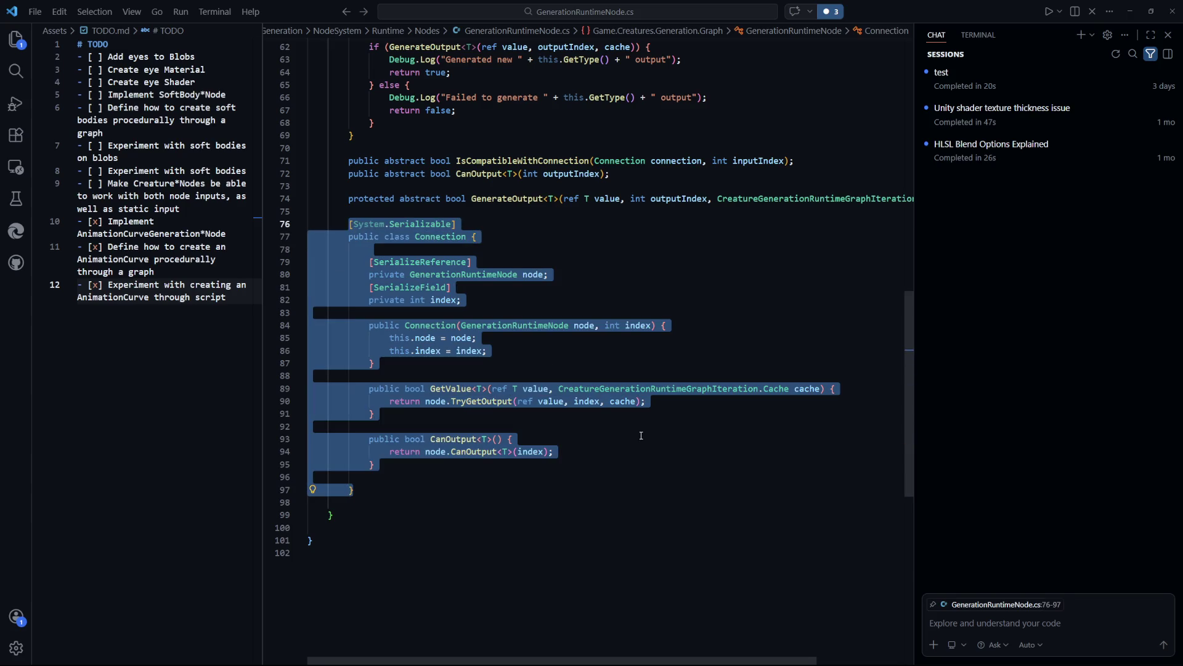
pyautogui.press('BackSpace')
pyautogui.press('BackSpace')
pyautogui.press('BackSpace')
pyautogui.hotkey('ctrl', 's')
# Wrap the GenerateOutput, TryGetOutput and TryGetInput signatures onto two lines each and save
pyautogui.scroll(3, 639, 356)
pyautogui.hscroll(-3, 639, 356)
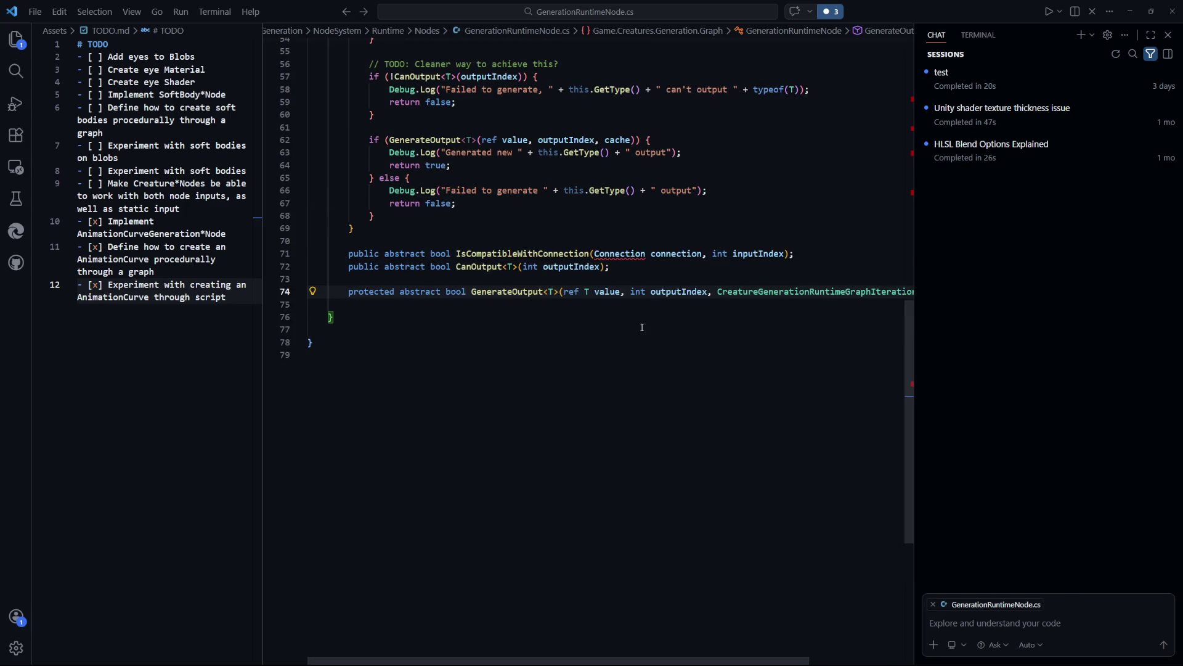
pyautogui.click(719, 290)
pyautogui.press('Return')
pyautogui.scroll(5, 752, 451)
pyautogui.scroll(4, 753, 452)
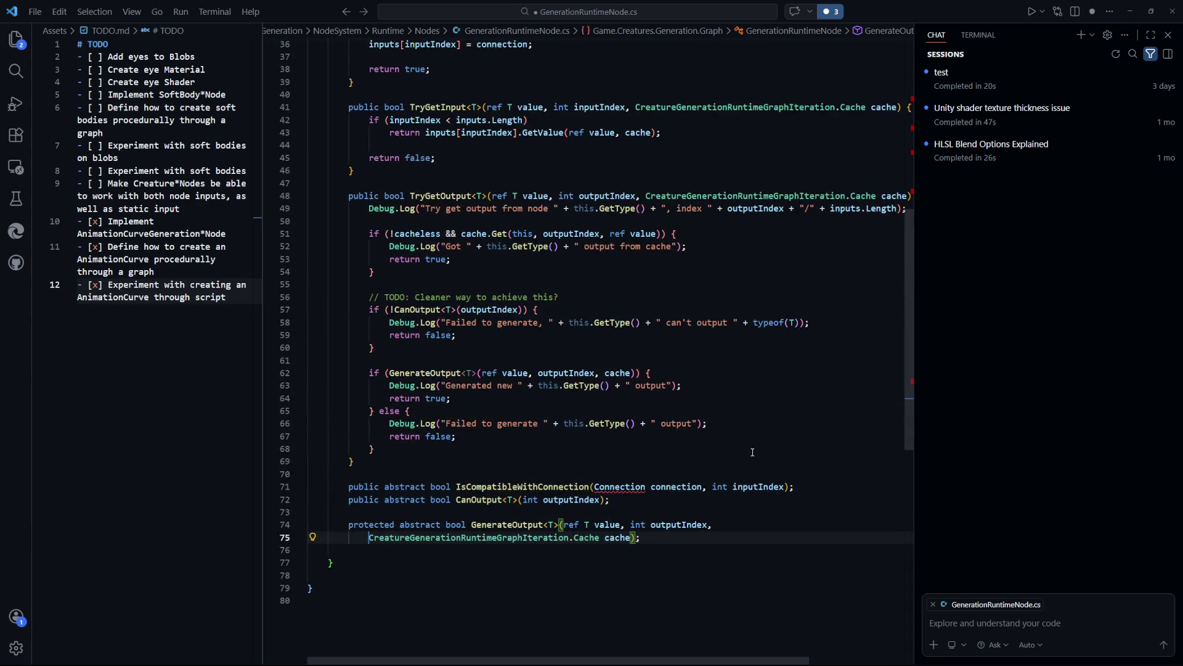
pyautogui.hotkey('ctrl', 's')
pyautogui.click(647, 289)
pyautogui.press('Return')
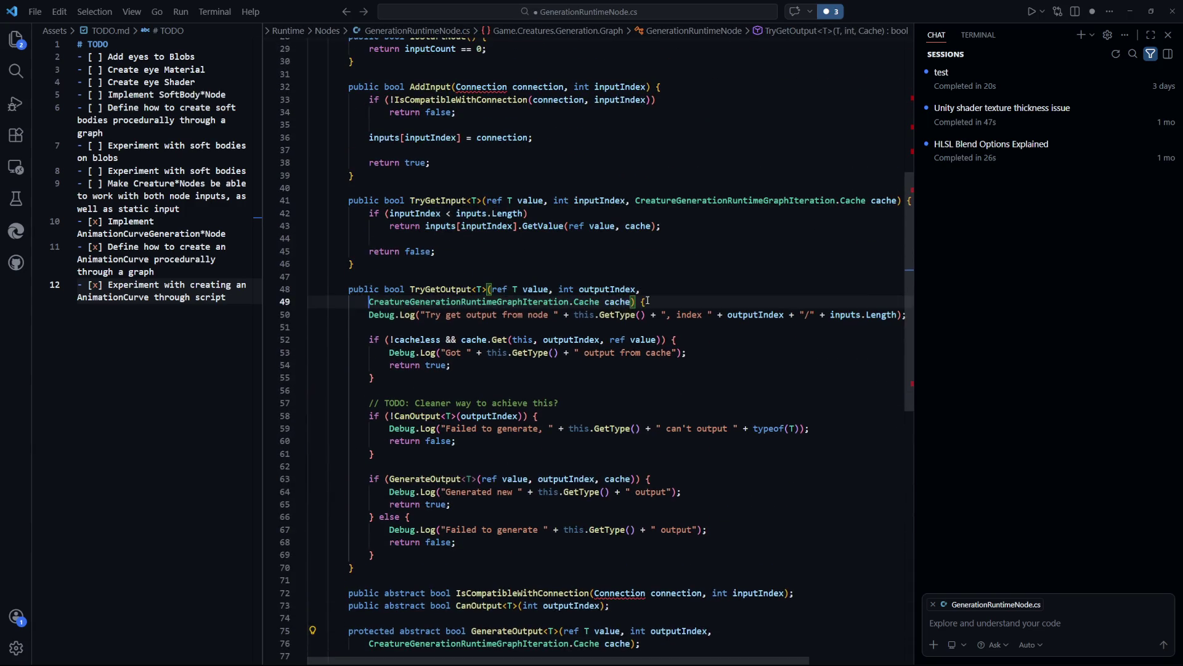
pyautogui.click(635, 200)
pyautogui.press('Return')
pyautogui.hotkey('ctrl', 's')
# Break the long Debug.Log message onto a second line and save
pyautogui.scroll(4, 634, 350)
pyautogui.scroll(-3, 634, 350)
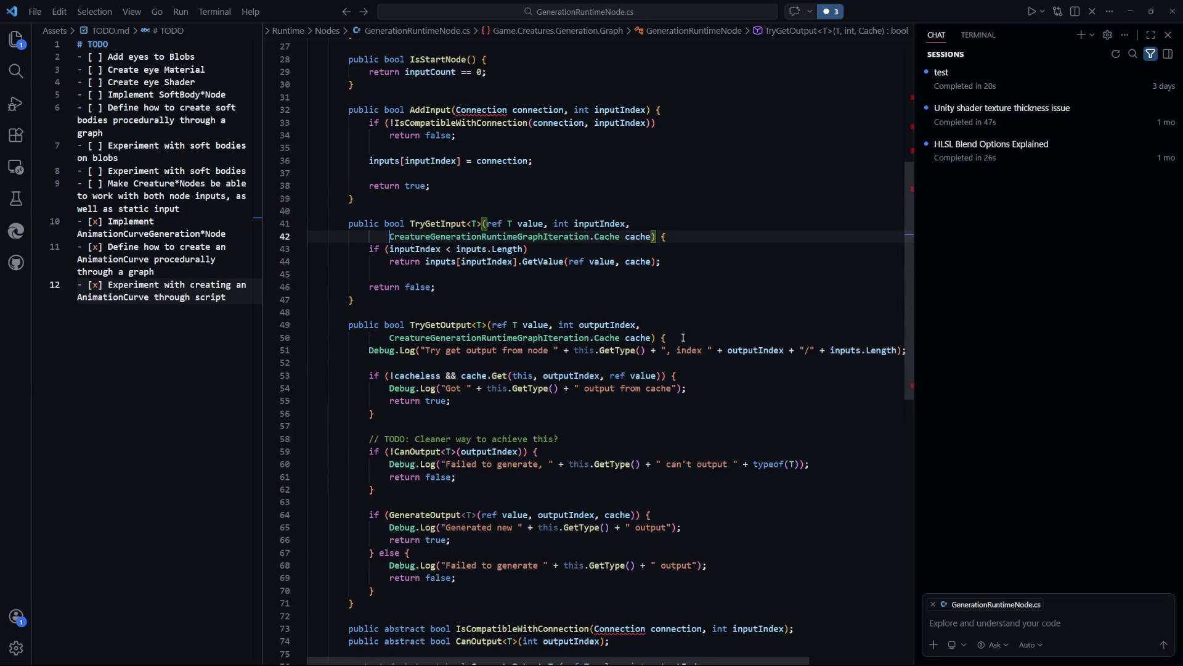
pyautogui.click(655, 353)
pyautogui.press('Return')
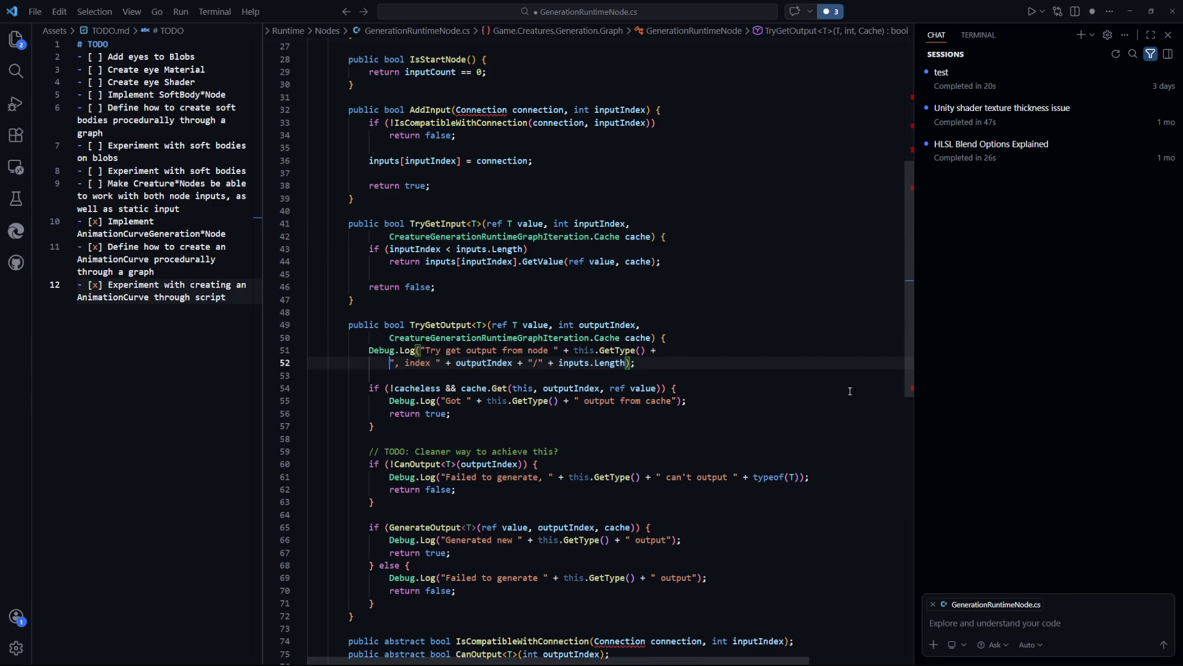
pyautogui.hotkey('ctrl', 's')
# Look over the trimmed GenerationRuntimeNode.cs, which now ends after GenerateOutput
pyautogui.scroll(6, 744, 410)
pyautogui.scroll(-12, 746, 401)
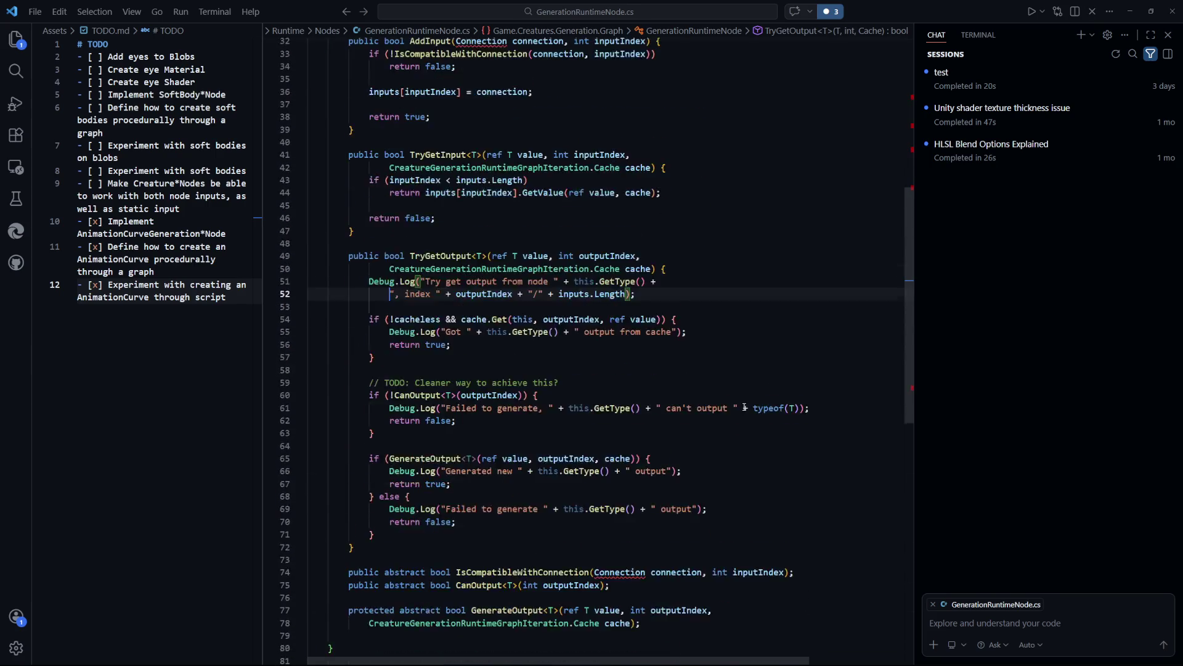
pyautogui.click(747, 398)
pyautogui.scroll(2, 423, 324)
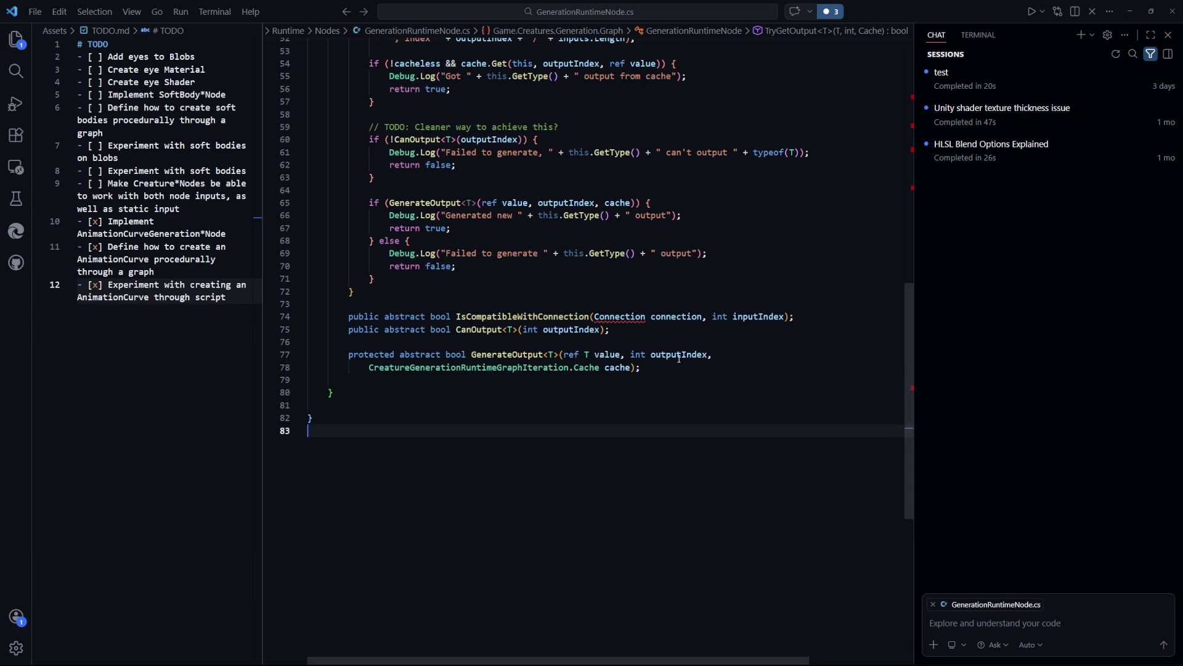
pyautogui.scroll(4, 558, 384)
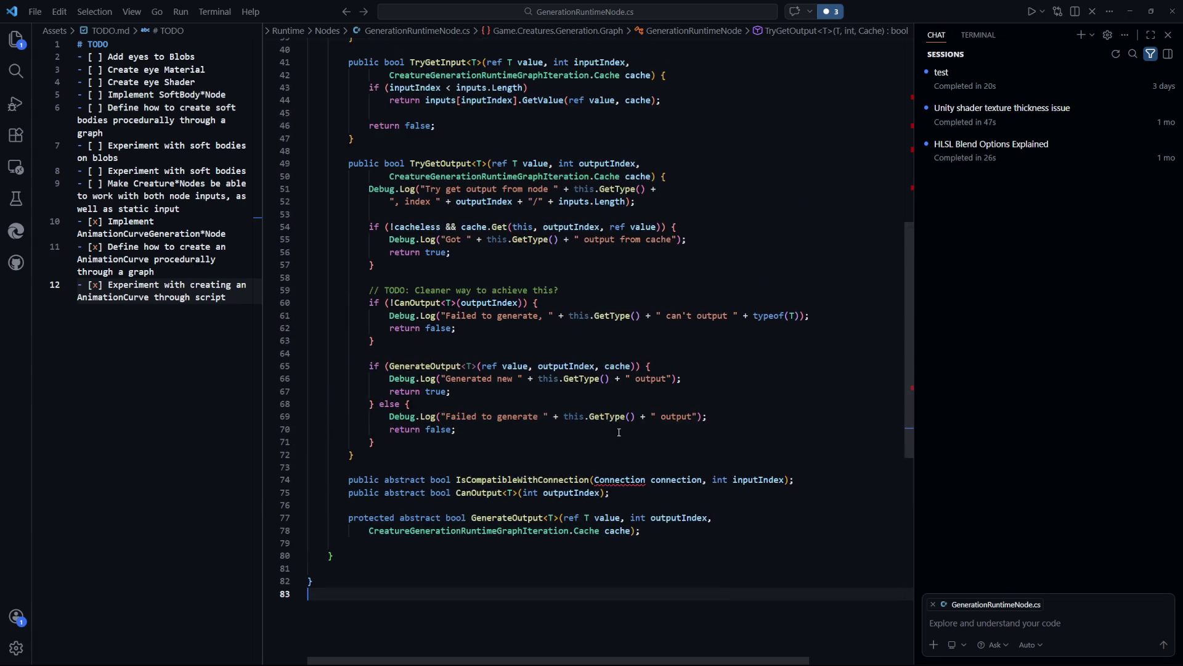
pyautogui.scroll(7, 624, 442)
pyautogui.scroll(6, 625, 444)
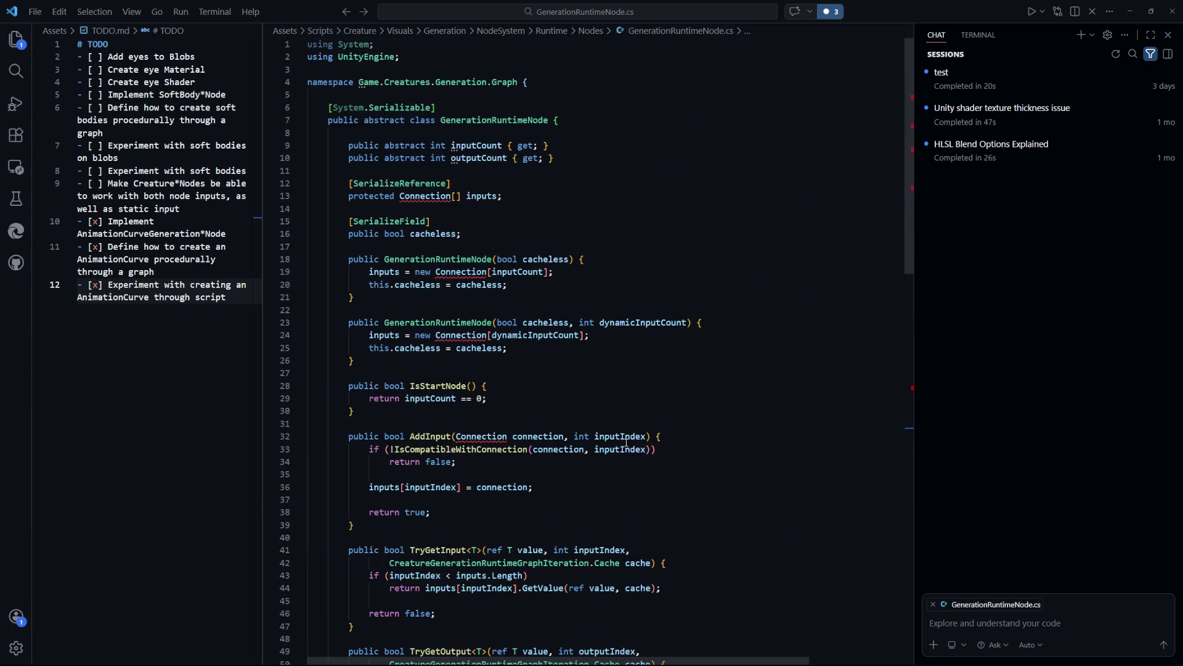
pyautogui.hotkey('ctrl', 'p')
# Paste the Connection class over the placeholder in RuntimeConnection.cs, outdent it one level, and save
pyautogui.press('Return')
pyautogui.moveTo(336, 121)
pyautogui.mouseDown()
pyautogui.moveTo(345, 104)
pyautogui.moveTo(327, 95)
pyautogui.mouseUp()
pyautogui.hotkey('ctrl', 'v')
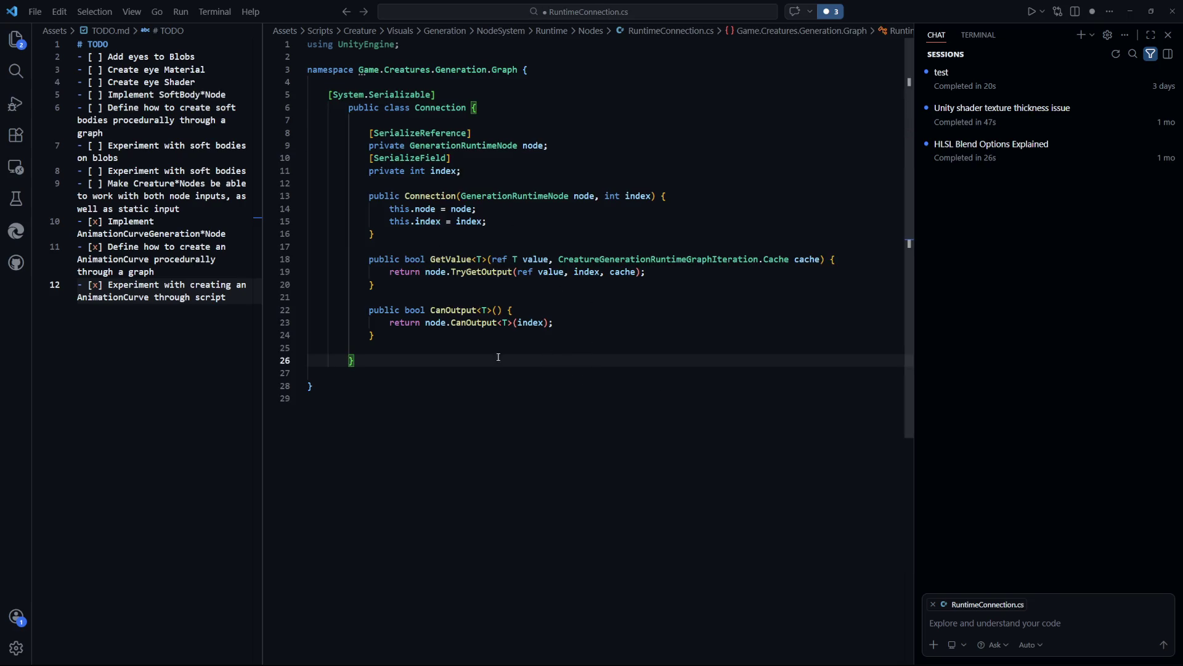
pyautogui.hotkey('shift', 'Home')
pyautogui.hotkey('shift', 'Up')
pyautogui.hotkey('shift', 'Up')
pyautogui.hotkey('shift', 'Up')
pyautogui.hotkey('shift', 'Home')
pyautogui.hotkey('shift', 'Tab')
pyautogui.hotkey('ctrl', 'End')
pyautogui.hotkey('ctrl', 's')
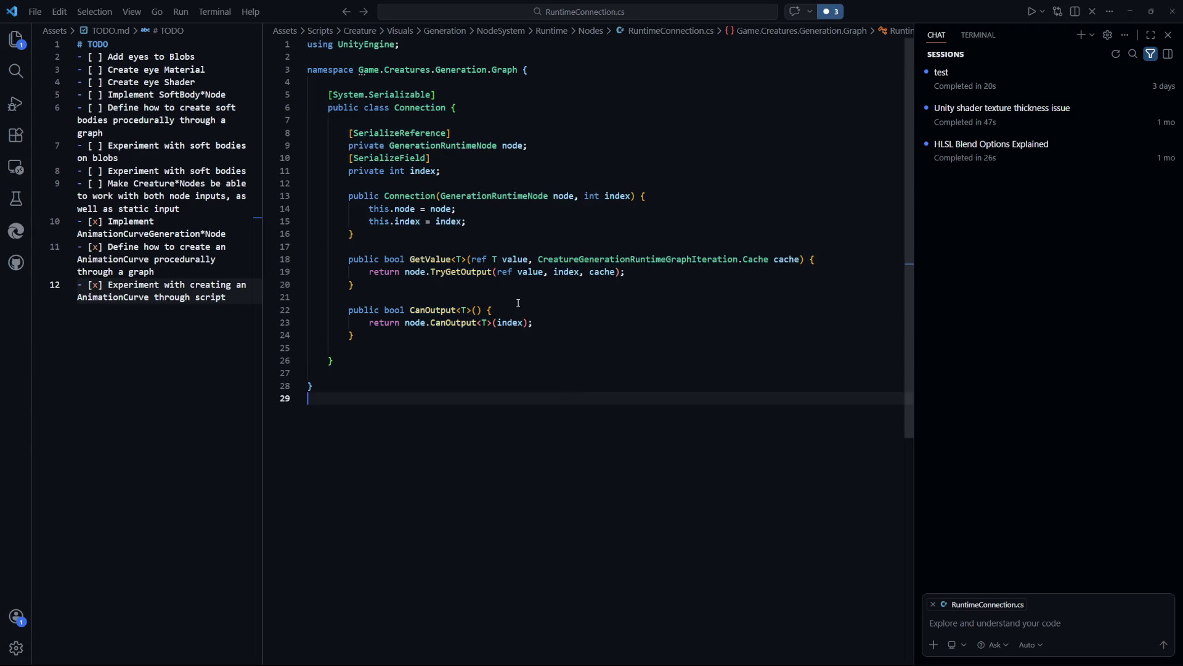
# Check GenerationRuntimeNode.cs for Connection errors, then cycle the open files to RandomRuntimeNode.cs
pyautogui.hotkey('ctrl', 'Tab')
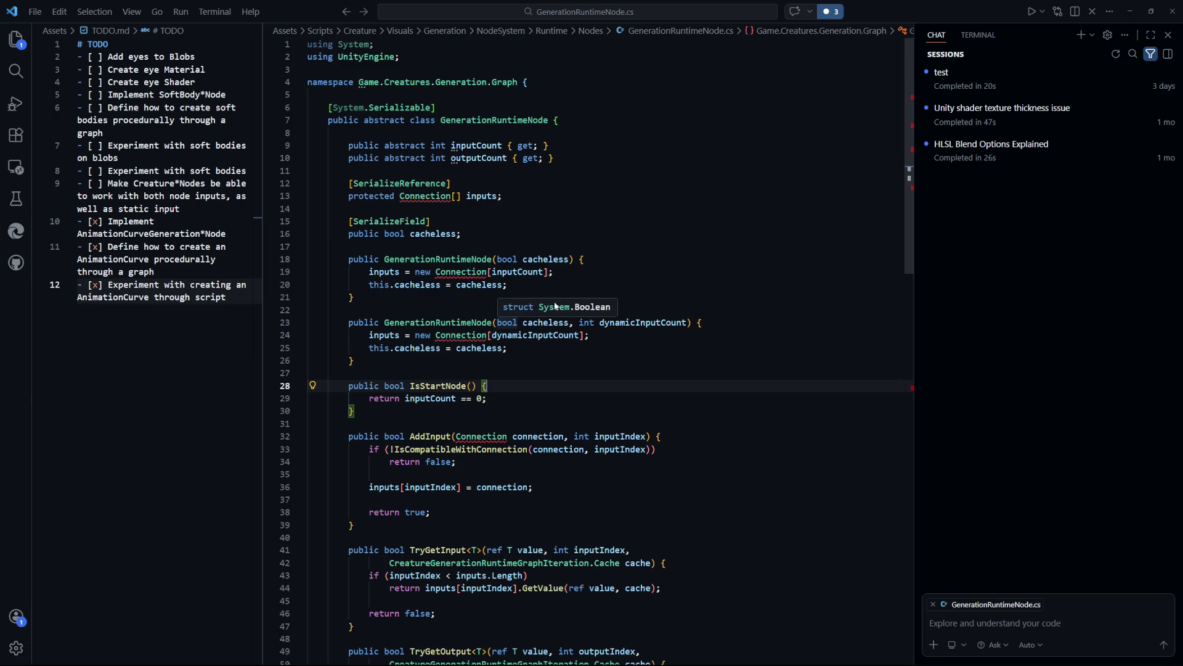
pyautogui.press('Down')
pyautogui.press('Down')
pyautogui.moveTo(422, 197)
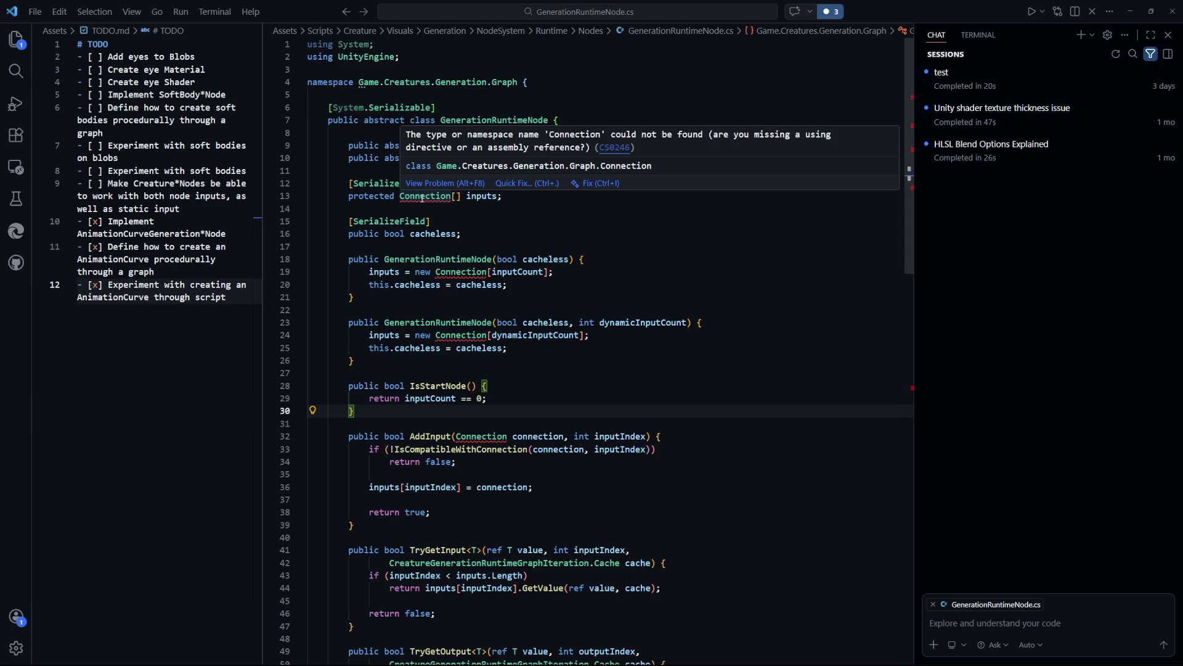
pyautogui.click(505, 246)
pyautogui.hotkey('ctrl', 'Tab')
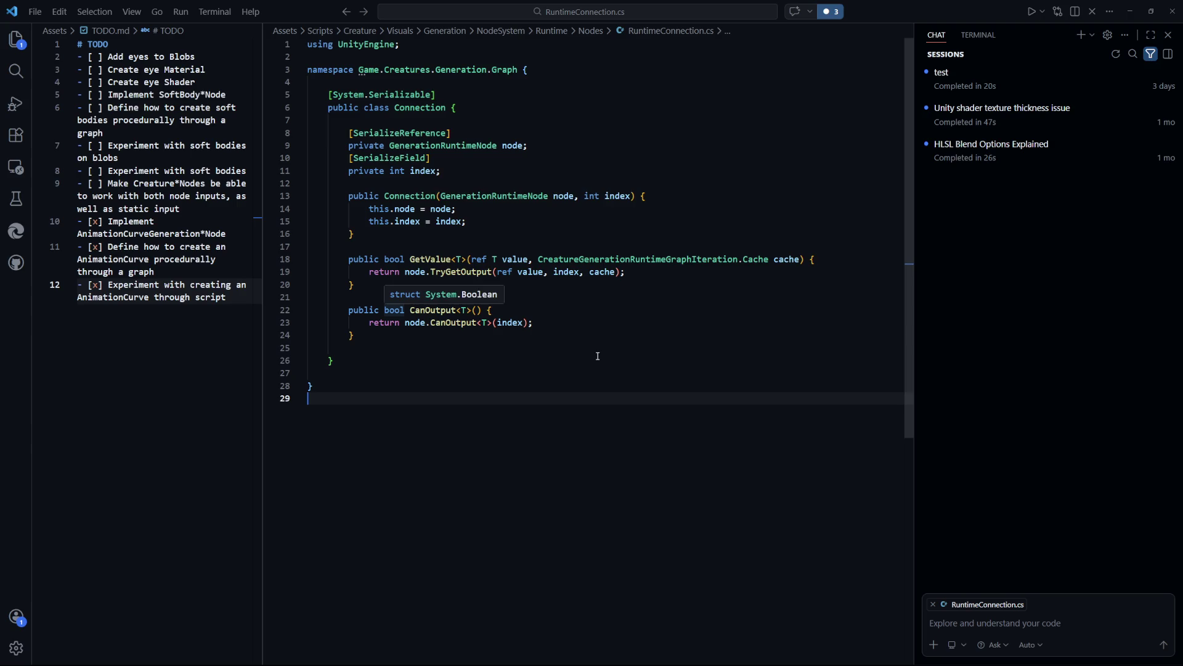
pyautogui.hotkey('ctrl', 'Tab')
pyautogui.click(639, 247)
pyautogui.hotkey('ctrl', 'Tab')
pyautogui.hotkey('ctrl', 'Tab')
pyautogui.hotkey('ctrl', 'Tab')
pyautogui.hotkey('ctrl', 'Tab')
# Scroll through the RandomRuntimeNode code and place the caret in it
pyautogui.scroll(-1, 652, 348)
pyautogui.scroll(-13, 651, 349)
pyautogui.scroll(-1, 622, 340)
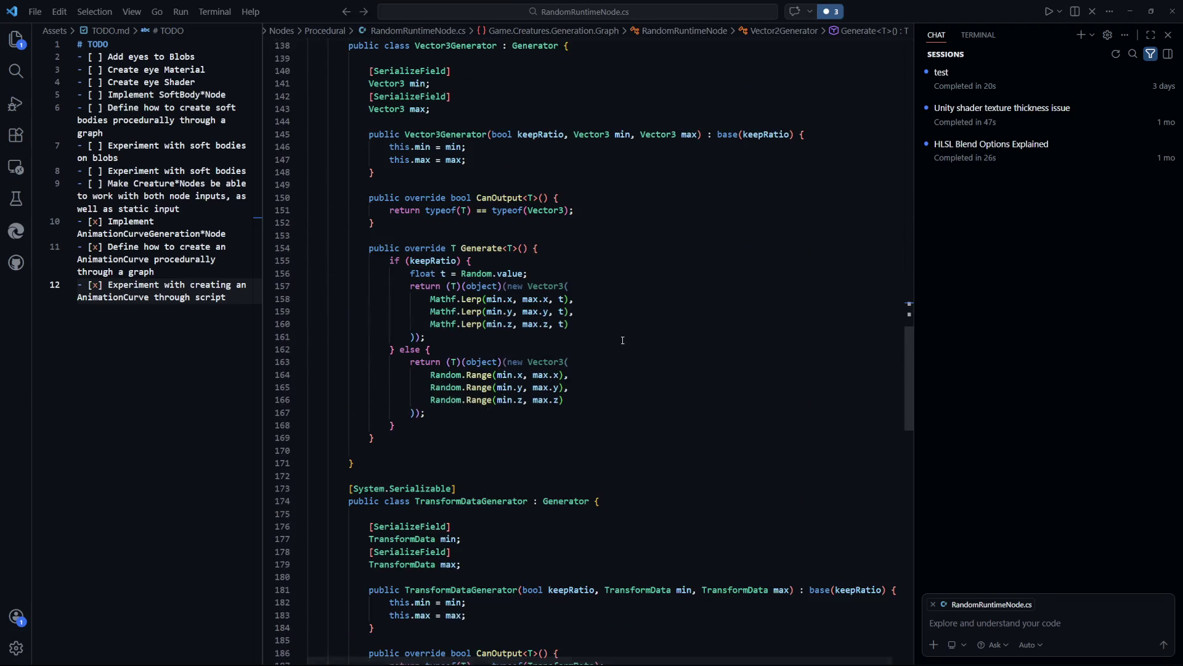
pyautogui.scroll(-12, 623, 340)
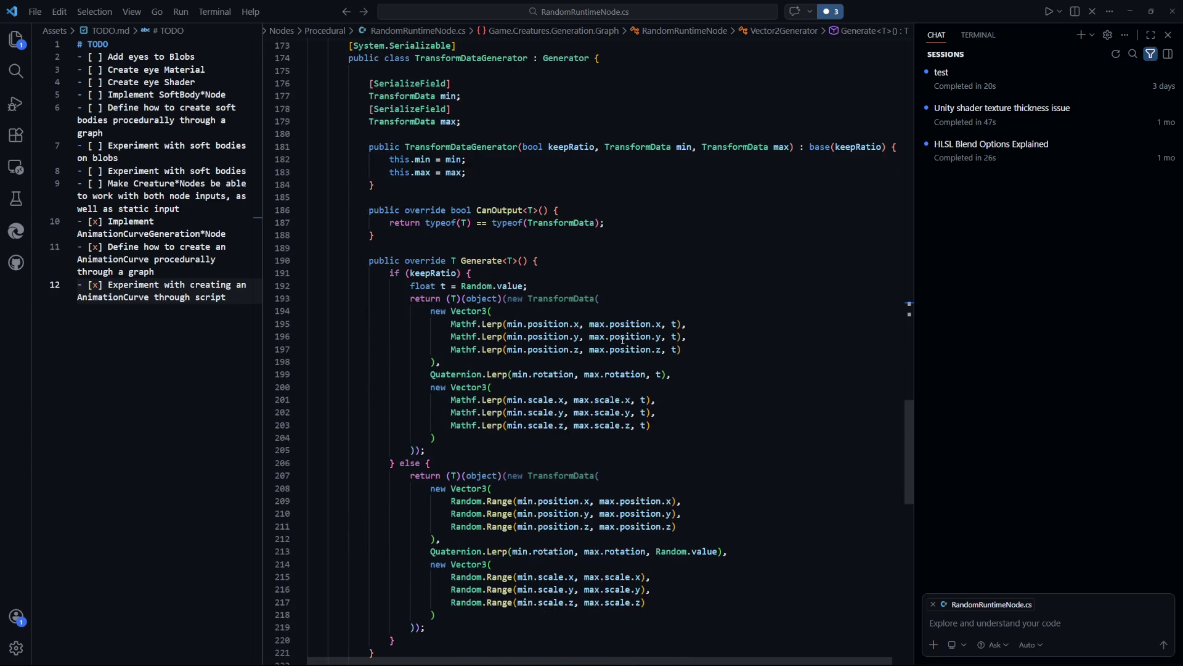
pyautogui.scroll(5, 623, 339)
pyautogui.scroll(-14, 757, 364)
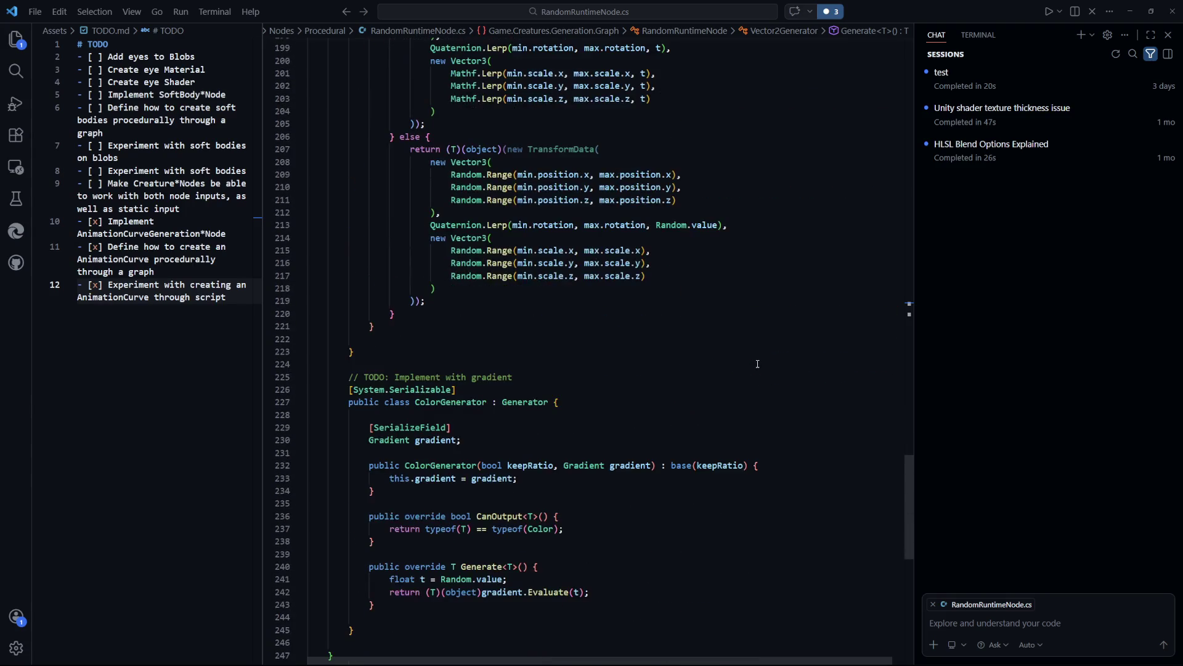
pyautogui.scroll(-4, 758, 364)
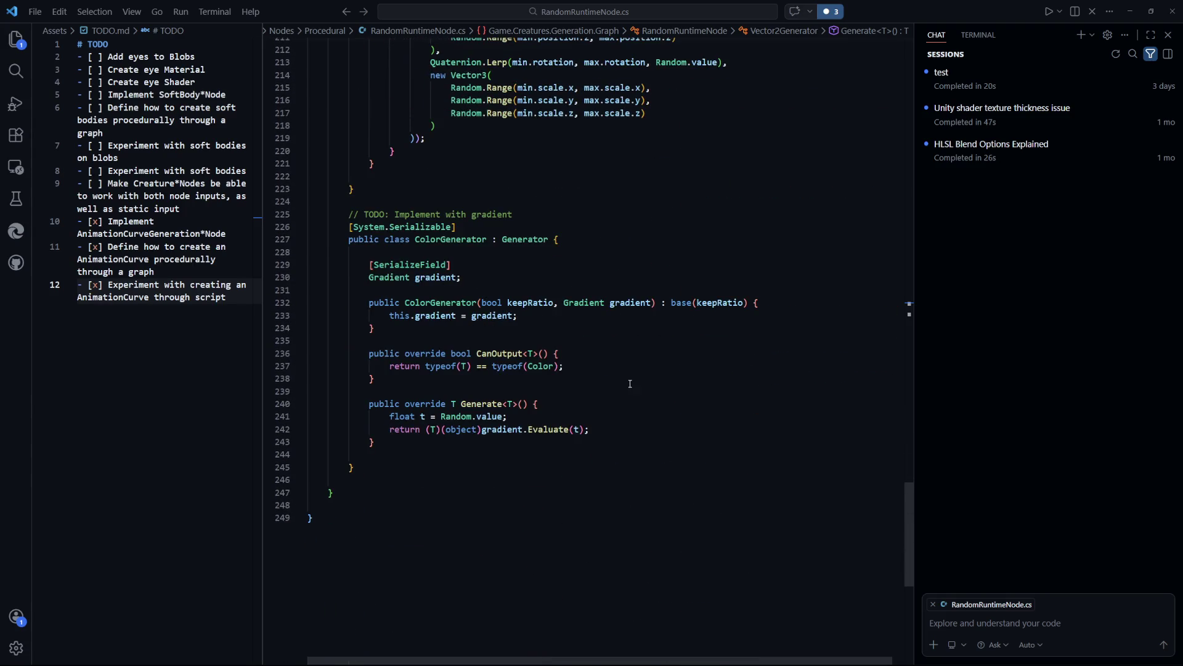
pyautogui.moveTo(901, 524)
pyautogui.mouseDown()
pyautogui.moveTo(901, 558)
pyautogui.moveTo(866, 174)
pyautogui.moveTo(883, 96)
pyautogui.moveTo(879, 192)
pyautogui.moveTo(886, 106)
pyautogui.mouseUp()
pyautogui.click(707, 234)
# Cycle editors with Ctrl+Tab, glancing at GenerationRuntimeNode.cs, and settle on RuntimeConnection.cs
pyautogui.press('Up')
pyautogui.press('Up')
pyautogui.press('Up')
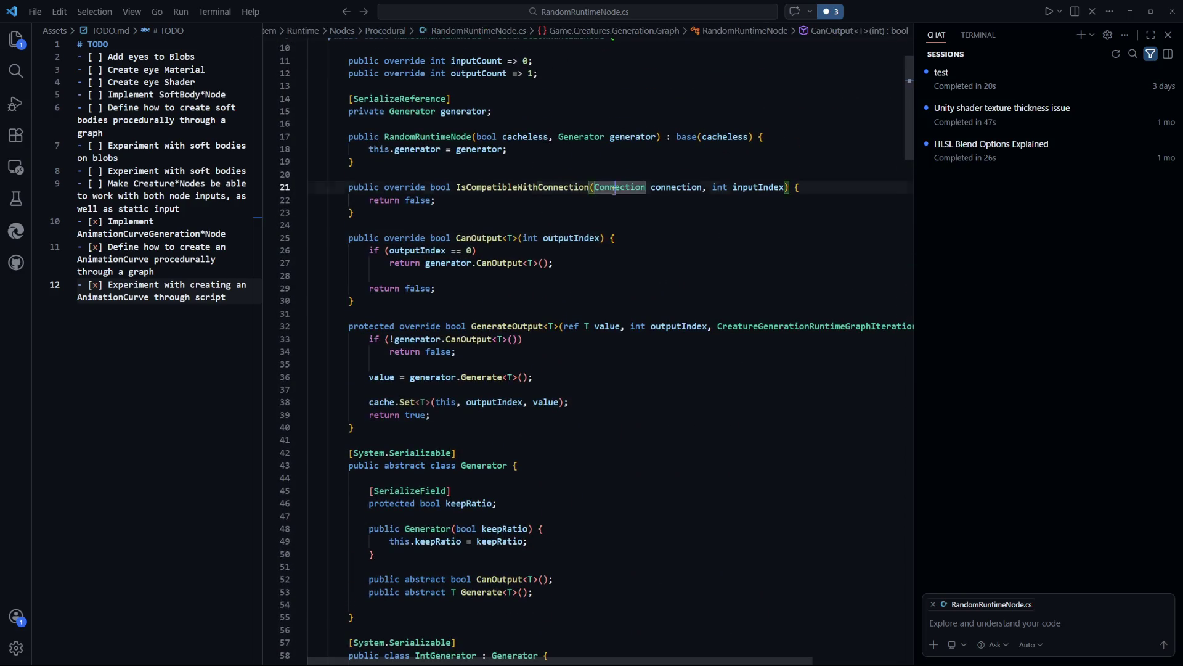
pyautogui.hotkey('ctrl', 'Tab')
pyautogui.hotkey('ctrl', 'Tab')
pyautogui.press('Escape')
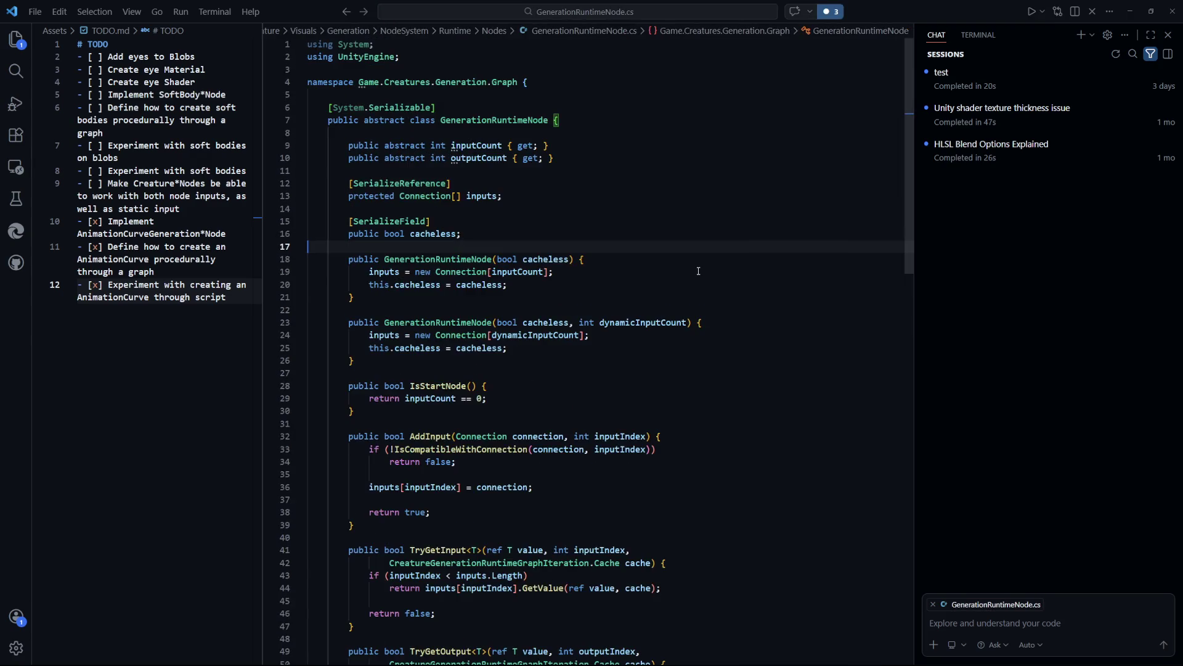
pyautogui.hotkey('ctrl', 'Tab')
pyautogui.hotkey('ctrl', 'Tab')
pyautogui.hotkey('ctrl', 'Tab')
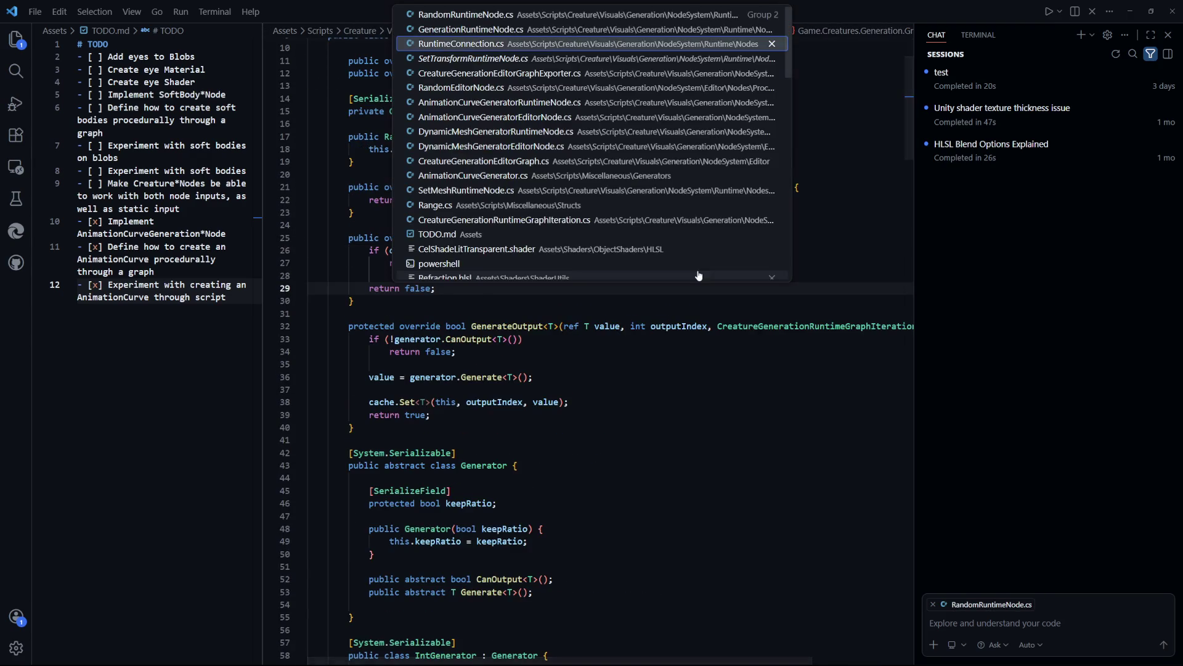
pyautogui.hotkey('ctrl', 'Tab')
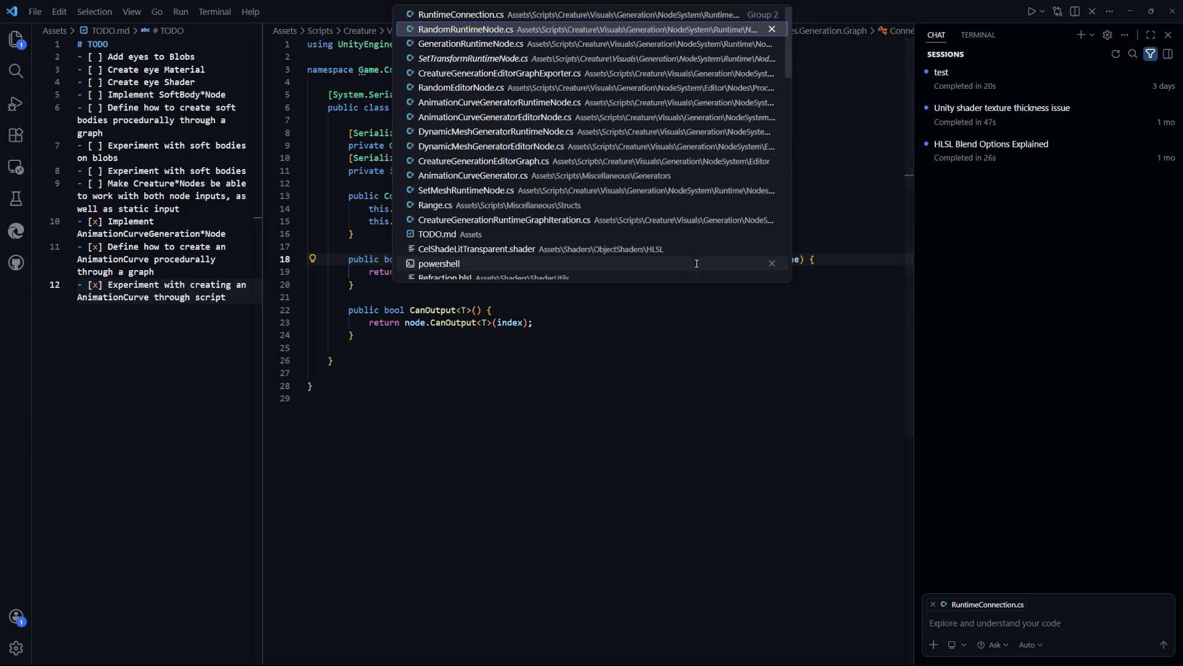
pyautogui.hotkey('ctrl', 'Tab')
pyautogui.hotkey('ctrl', 'Tab')
pyautogui.hotkey('ctrl', 'shift', 'Tab')
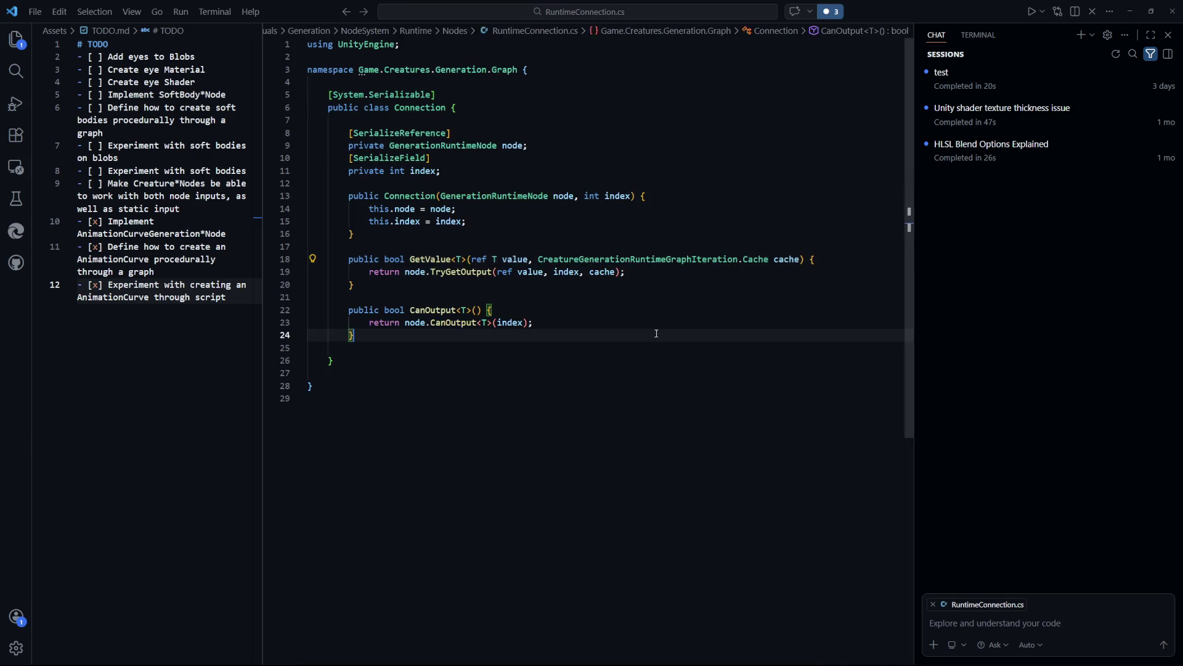
pyautogui.hotkey('ctrl', 'Tab')
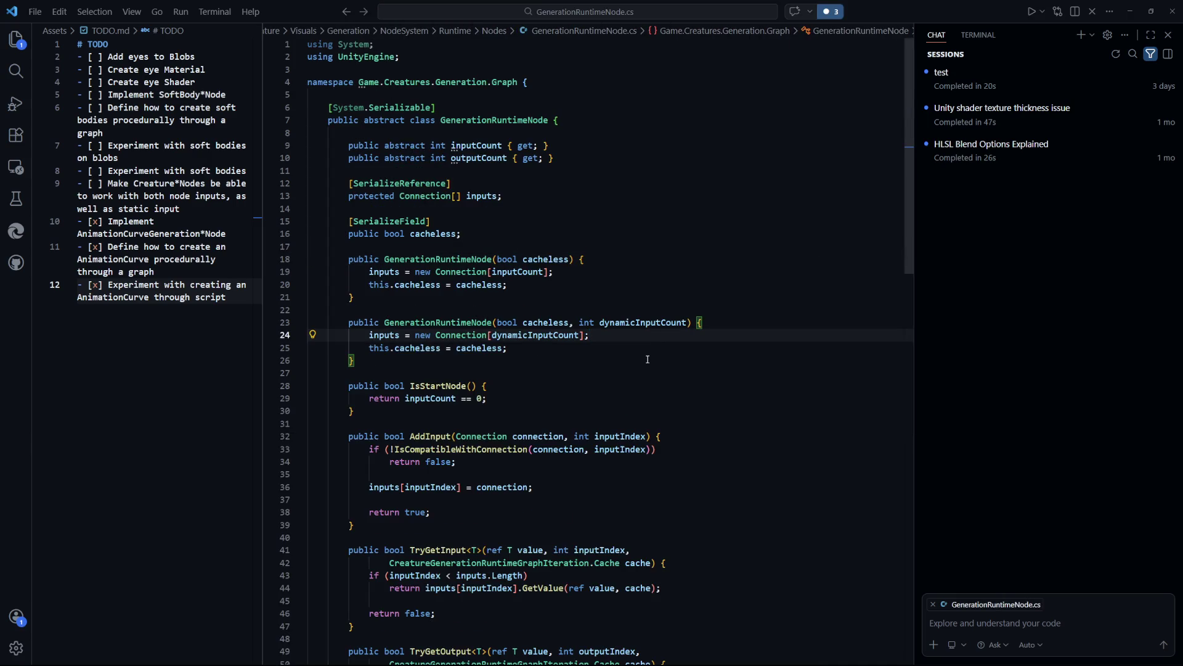
pyautogui.scroll(-5, 647, 359)
pyautogui.hotkey('ctrl', 'Tab')
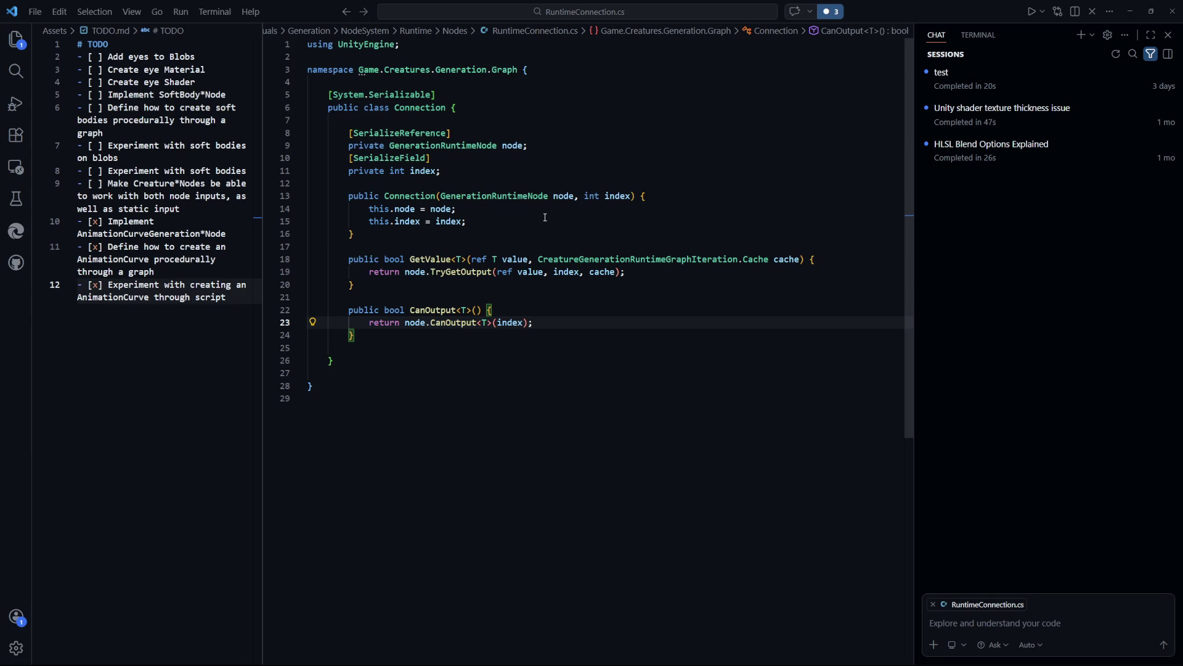
# F2-rename the Connection class to RuntimeConnection and confirm its constructor was renamed too
pyautogui.hotkey('alt', 'Left')
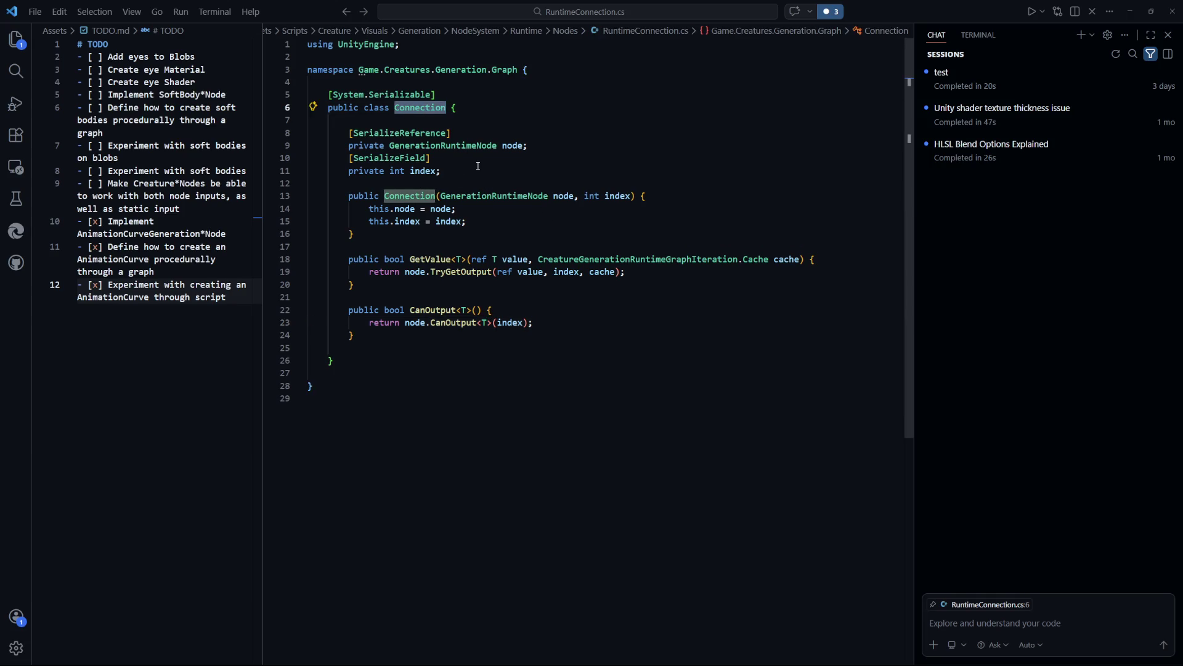
pyautogui.press('F2')
pyautogui.press('Home')
pyautogui.write('Runtime')
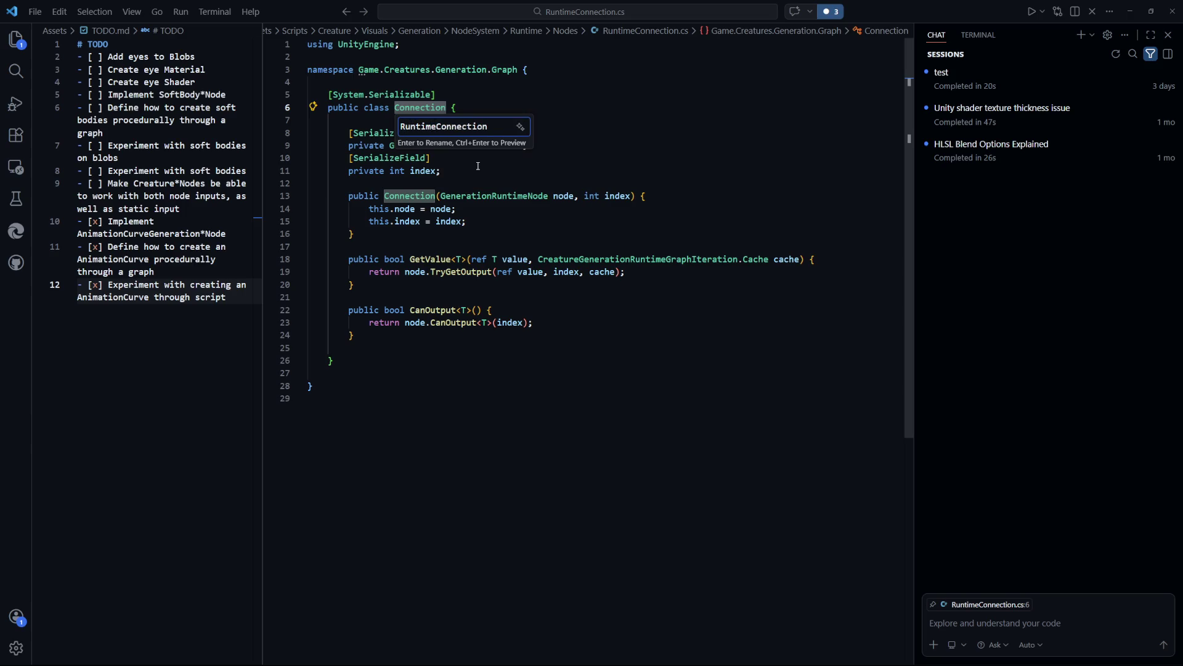
pyautogui.press('Return')
pyautogui.click(630, 373)
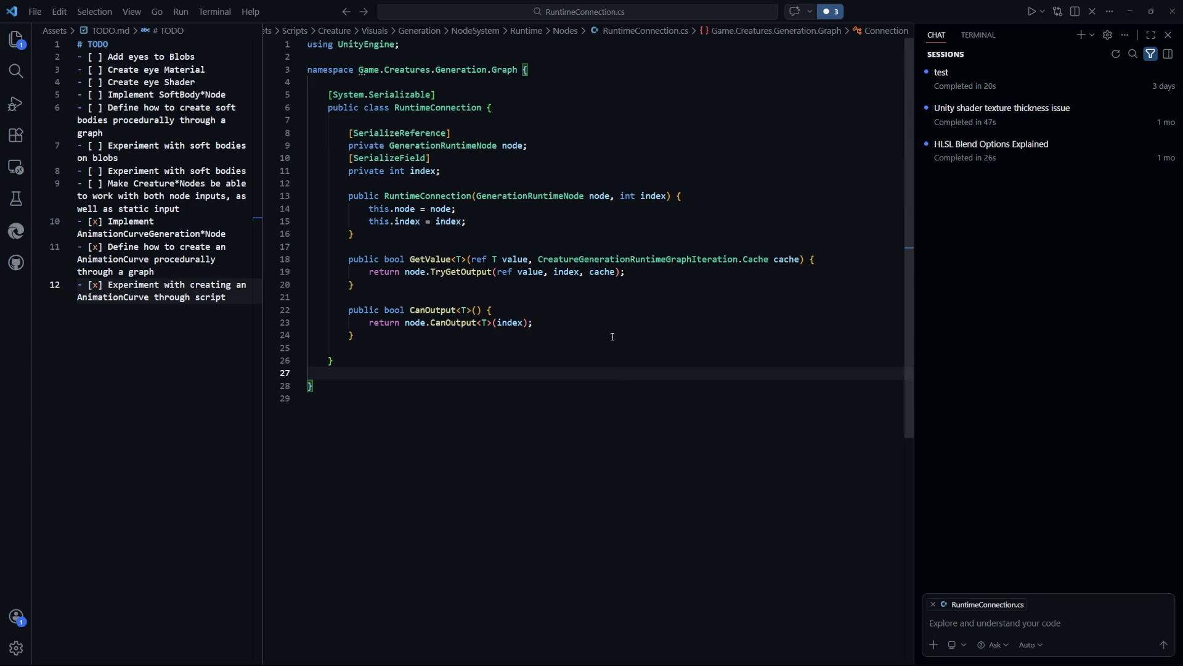
pyautogui.press('Up')
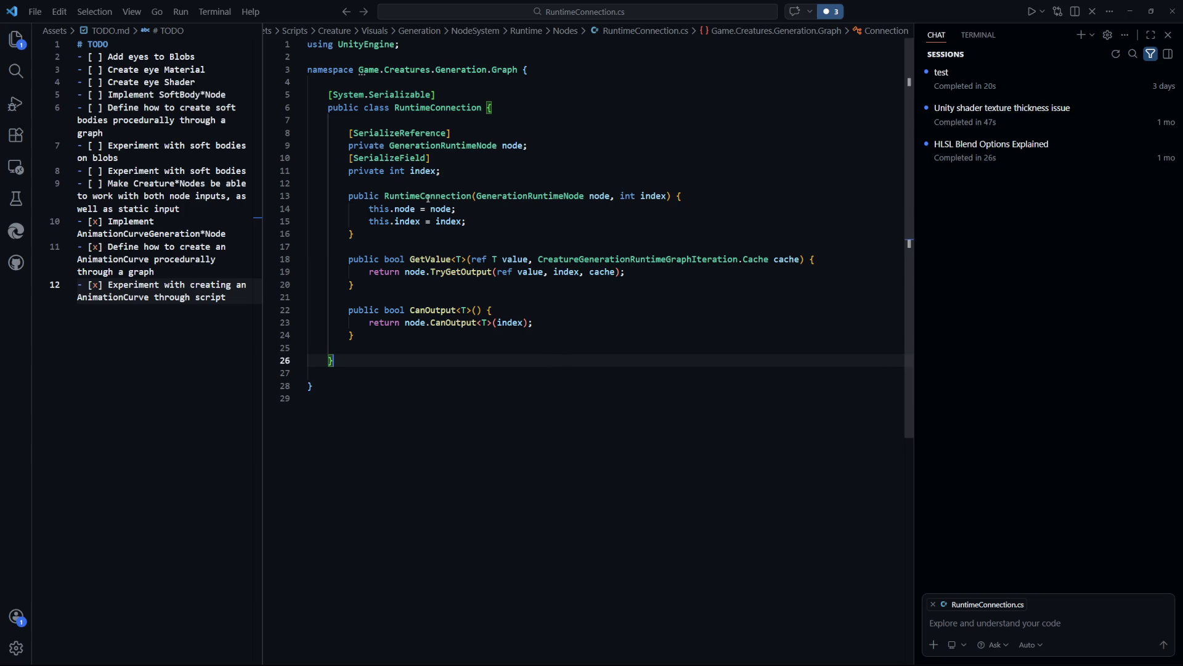
pyautogui.doubleClick(472, 196)
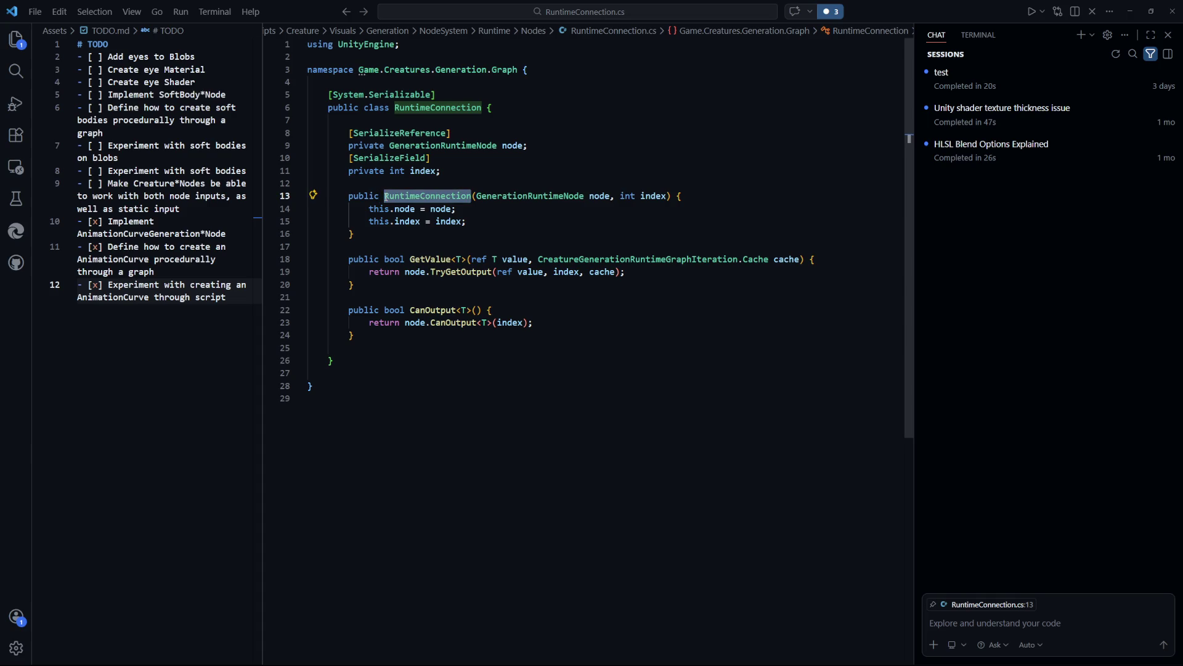
pyautogui.click(587, 182)
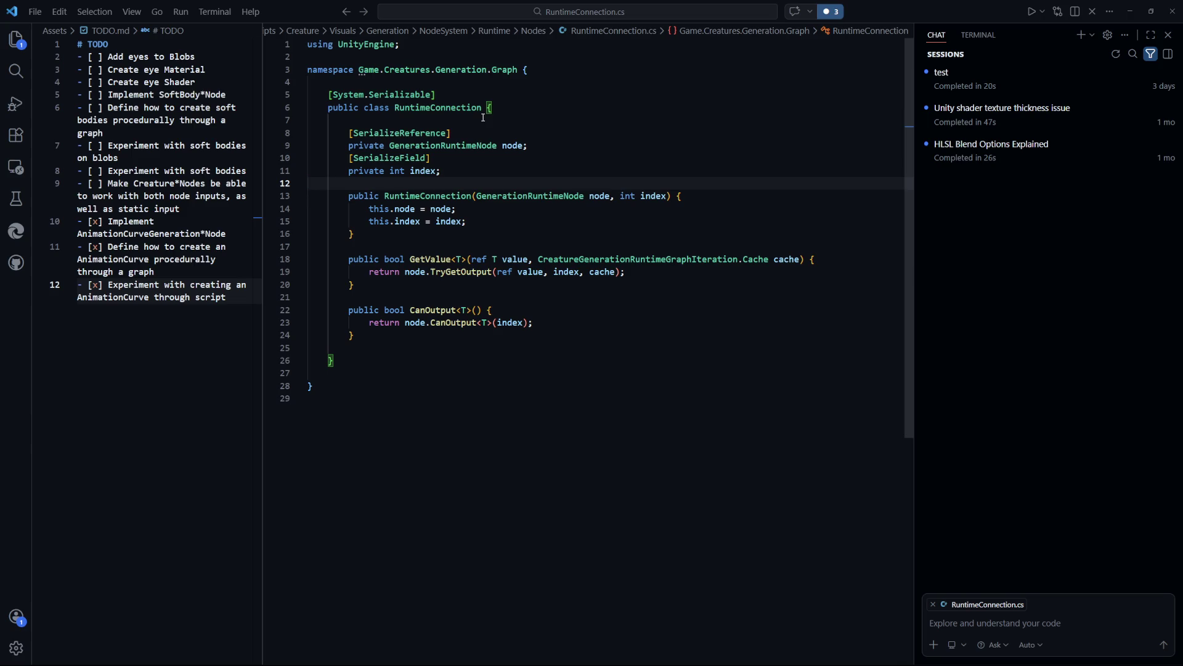
# Check GenerationRuntimeNode.cs for the rename, then return to RuntimeConnection.cs and select the class name
pyautogui.hotkey('alt', 'Tab')
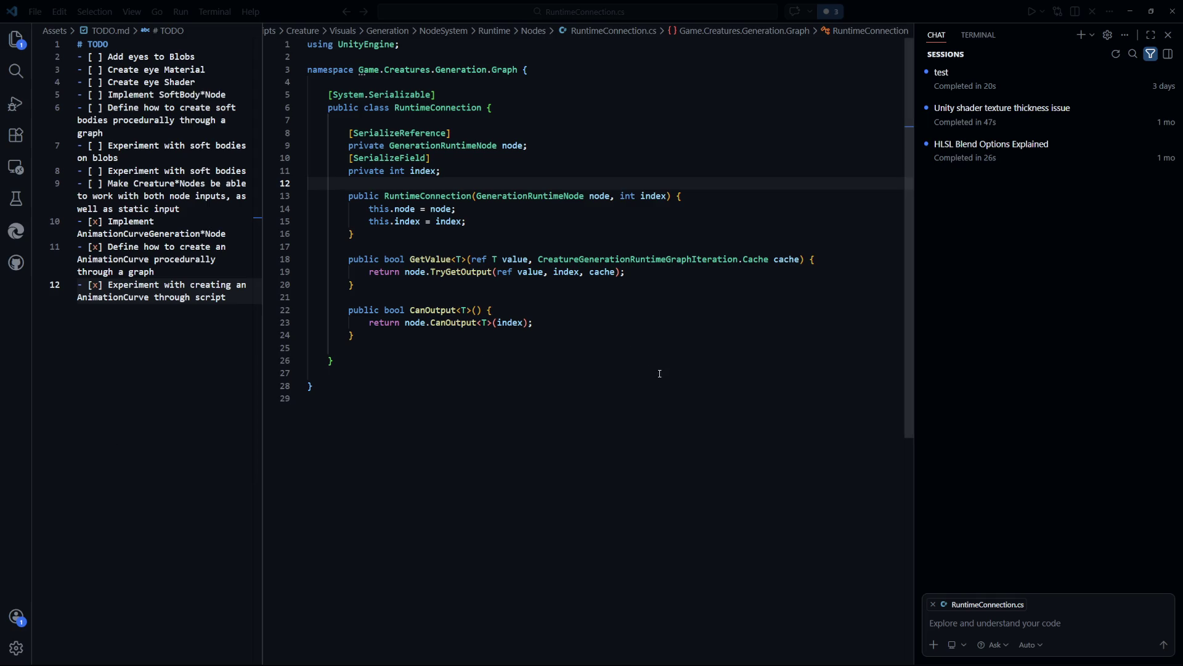
pyautogui.click(593, 377)
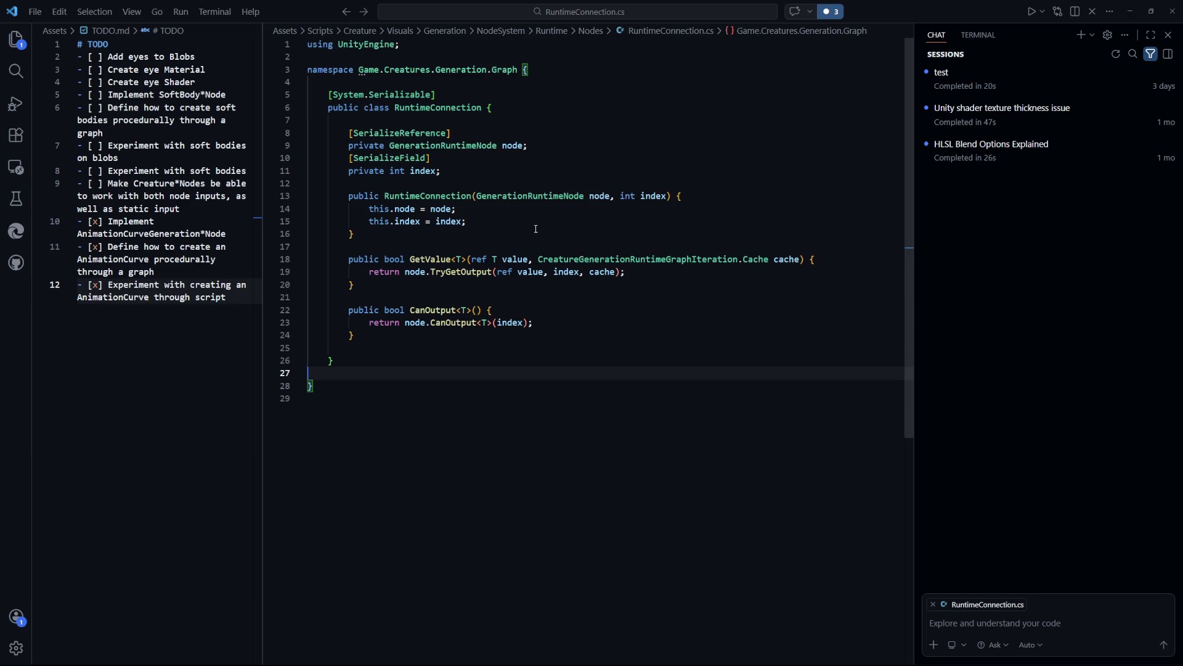
pyautogui.hotkey('ctrl', 'p')
pyautogui.click(546, 243)
pyautogui.scroll(-2, 724, 382)
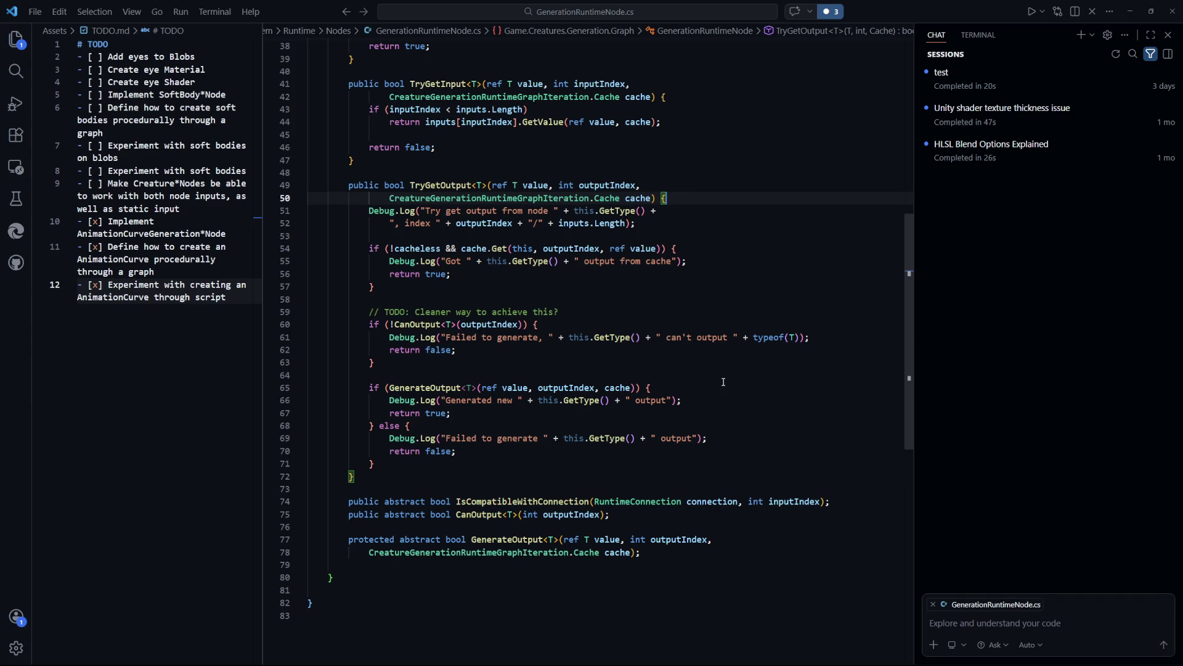
pyautogui.hotkey('ctrl', 'Tab')
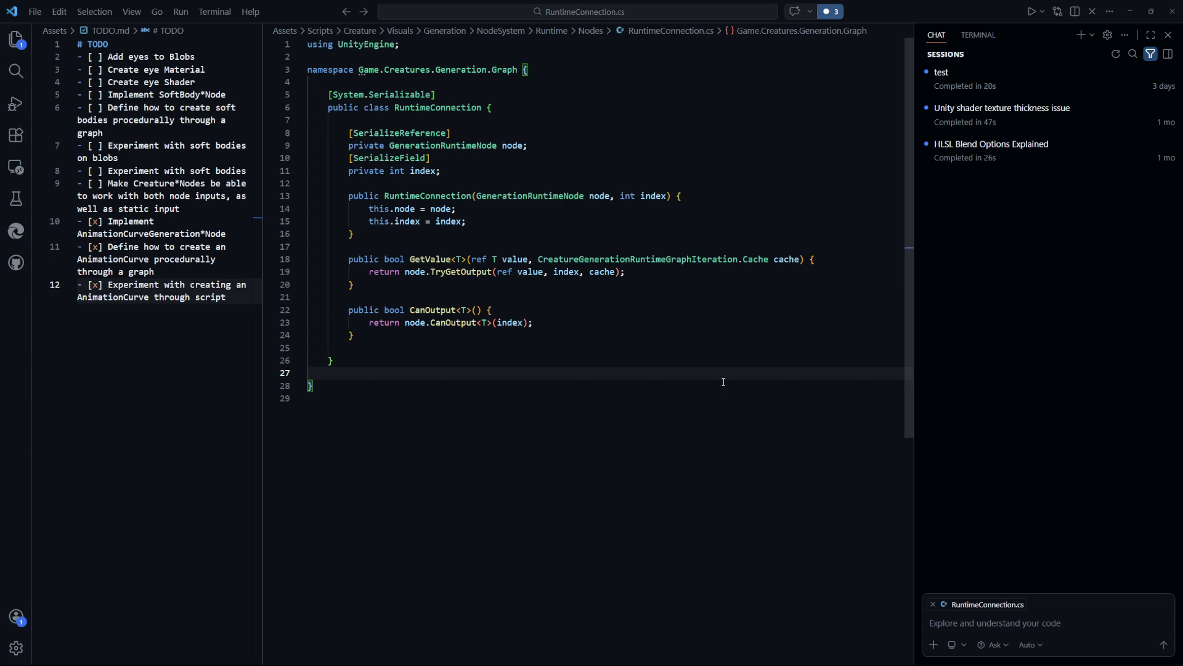
pyautogui.click(517, 383)
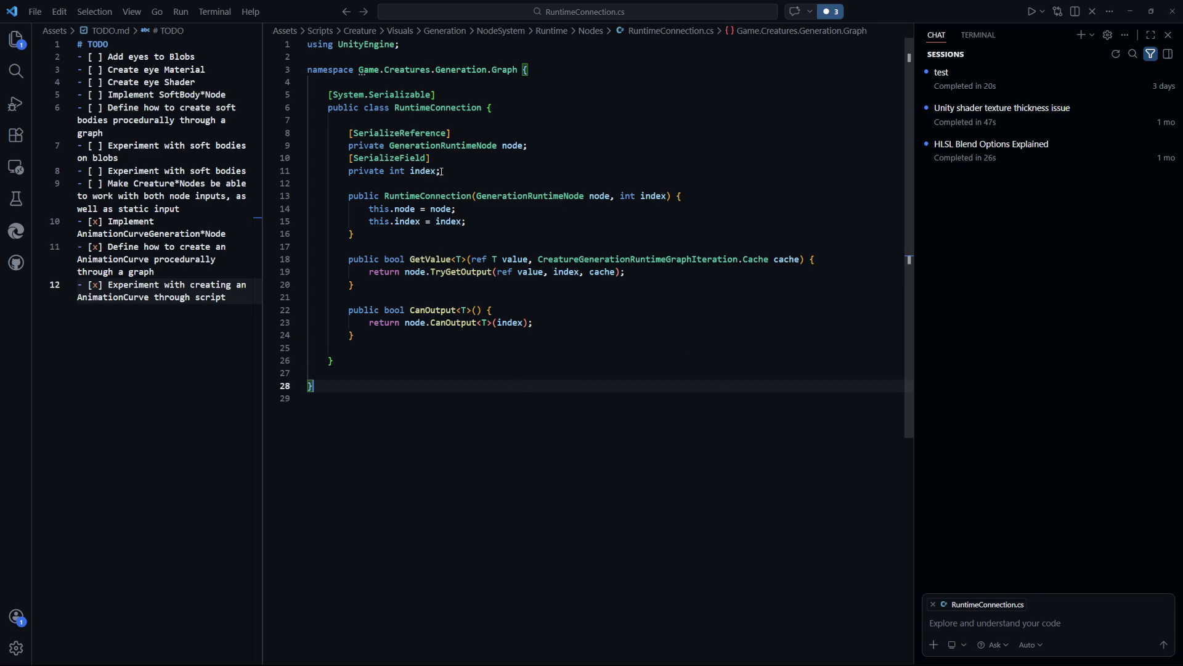
pyautogui.doubleClick(450, 114)
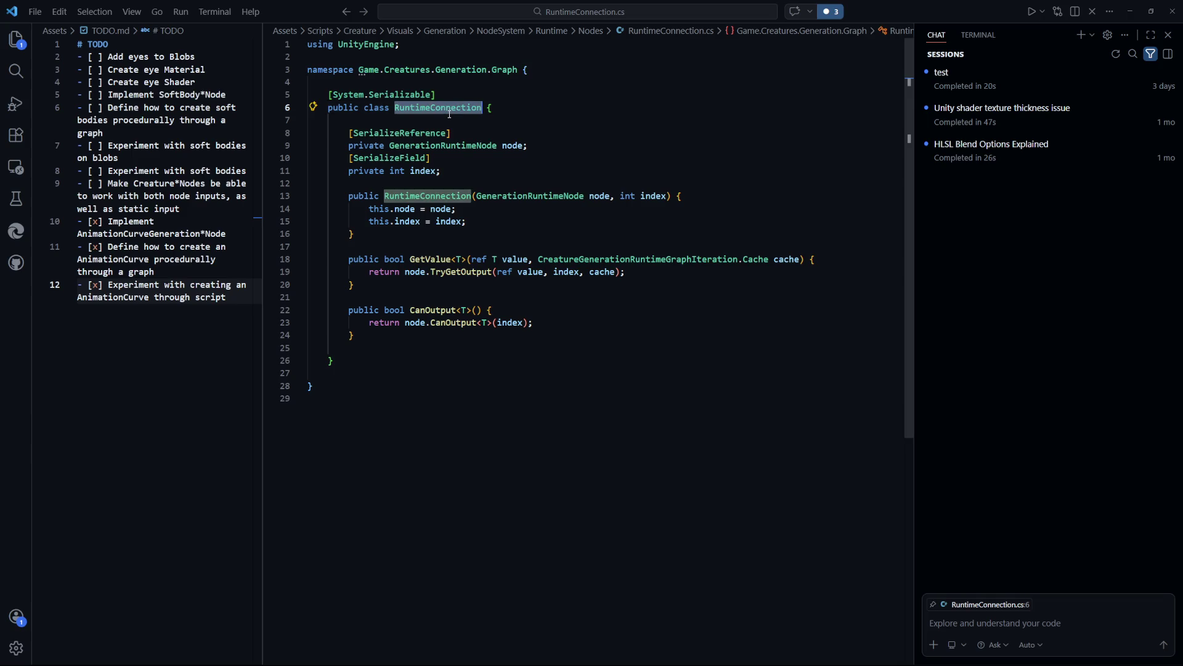
# Rename RuntimeConnection back to Connection and add blank lines below the class
pyautogui.press('F2')
pyautogui.write('C')
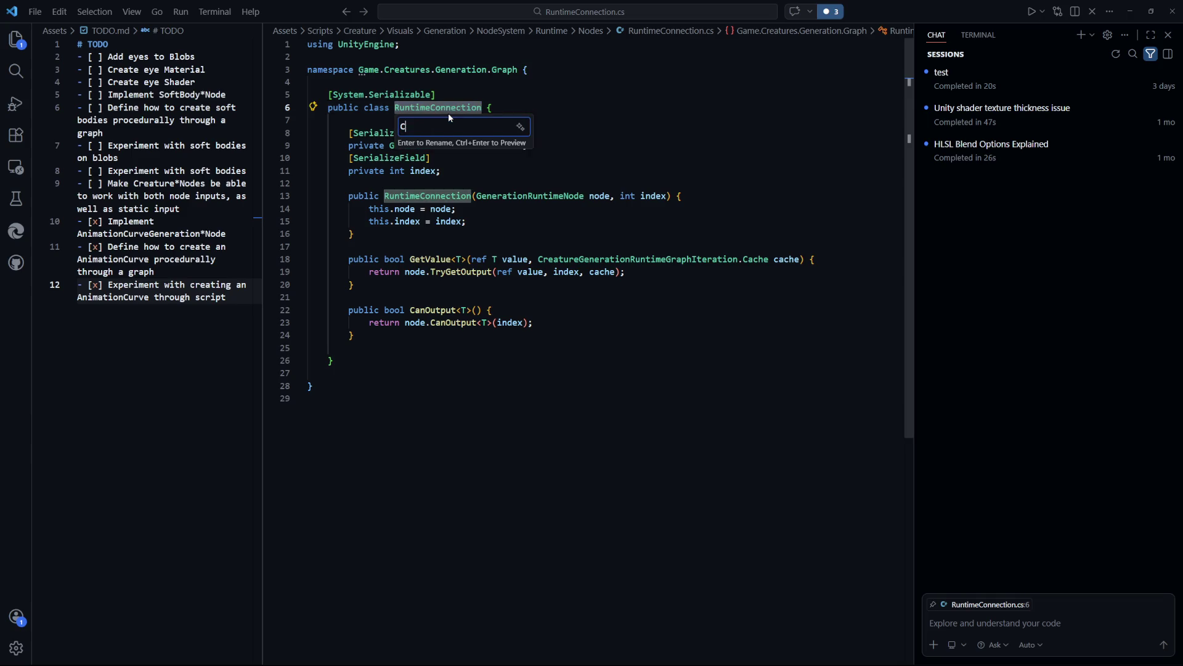
pyautogui.write('onnection')
pyautogui.press('Return')
pyautogui.click(634, 489)
pyautogui.click(390, 362)
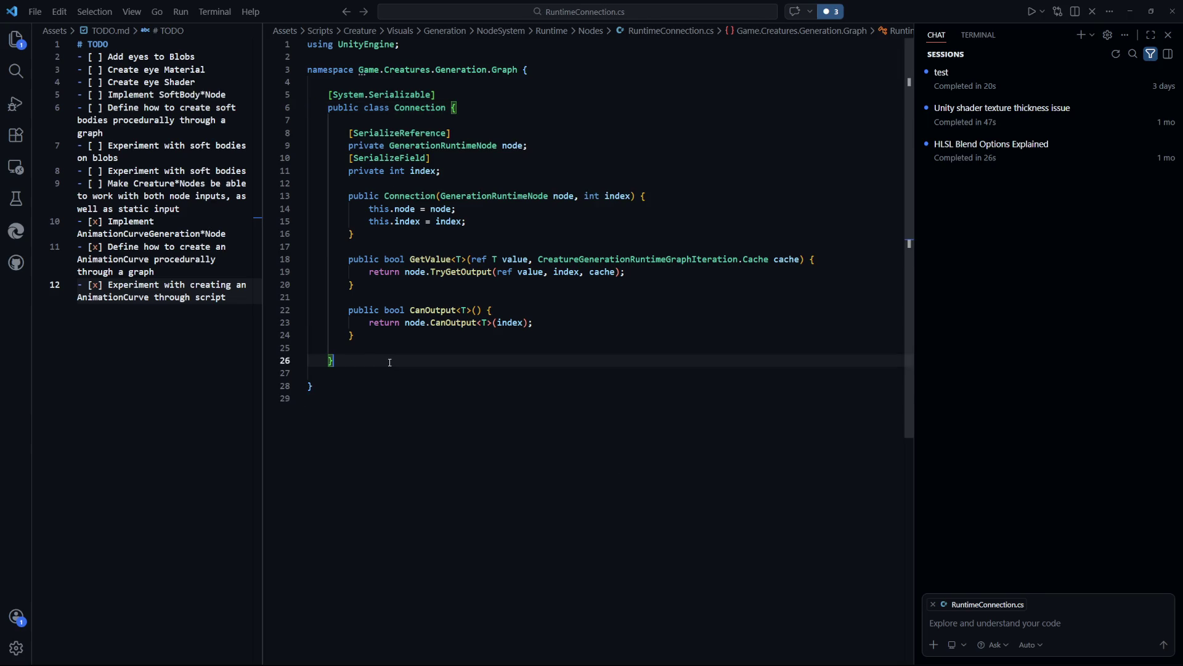
pyautogui.press('Return')
pyautogui.press('Return')
# Add a [System.Serializable] subclass deriving from Connection with an empty body
pyautogui.press('Tab')
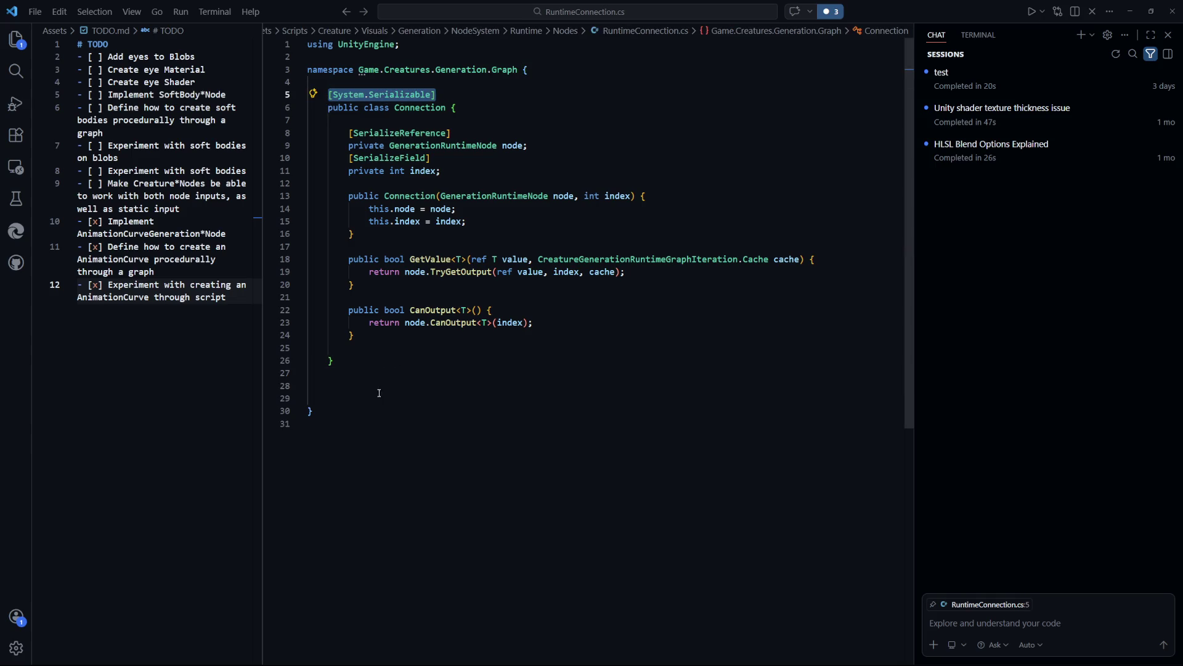
pyautogui.press('Tab')
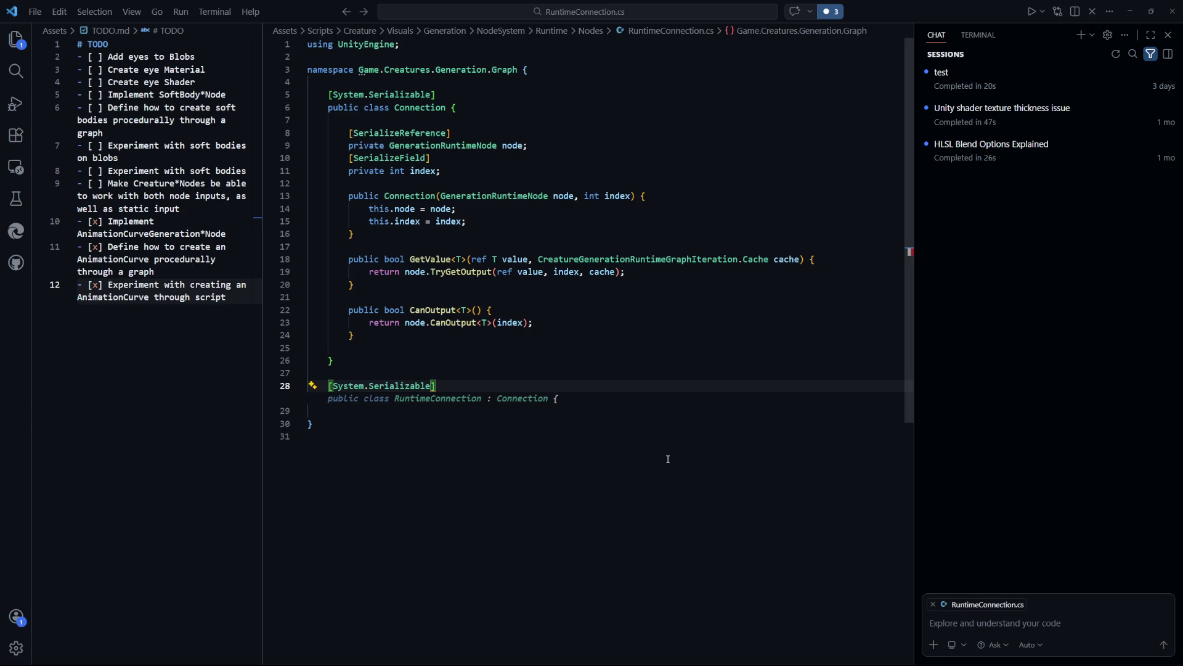
pyautogui.press('Tab')
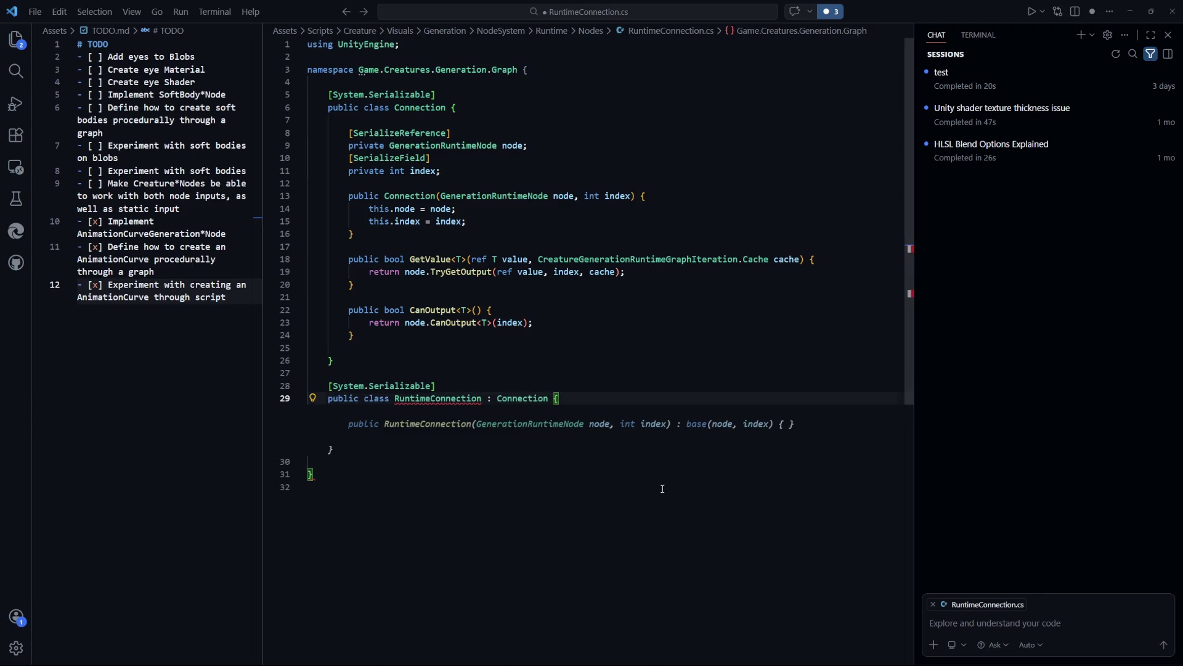
pyautogui.click(662, 487)
pyautogui.click(591, 397)
pyautogui.press('Return')
pyautogui.press('Return')
pyautogui.write('}')
# Name the new subclass NodeConnection and save the file
pyautogui.click(572, 471)
pyautogui.doubleClick(437, 398)
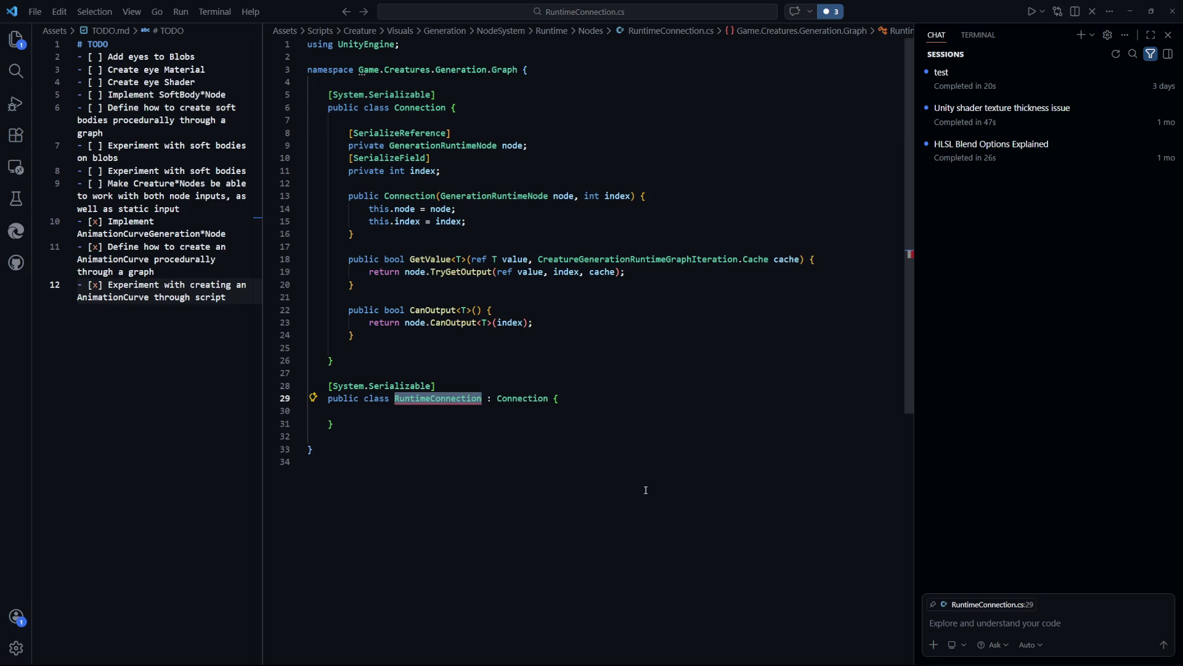
pyautogui.write('NodeConnec')
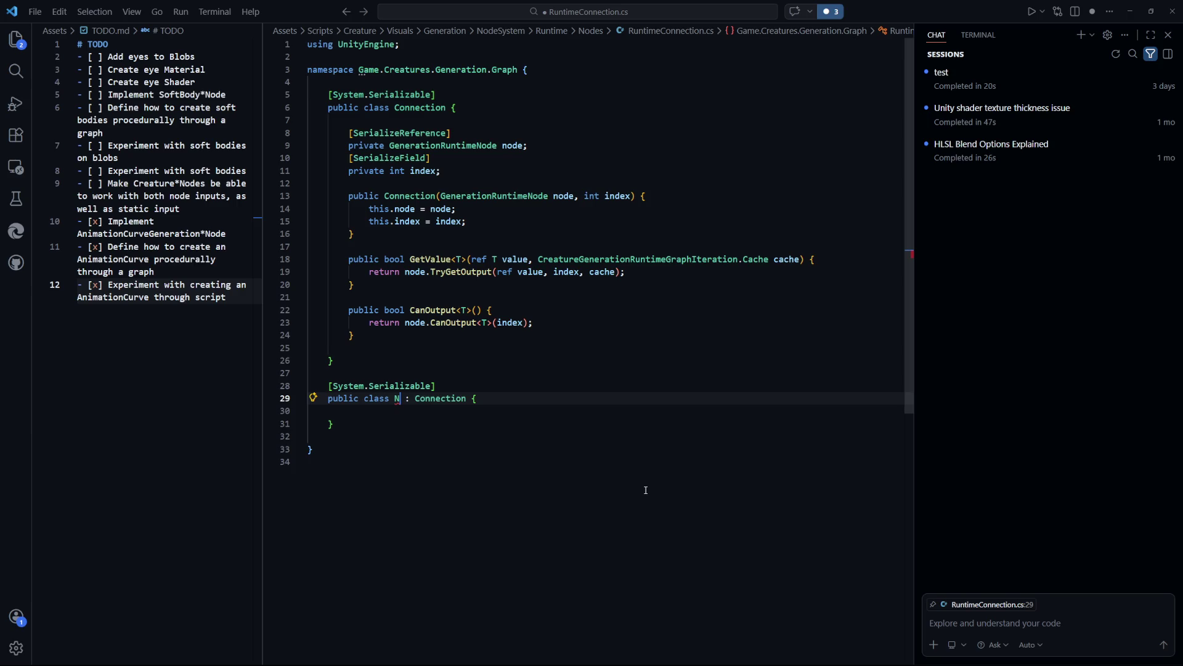
pyautogui.write('tion')
pyautogui.click(363, 467)
pyautogui.click(394, 414)
pyautogui.hotkey('ctrl', 's')
# Duplicate NodeConnection below as a serializable ValueConnection subclass and save
pyautogui.scroll(-3, 489, 468)
pyautogui.moveTo(334, 307); pyautogui.dragTo(327, 269)
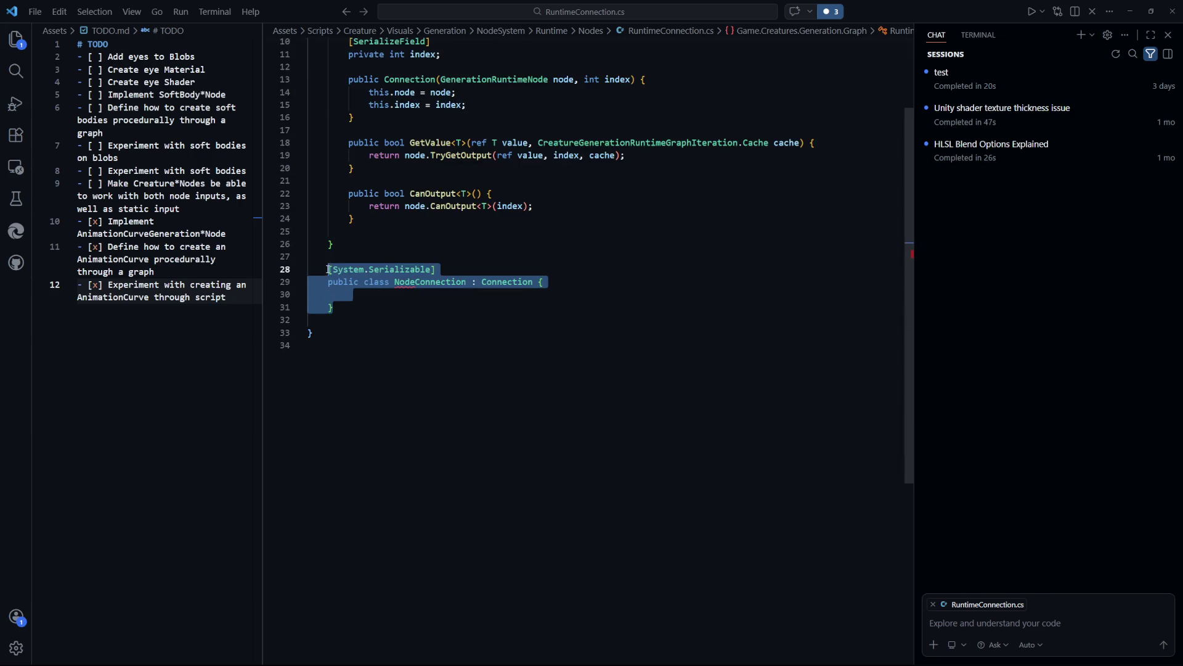
pyautogui.hotkey('ctrl', 'c')
pyautogui.click(363, 308)
pyautogui.press('Return')
pyautogui.press('Return')
pyautogui.hotkey('ctrl', 'v')
pyautogui.click(417, 347)
pyautogui.press('BackSpace')
pyautogui.press('BackSpace')
pyautogui.press('BackSpace')
pyautogui.press('BackSpace')
pyautogui.write('Value')
pyautogui.click(553, 457)
pyautogui.hotkey('ctrl', 's')
pyautogui.click(513, 307)
pyautogui.moveTo(464, 284)
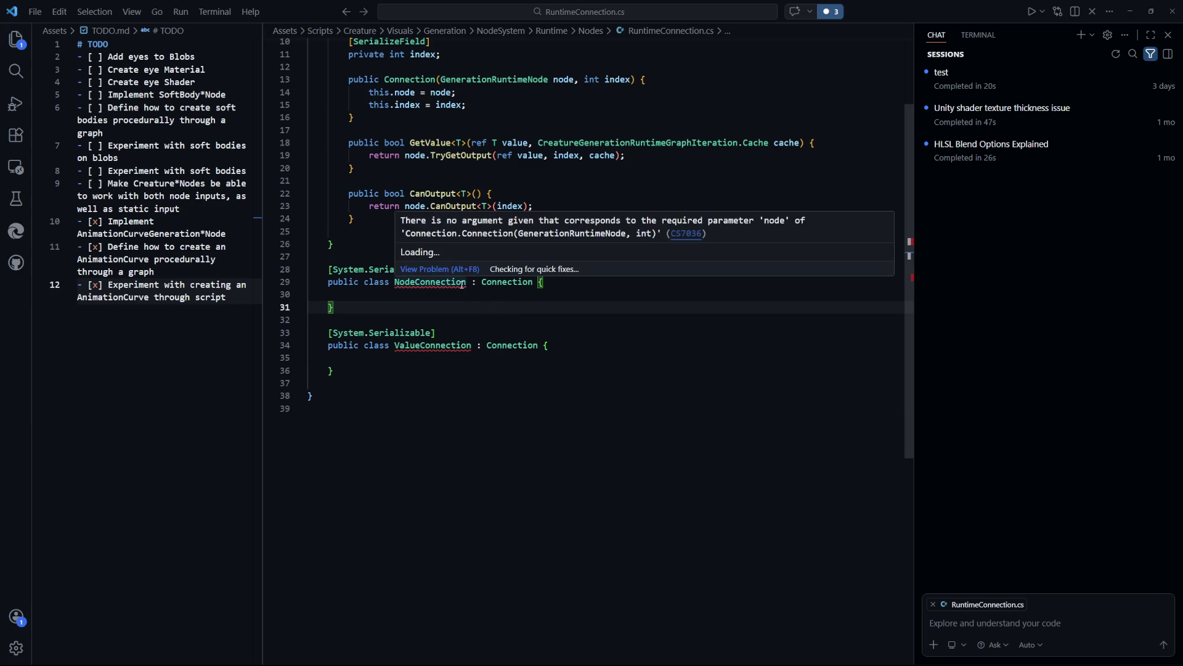
pyautogui.scroll(3, 617, 398)
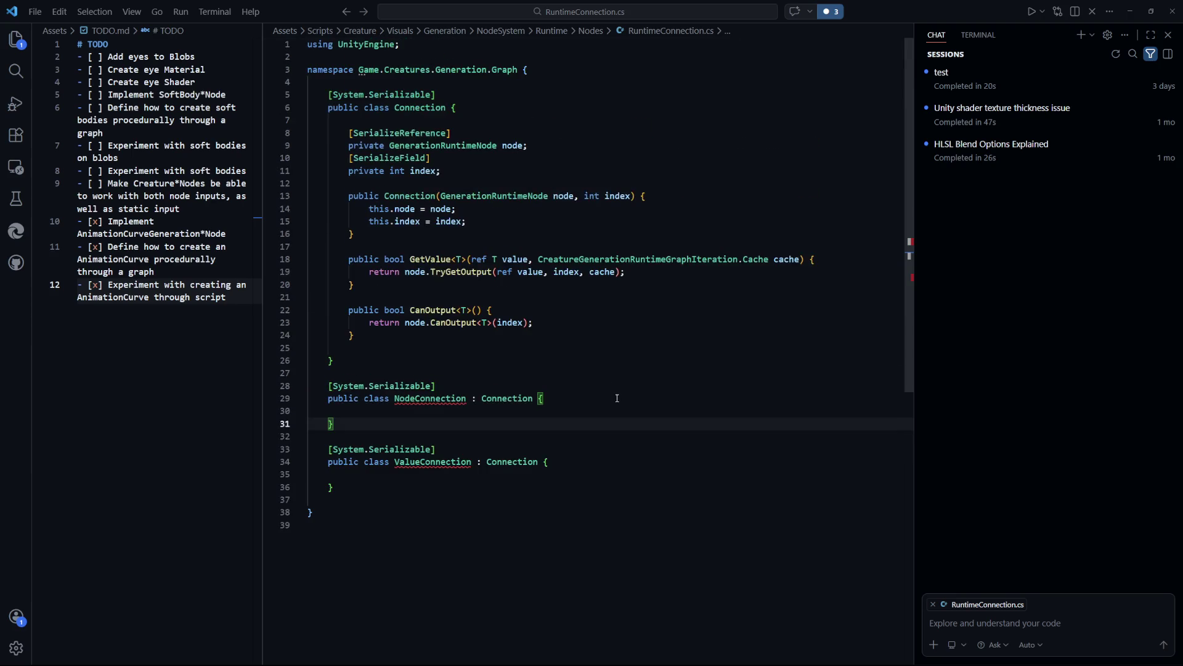
# Generate a NodeConnection constructor passing node and index to the base via Quick Fix
pyautogui.scroll(-4, 617, 398)
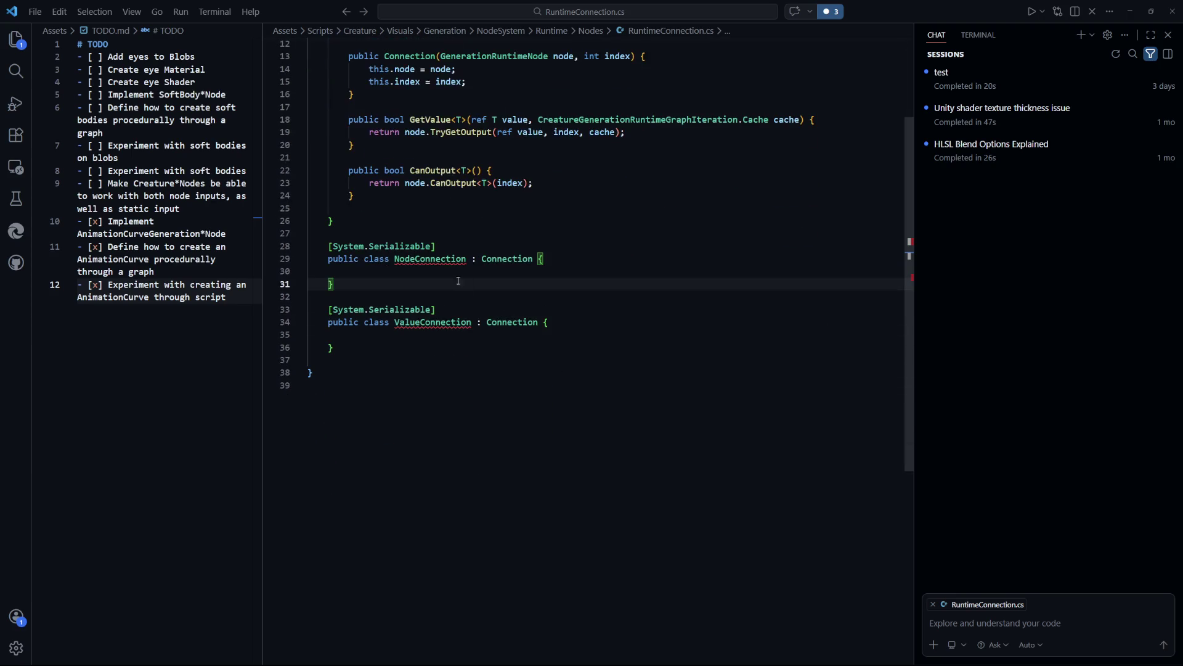
pyautogui.moveTo(439, 260)
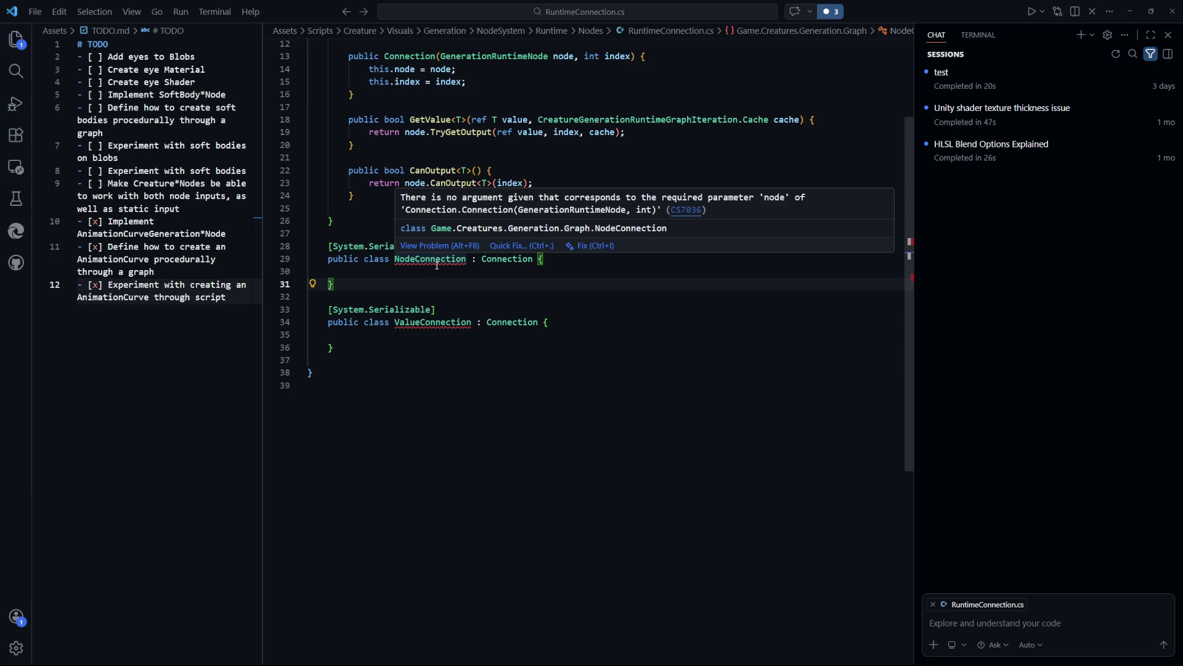
pyautogui.scroll(4, 671, 363)
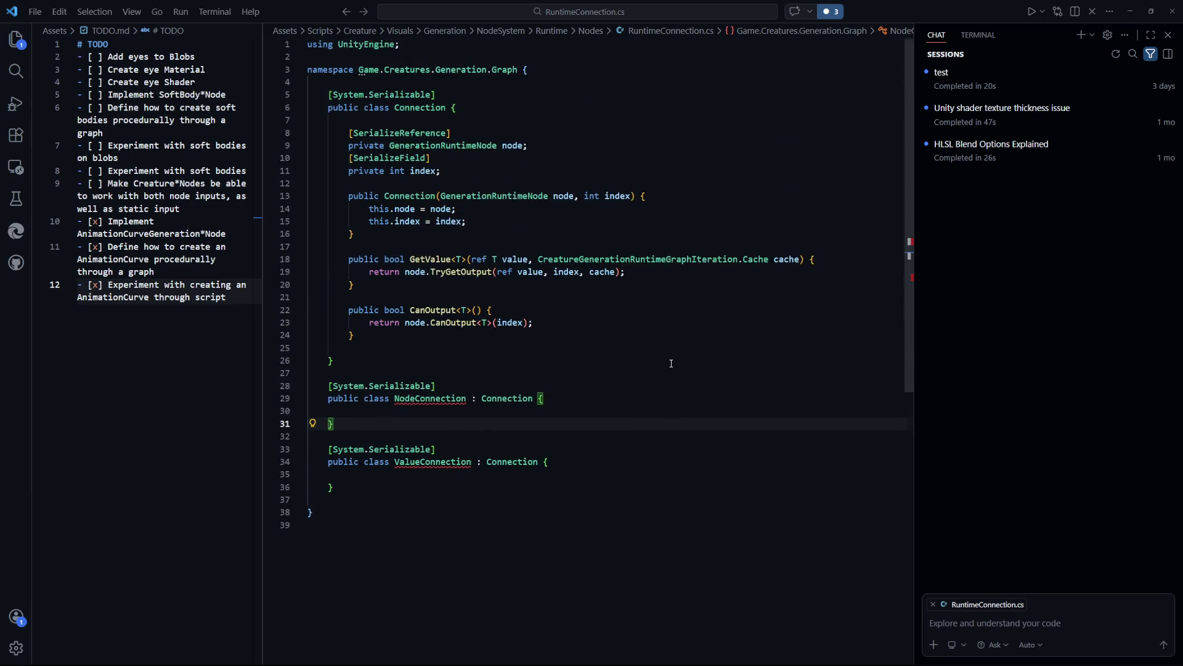
pyautogui.scroll(-3, 671, 364)
pyautogui.click(591, 449)
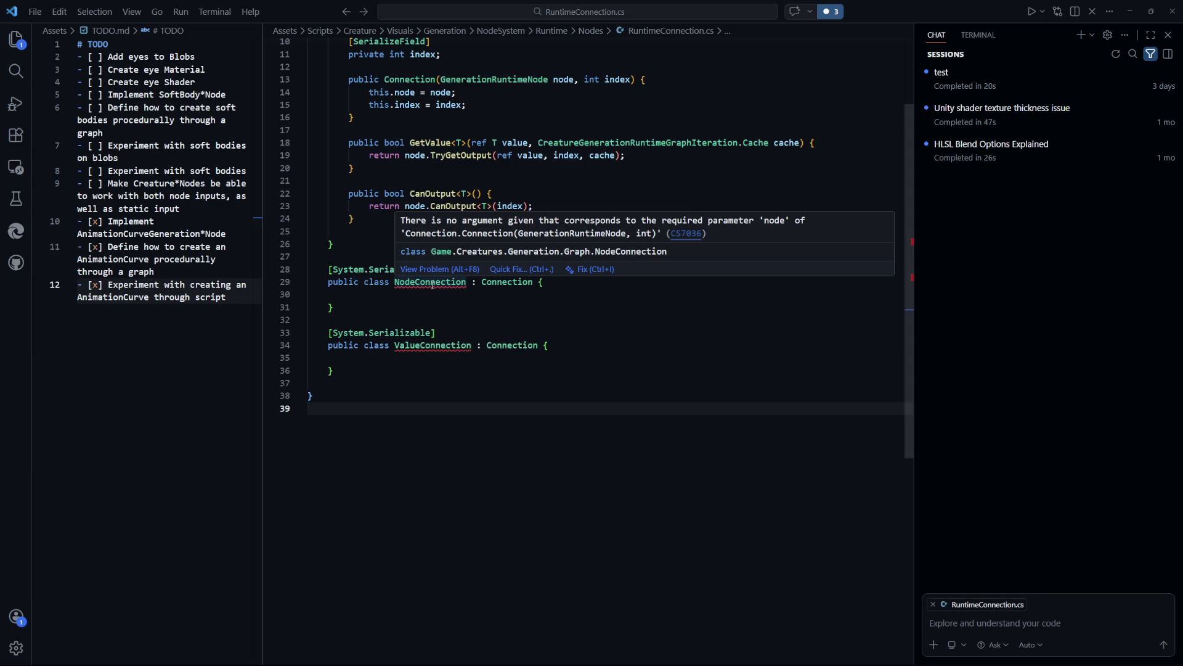
pyautogui.click(536, 269)
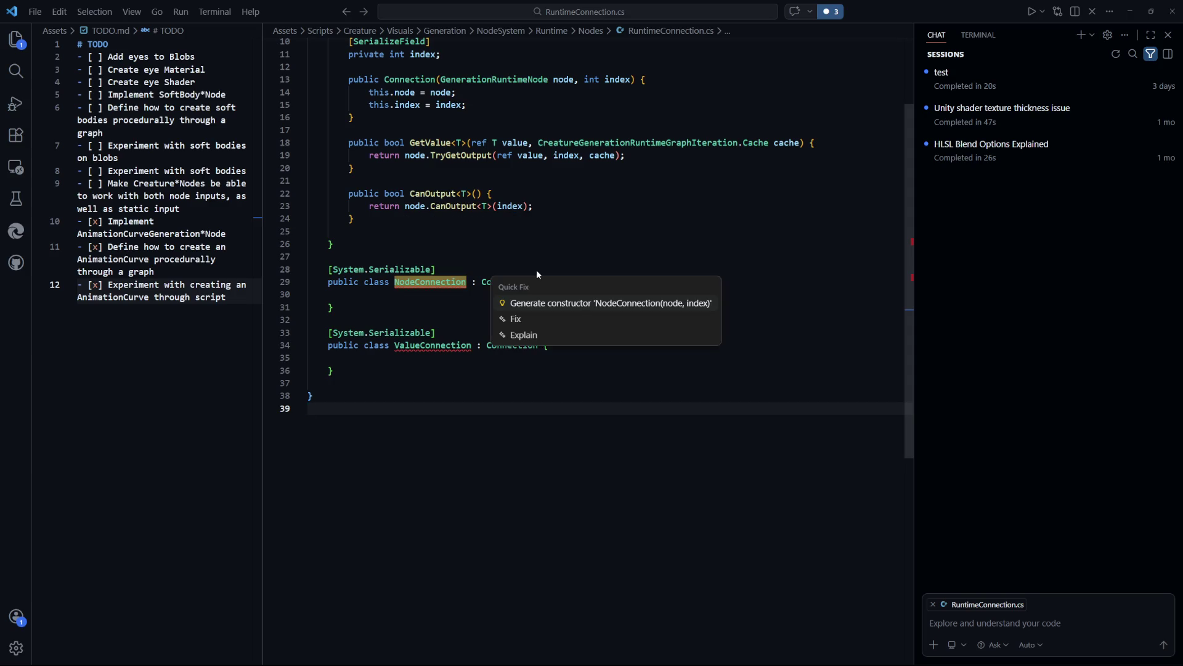
pyautogui.click(558, 305)
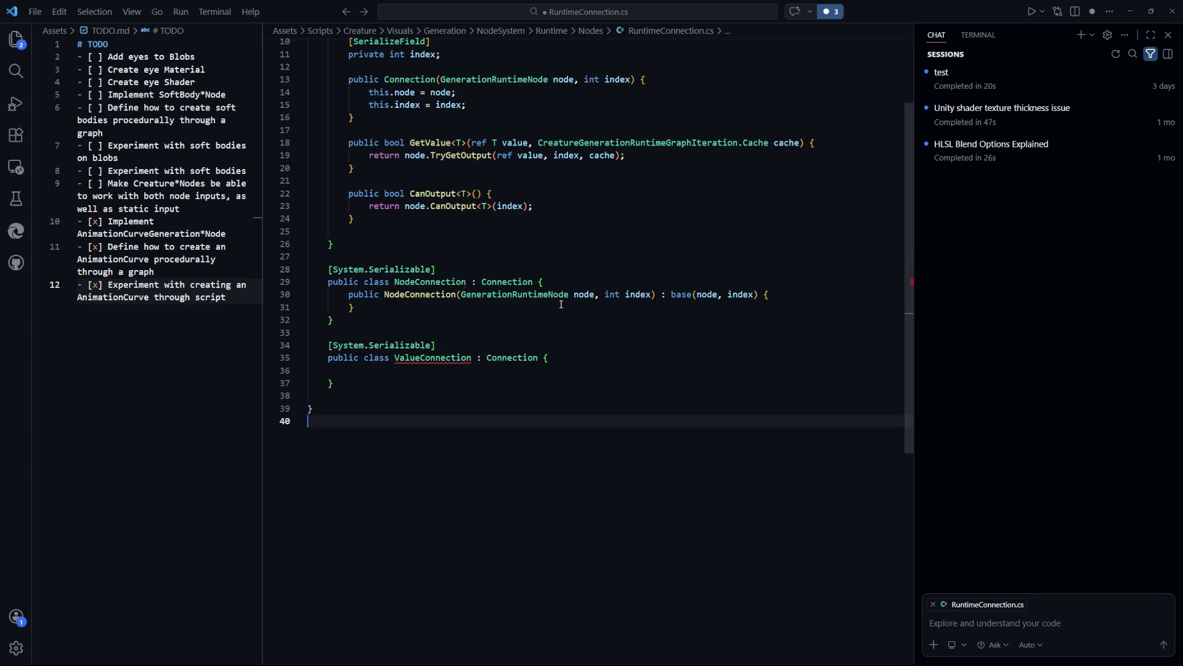
# Accept the suggested ValueConnection constructor taking node and index, and save
pyautogui.click(632, 361)
pyautogui.scroll(3, 642, 373)
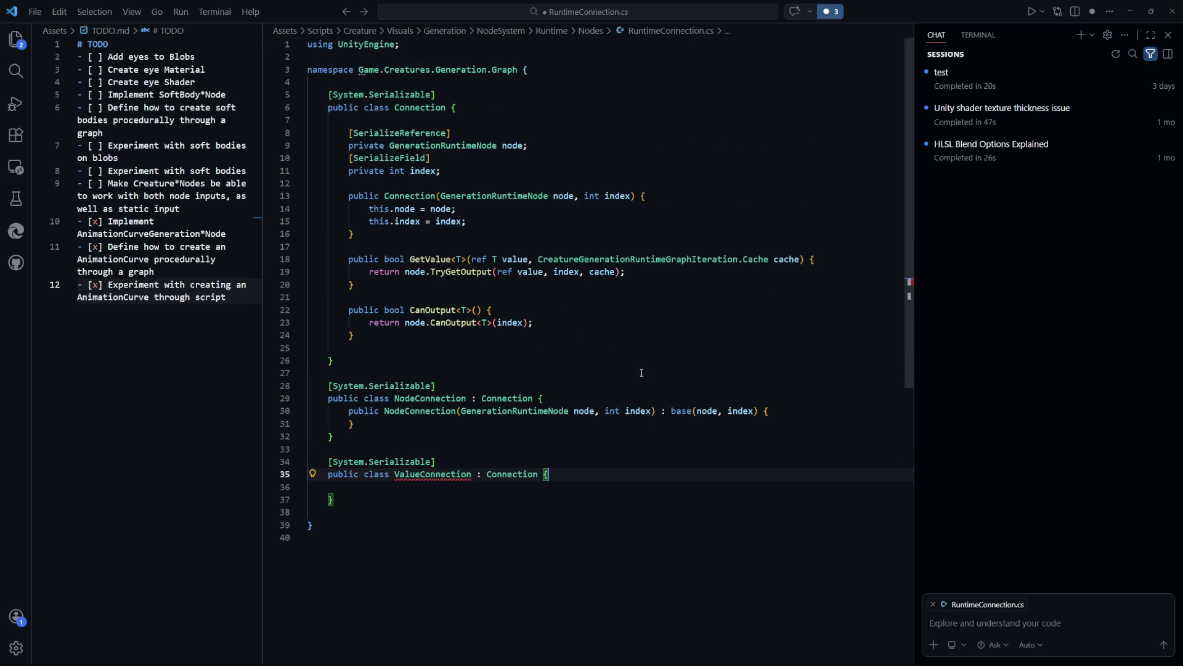
pyautogui.scroll(-3, 641, 373)
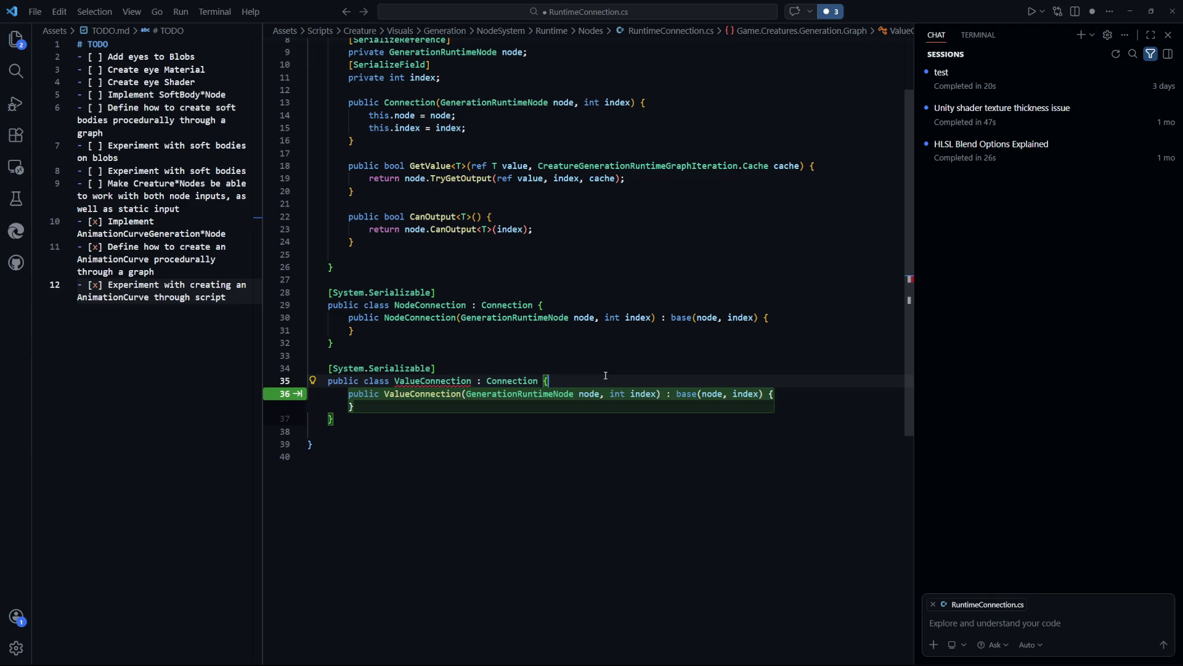
pyautogui.press('Tab')
pyautogui.click(658, 528)
pyautogui.hotkey('ctrl', 's')
# Space out the ValueConnection class and its constructor body with blank lines
pyautogui.click(793, 394)
pyautogui.press('Return')
pyautogui.click(638, 382)
pyautogui.press('Return')
pyautogui.press('Down')
pyautogui.press('End')
pyautogui.press('Down')
pyautogui.press('Down')
pyautogui.press('Return')
pyautogui.press('Down')
pyautogui.press('Down')
pyautogui.press('Down')
pyautogui.press('End')
# Space out the NodeConnection class and its constructor body with blank lines, and save
pyautogui.click(772, 307)
pyautogui.press('Return')
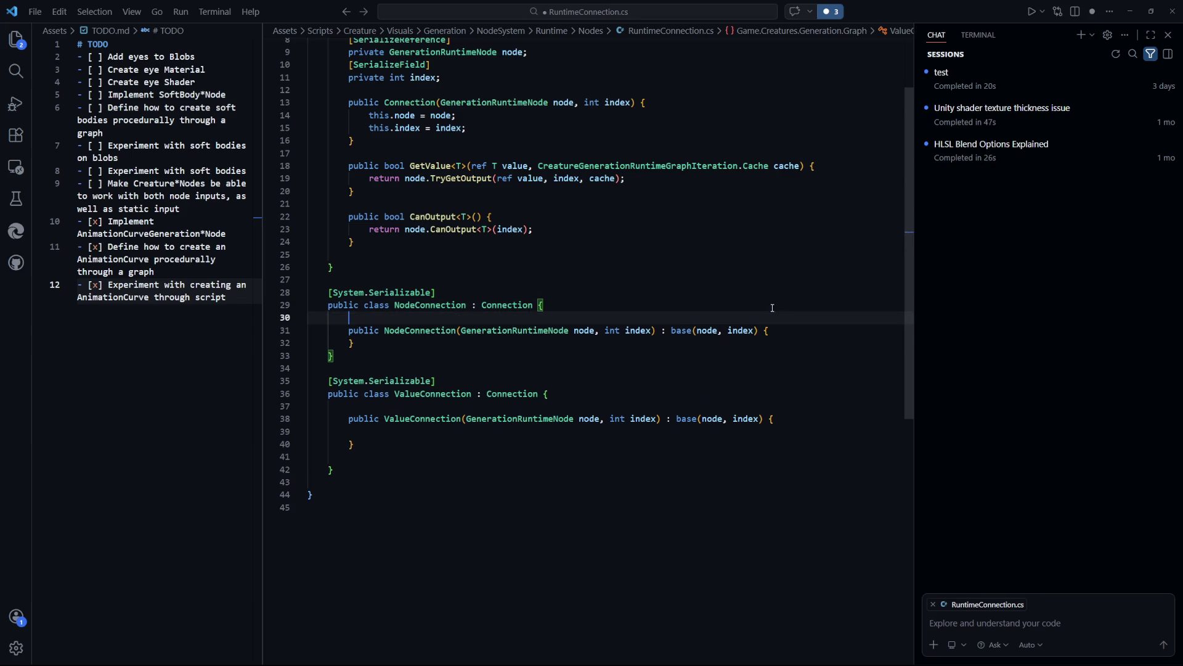
pyautogui.click(777, 332)
pyautogui.press('Return')
pyautogui.press('Down')
pyautogui.press('End')
pyautogui.press('Return')
pyautogui.press('Down')
pyautogui.hotkey('ctrl', 's')
pyautogui.click(856, 420)
# Review the subclasses and open new blank lines below the Connection class
pyautogui.scroll(1, 744, 385)
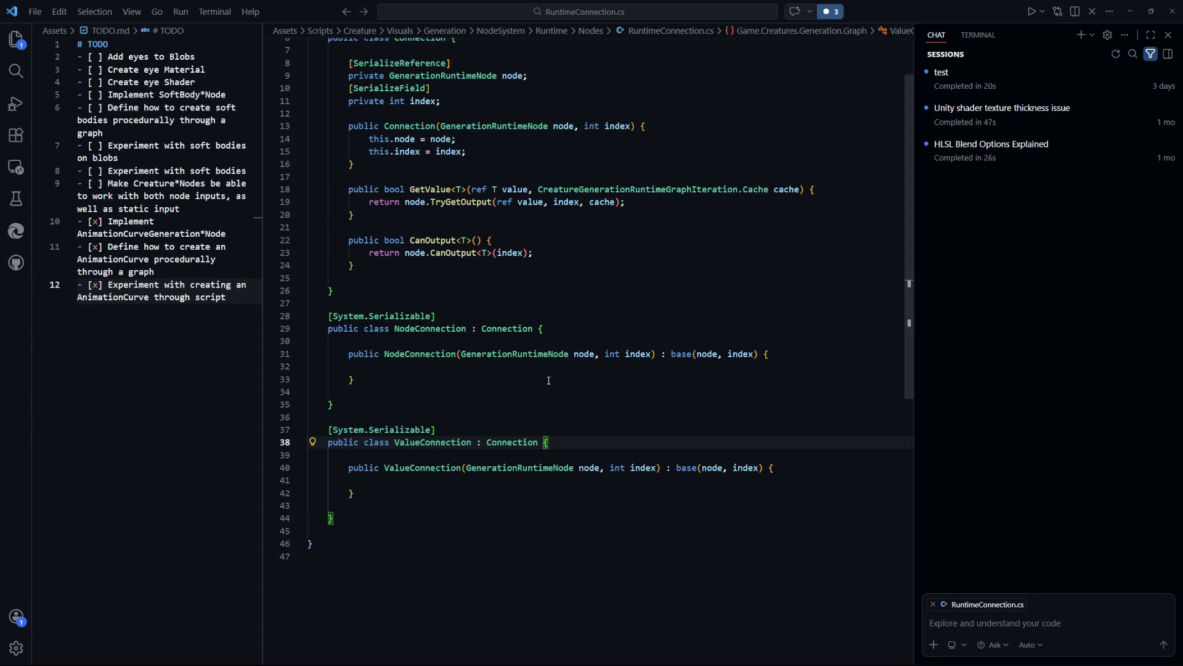
pyautogui.scroll(2, 798, 359)
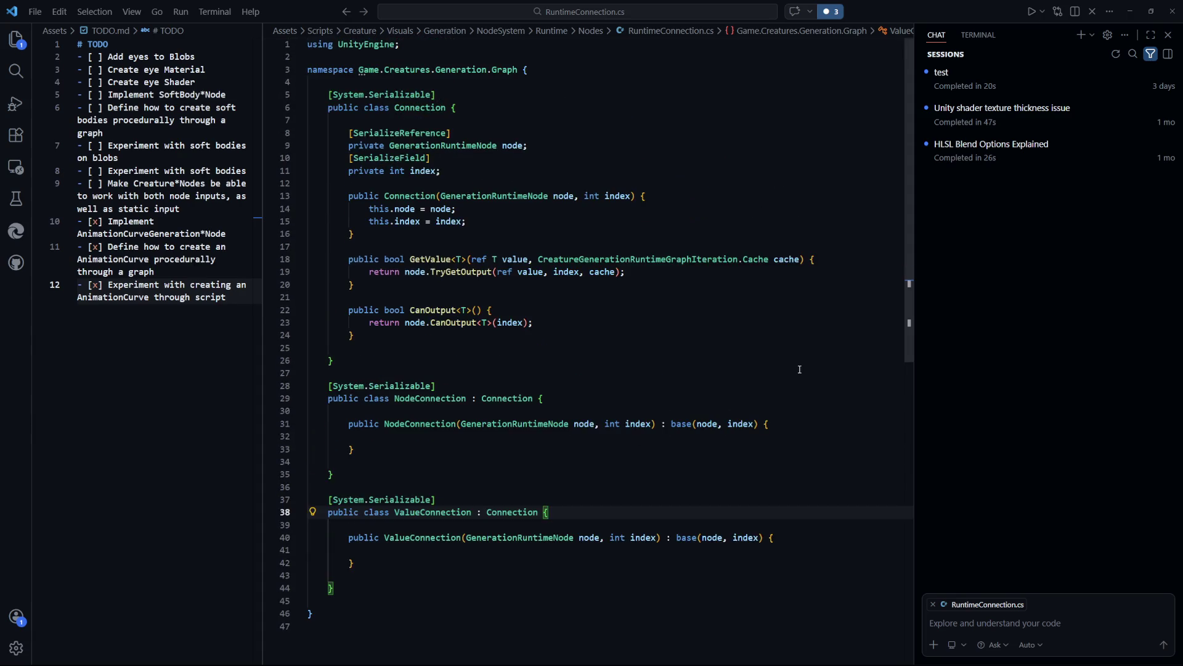
pyautogui.scroll(-1, 800, 369)
pyautogui.moveTo(796, 405); pyautogui.dragTo(336, 402)
pyautogui.click(609, 437)
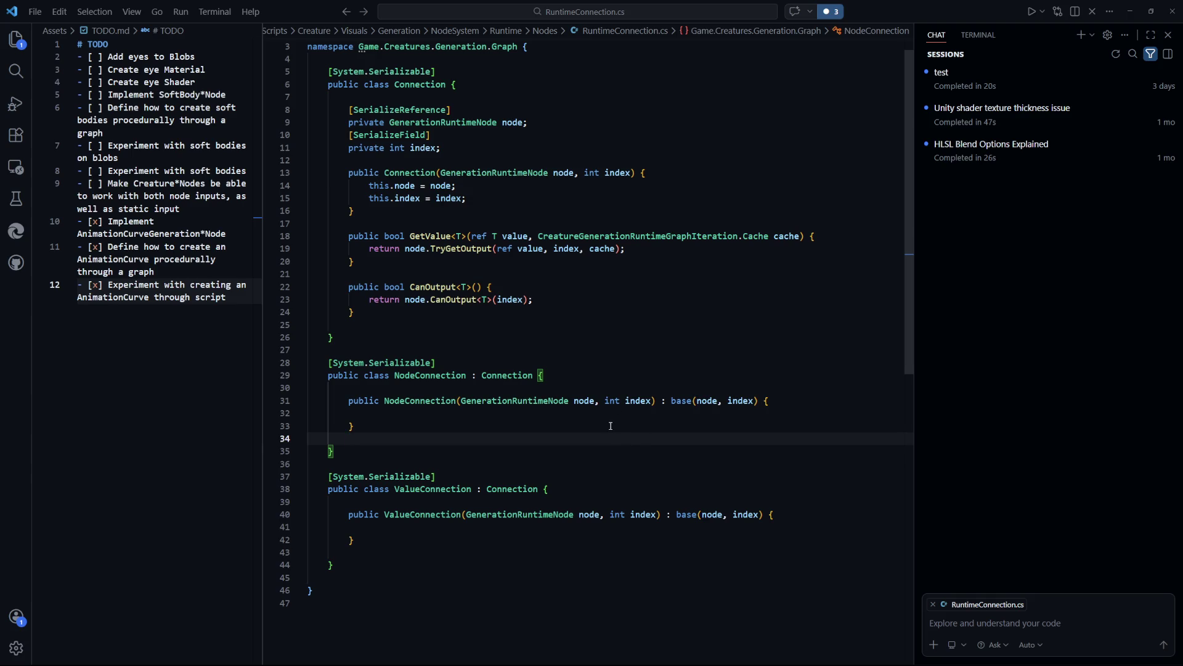
pyautogui.click(591, 339)
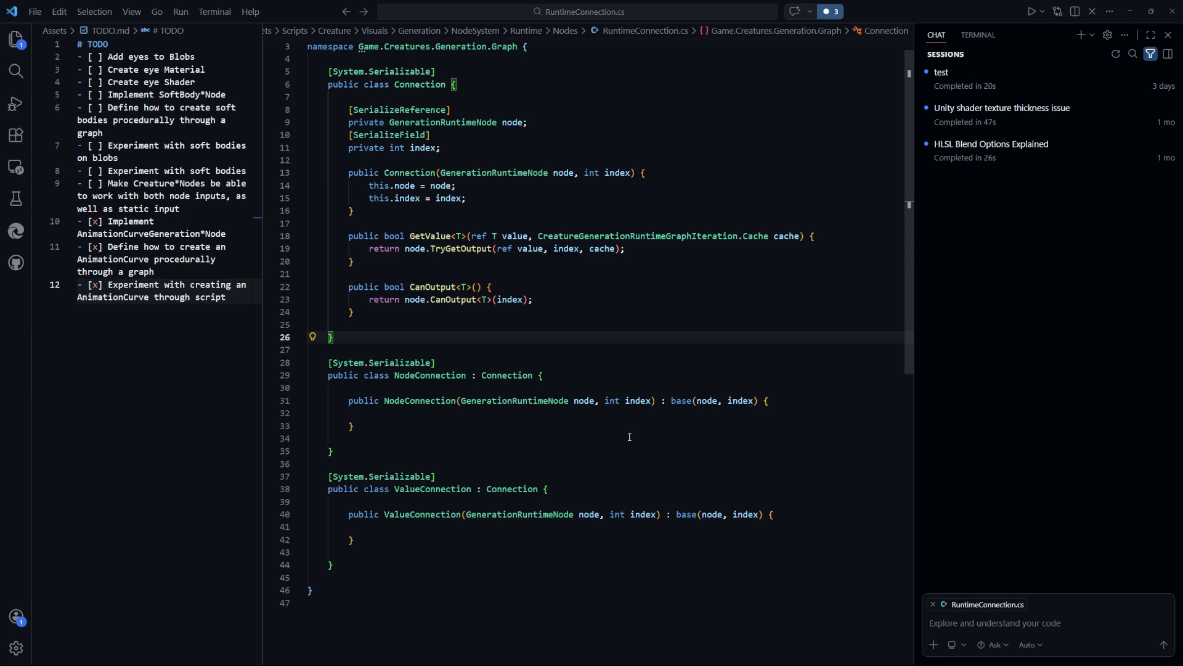
pyautogui.scroll(-1, 629, 437)
pyautogui.scroll(2, 549, 400)
pyautogui.press('Return')
pyautogui.press('Return')
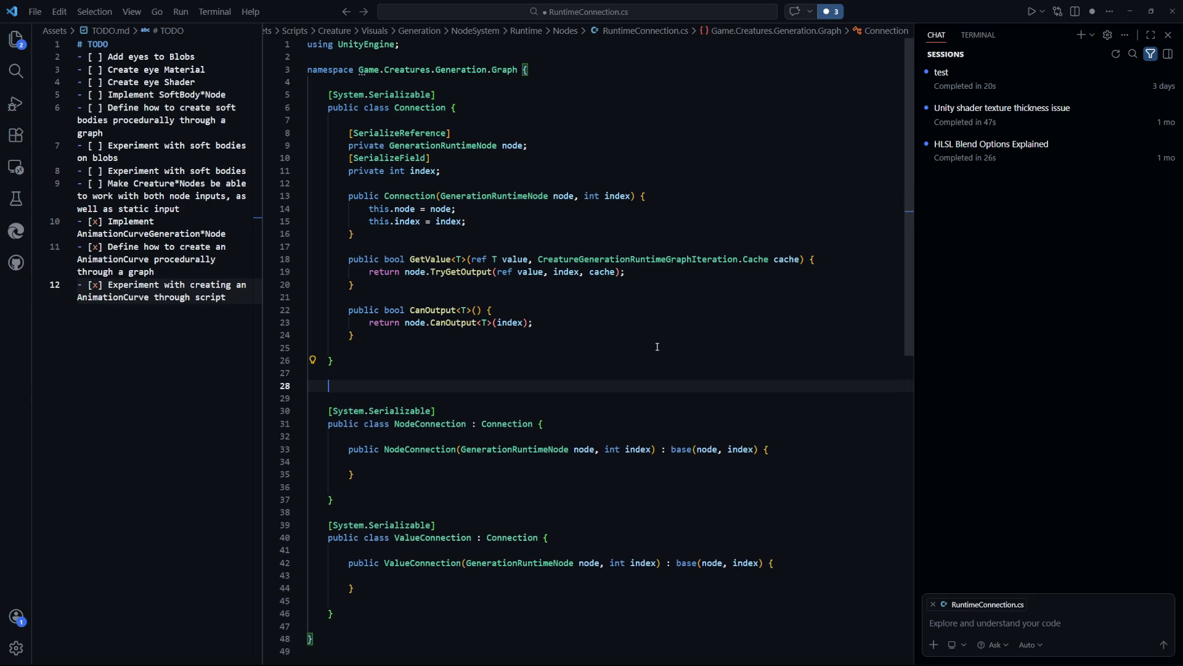
# Declare a new public class TempConnection with an empty body
pyautogui.write('public class')
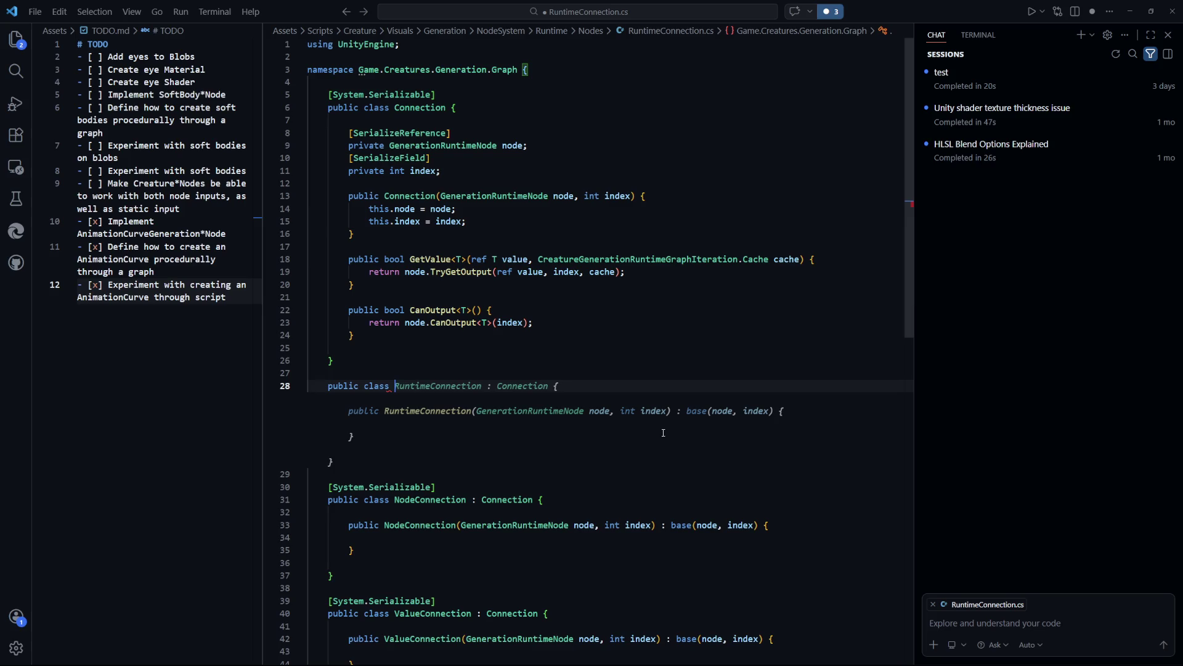
pyautogui.write('TempConne')
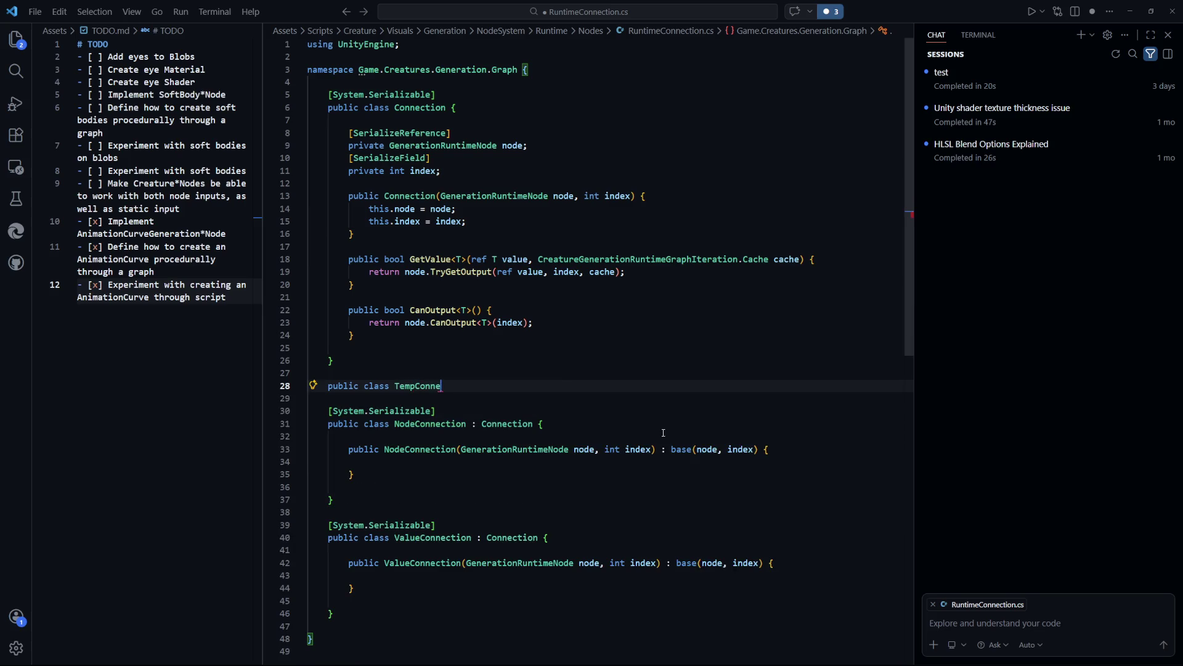
pyautogui.write('ction {')
pyautogui.press('Return')
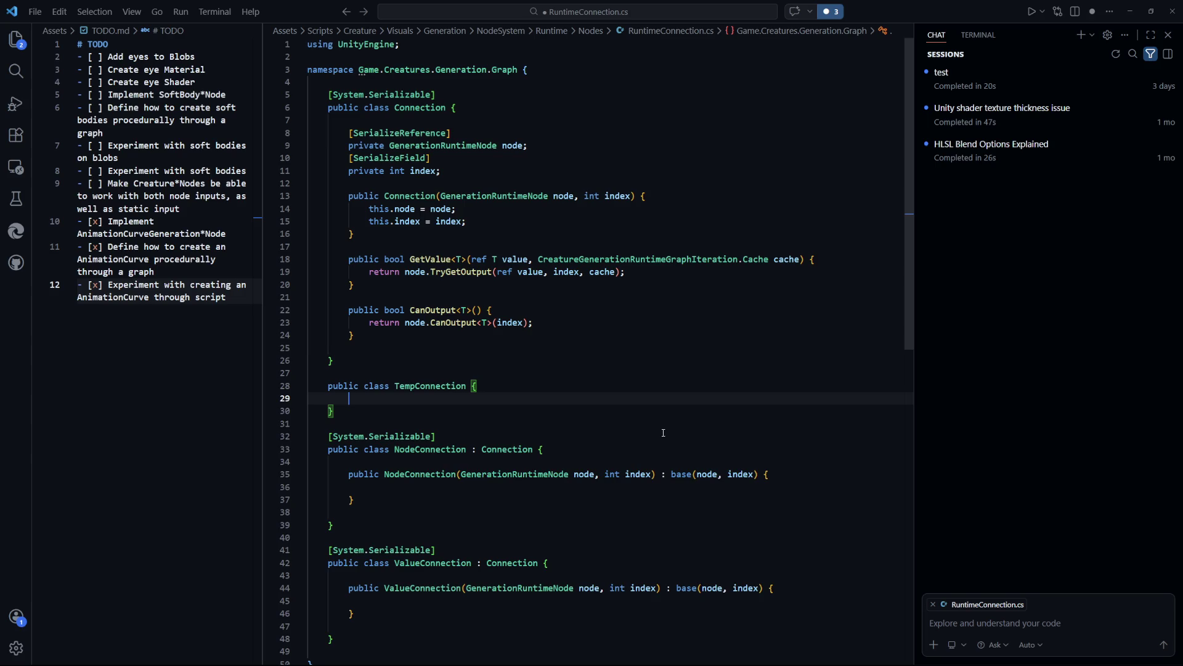
pyautogui.press('Escape')
# Change the base class of NodeConnection and ValueConnection to TempConnection
pyautogui.scroll(-5, 632, 401)
pyautogui.click(517, 199)
pyautogui.doubleClick(423, 200)
pyautogui.hotkey('ctrl', 'c')
pyautogui.doubleClick(506, 263)
pyautogui.hotkey('ctrl', 'v')
pyautogui.doubleClick(512, 377)
pyautogui.hotkey('ctrl', 'v')
# Copy Connection's constructor, GetValue and CanOutput methods into TempConnection
pyautogui.scroll(5, 605, 491)
pyautogui.moveTo(355, 234); pyautogui.dragTo(349, 195)
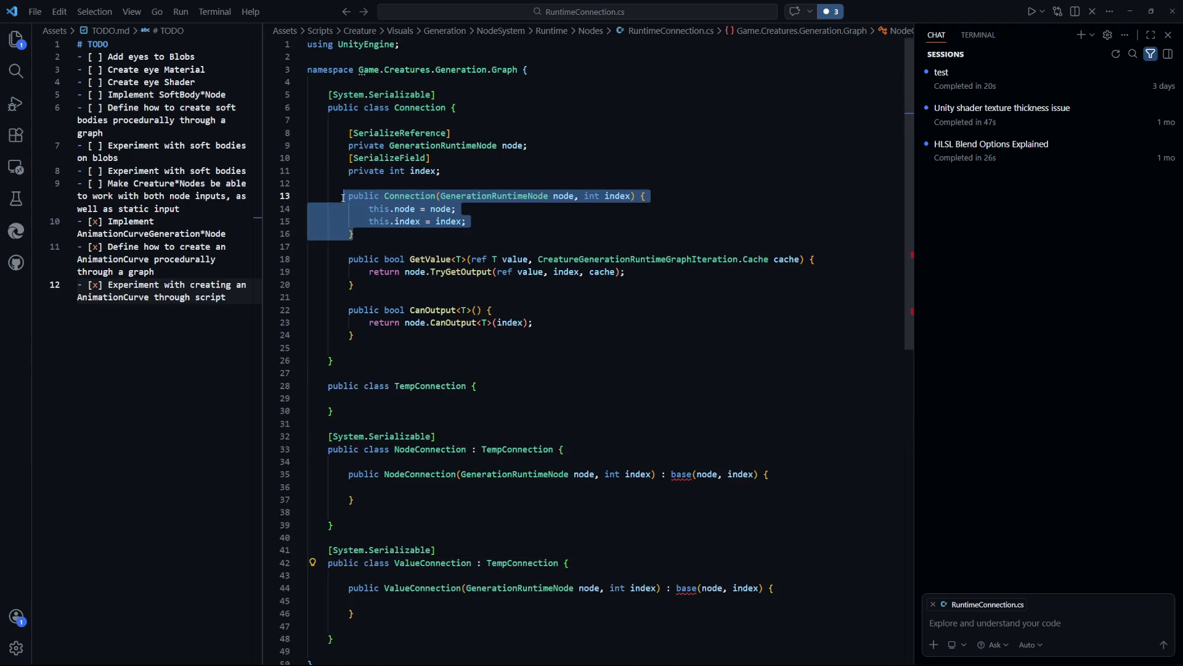
pyautogui.moveTo(358, 336); pyautogui.dragTo(349, 195)
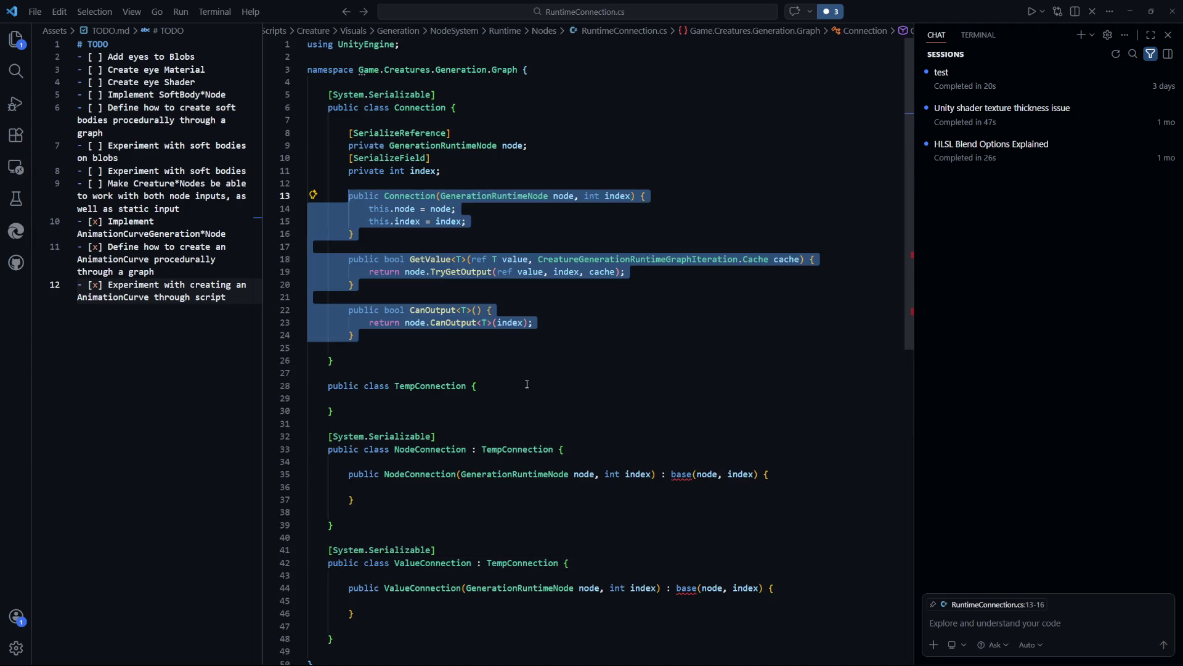
pyautogui.hotkey('ctrl', 'c')
pyautogui.click(507, 391)
pyautogui.press('Return')
pyautogui.hotkey('ctrl', 'v')
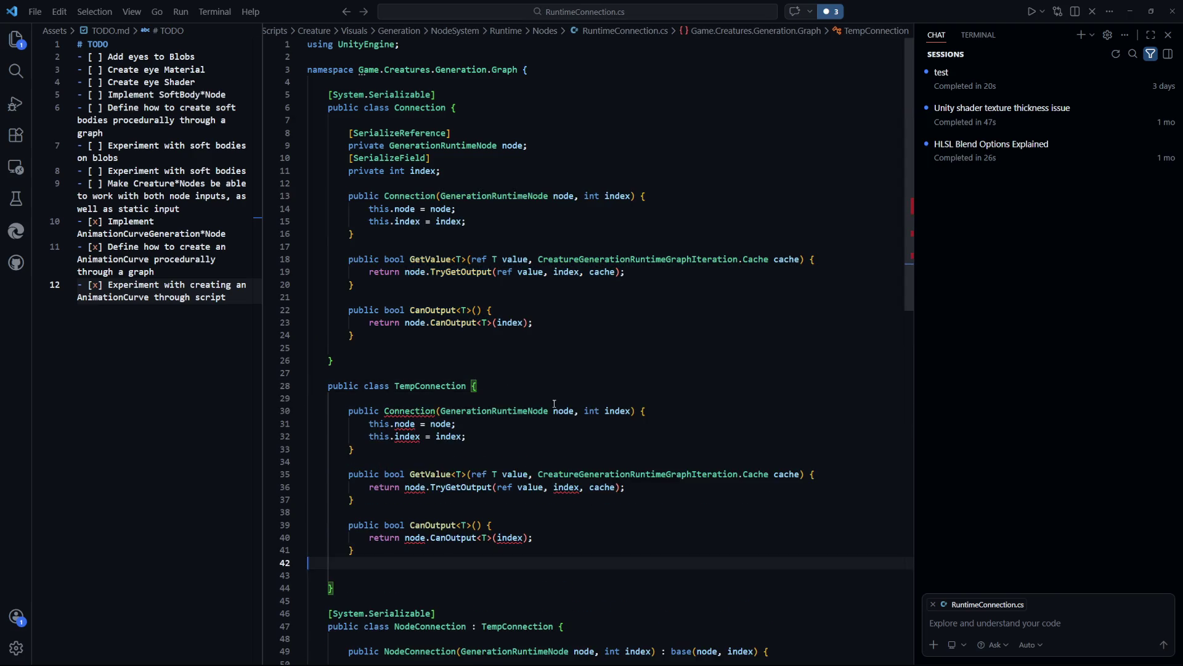
pyautogui.scroll(-4, 634, 435)
pyautogui.scroll(4, 634, 435)
# Copy Connection's serialized fields to the top of TempConnection
pyautogui.click(634, 392)
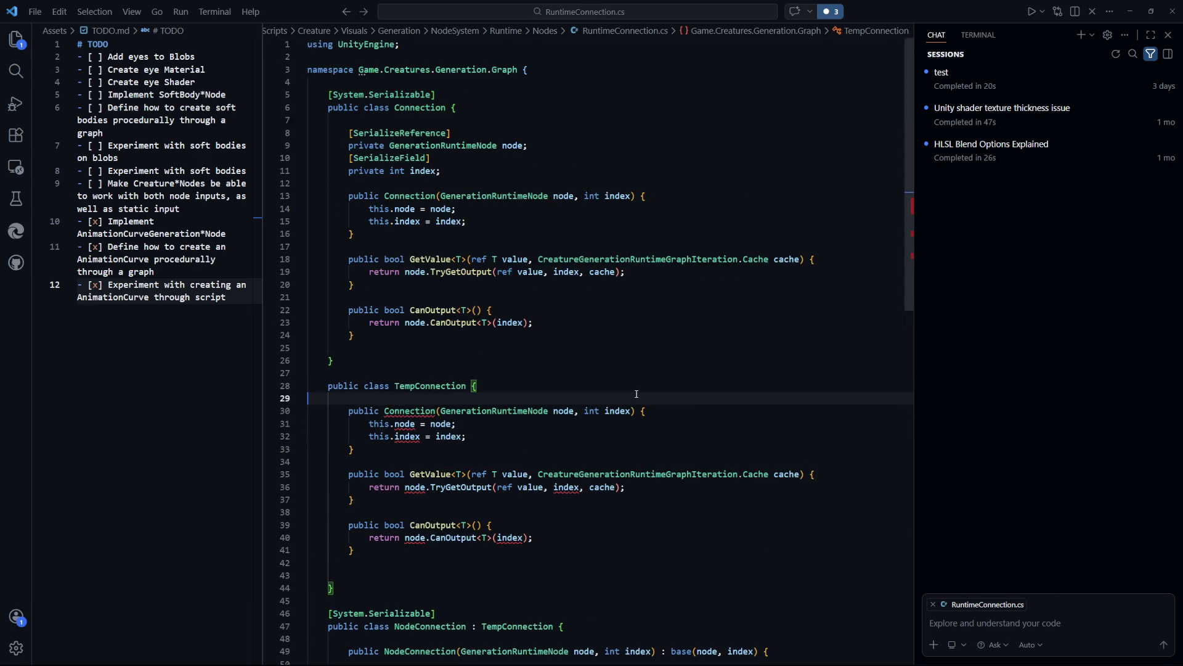
pyautogui.scroll(-2, 636, 393)
pyautogui.scroll(3, 661, 419)
pyautogui.press('Tab')
pyautogui.moveTo(441, 170); pyautogui.dragTo(309, 133)
pyautogui.scroll(-3, 528, 335)
pyautogui.click(524, 270)
pyautogui.press('Return')
pyautogui.hotkey('ctrl', 'v')
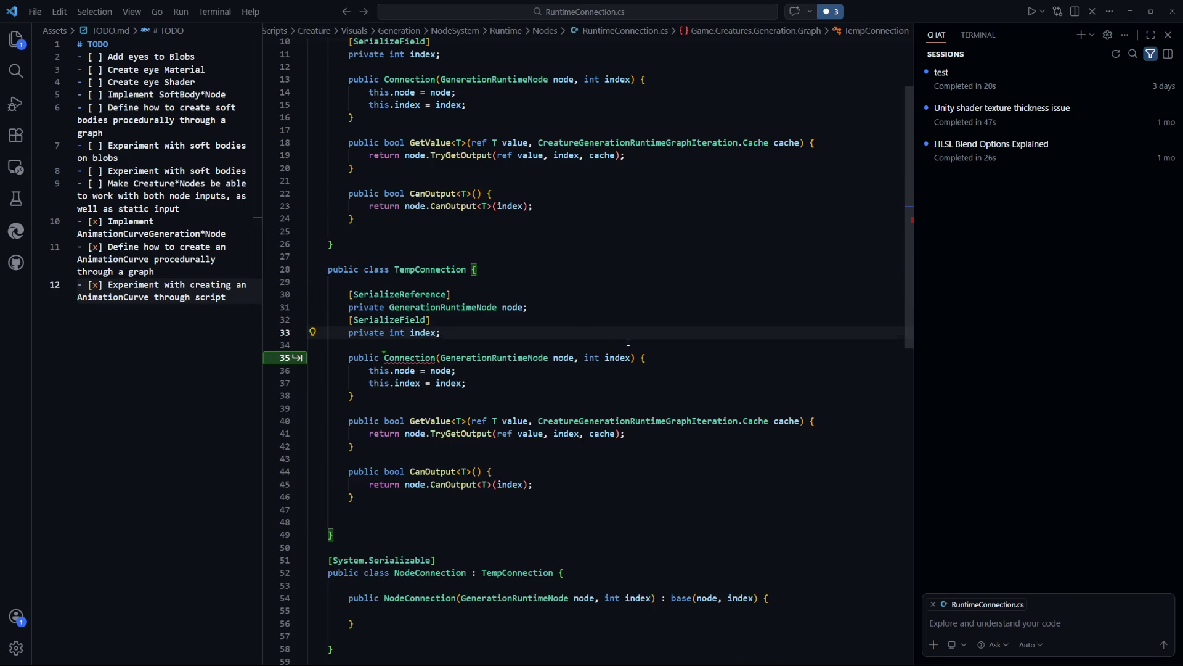
pyautogui.scroll(-5, 617, 345)
# Rename the copied constructor to TempConnection and save RuntimeConnection.cs
pyautogui.click(566, 349)
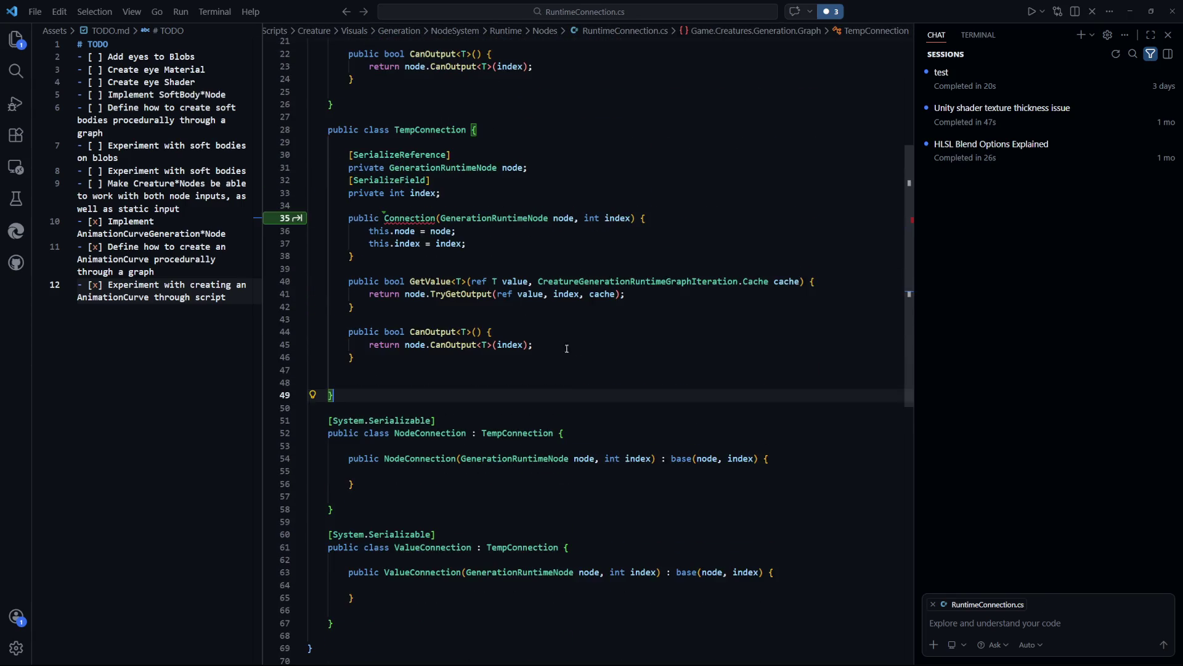
pyautogui.click(384, 218)
pyautogui.hotkey('shift', 'Up')
pyautogui.write('Te')
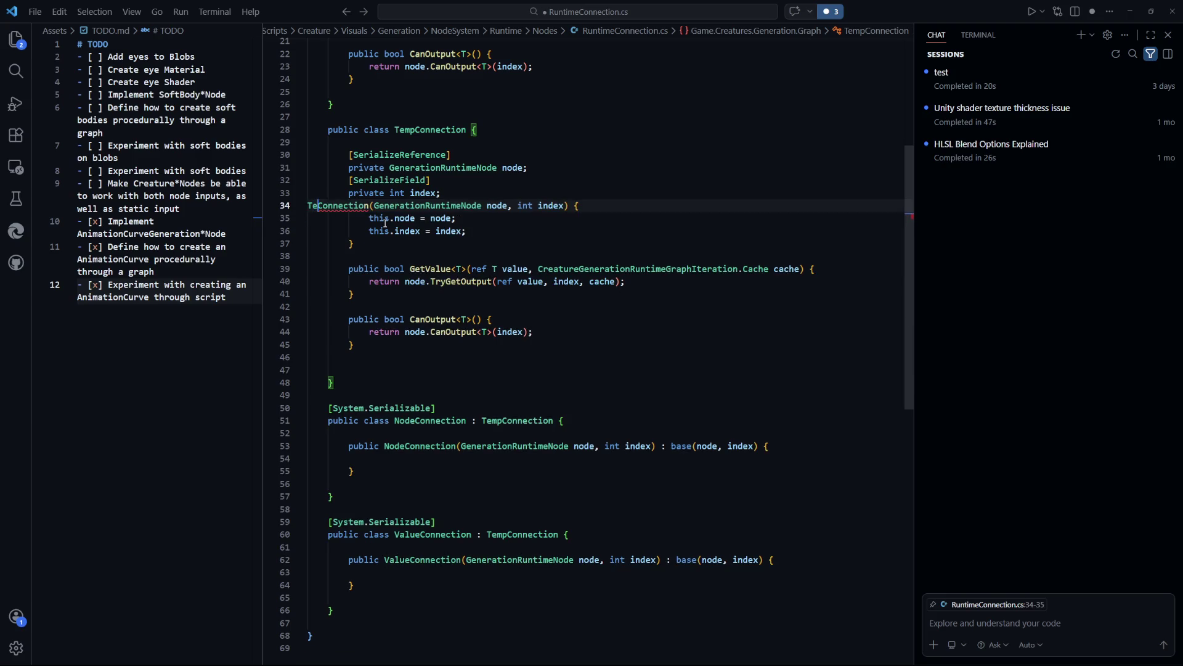
pyautogui.hotkey('ctrl', 'z')
pyautogui.click(385, 222)
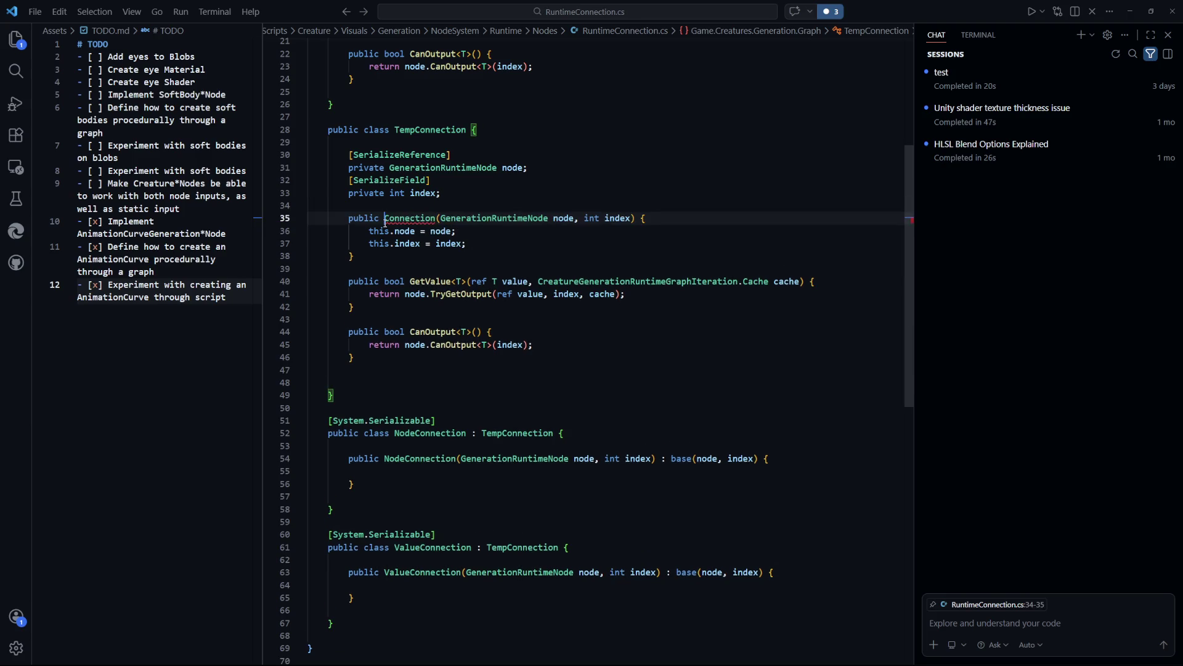
pyautogui.press('Left')
pyautogui.press('Left')
pyautogui.press('Left')
pyautogui.press('BackSpace')
pyautogui.click(713, 420)
pyautogui.hotkey('ctrl', 's')
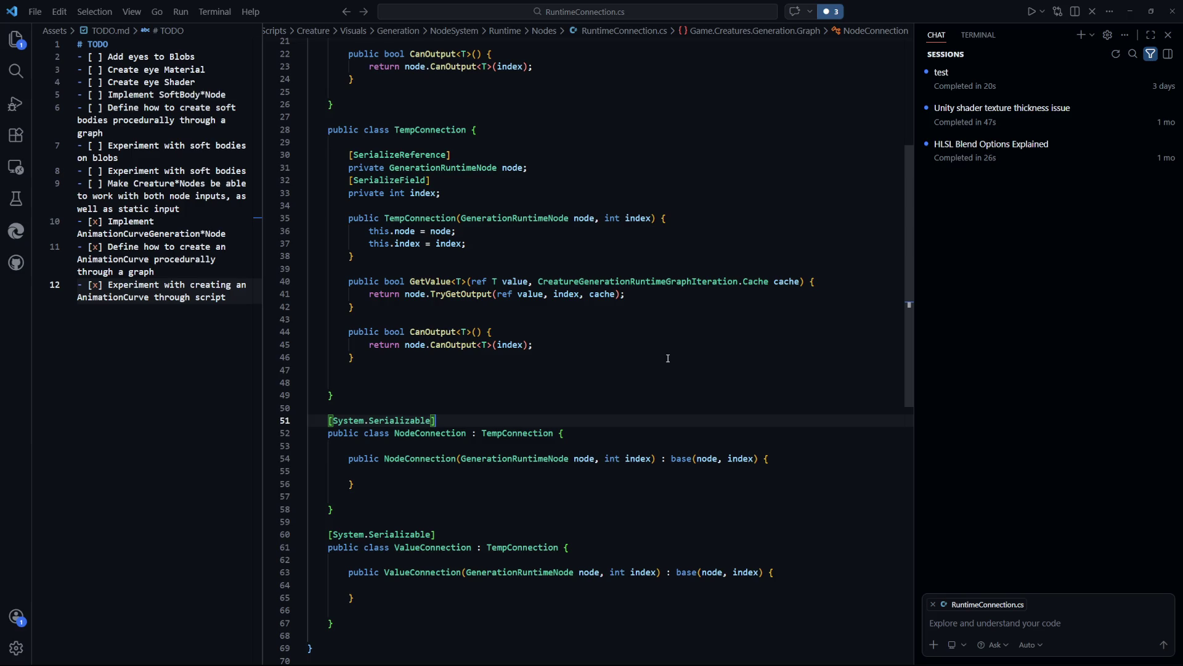
# Restore the ValueConnection class below NodeConnection and review the TempConnection and NodeConnection code
pyautogui.press('alt')
pyautogui.click(705, 429)
pyautogui.click(719, 396)
pyautogui.scroll(-2, 719, 396)
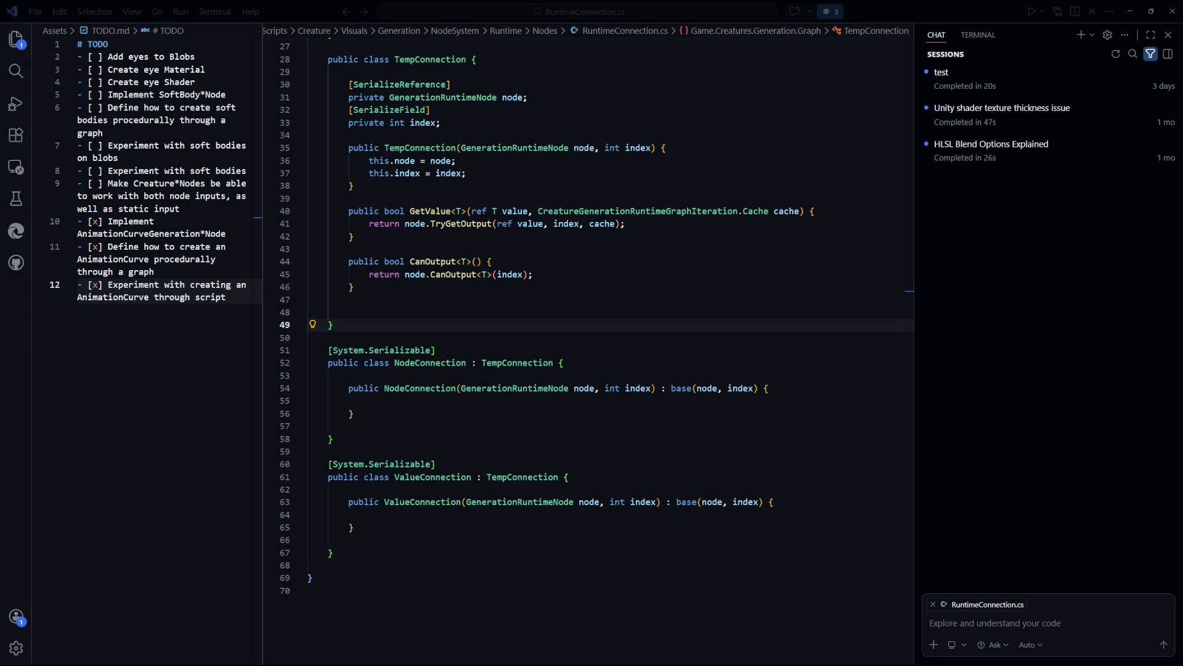
pyautogui.click(644, 418)
pyautogui.scroll(6, 628, 435)
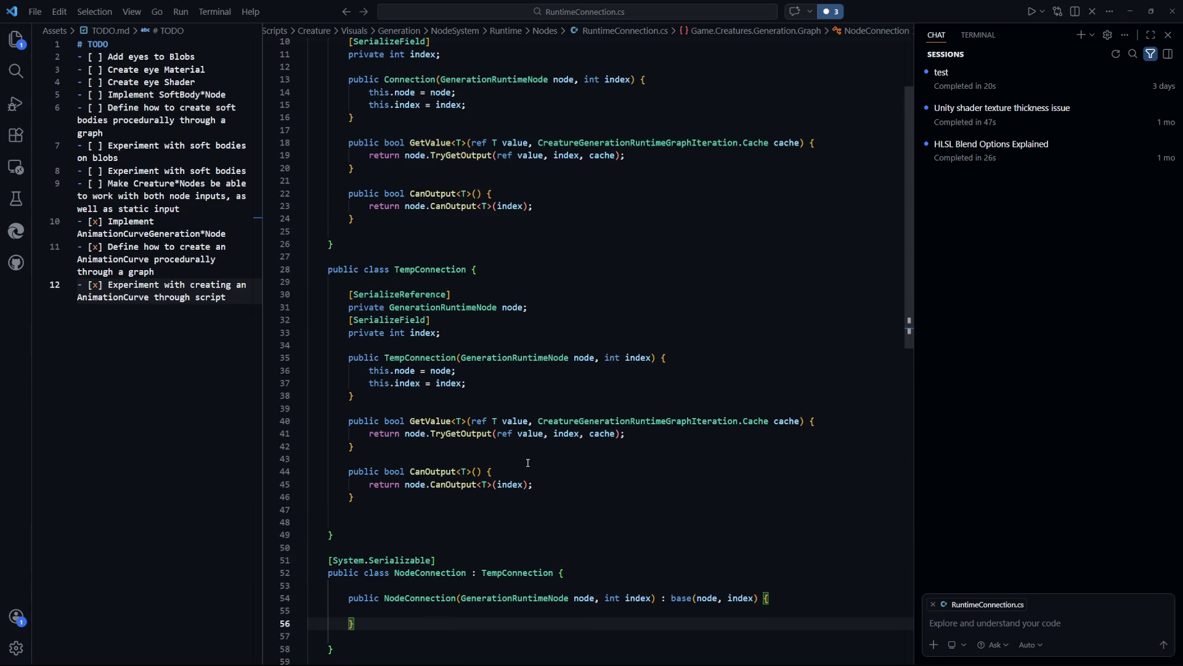
pyautogui.hotkey('ctrl', 'z')
pyautogui.scroll(-3, 554, 456)
pyautogui.press('Up')
pyautogui.press('Up')
pyautogui.press('Up')
pyautogui.scroll(2, 583, 453)
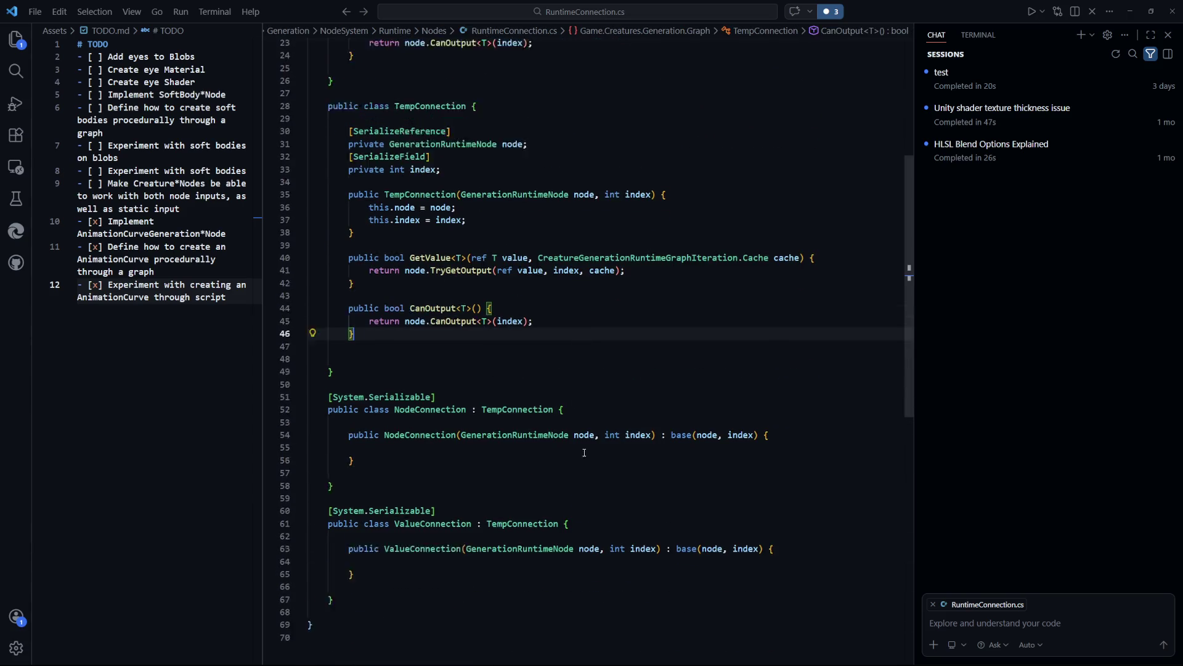
pyautogui.scroll(-1, 440, 463)
pyautogui.scroll(3, 431, 543)
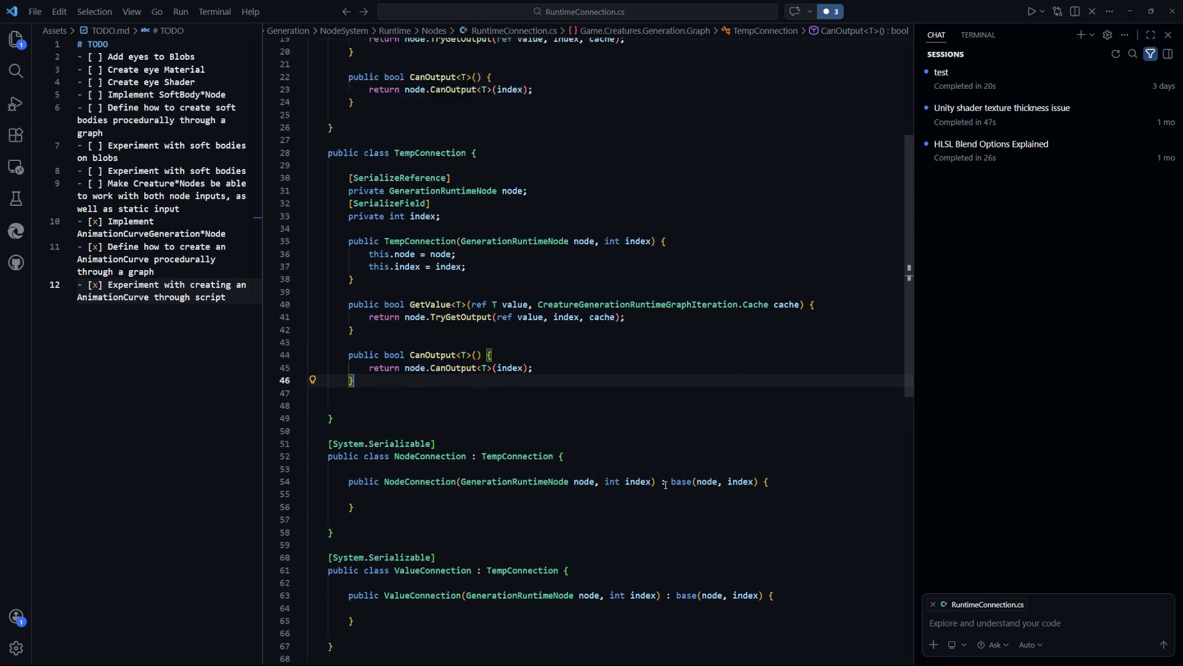
pyautogui.scroll(-1, 499, 331)
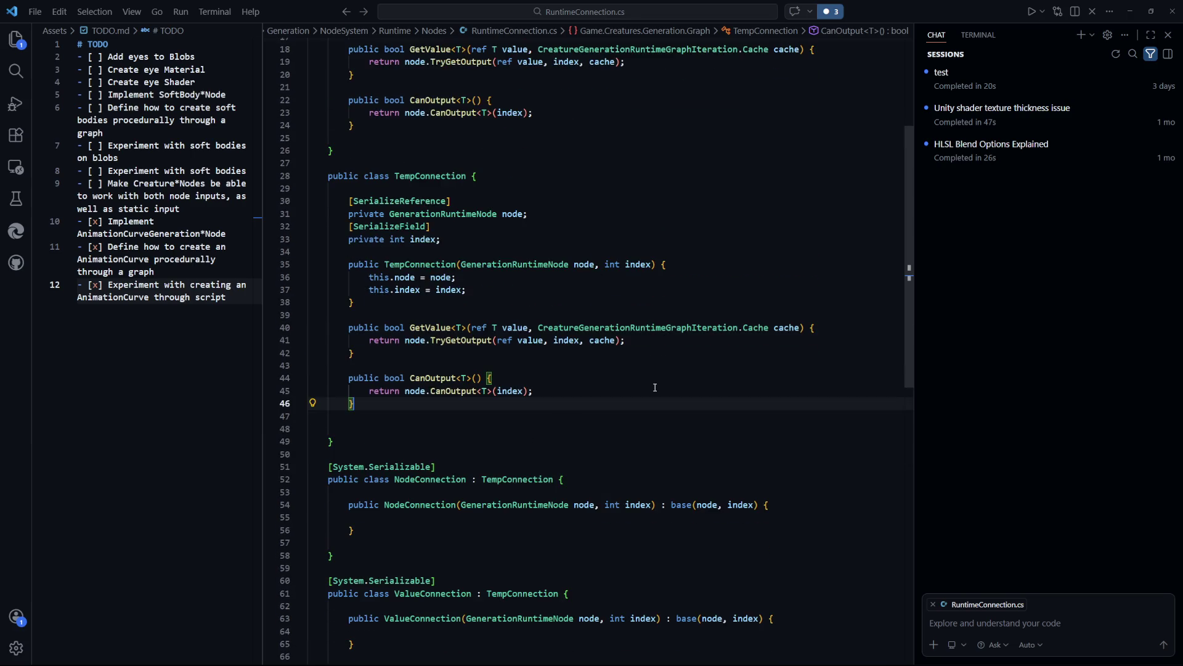
pyautogui.scroll(1, 450, 237)
pyautogui.scroll(5, 645, 412)
pyautogui.scroll(-7, 616, 388)
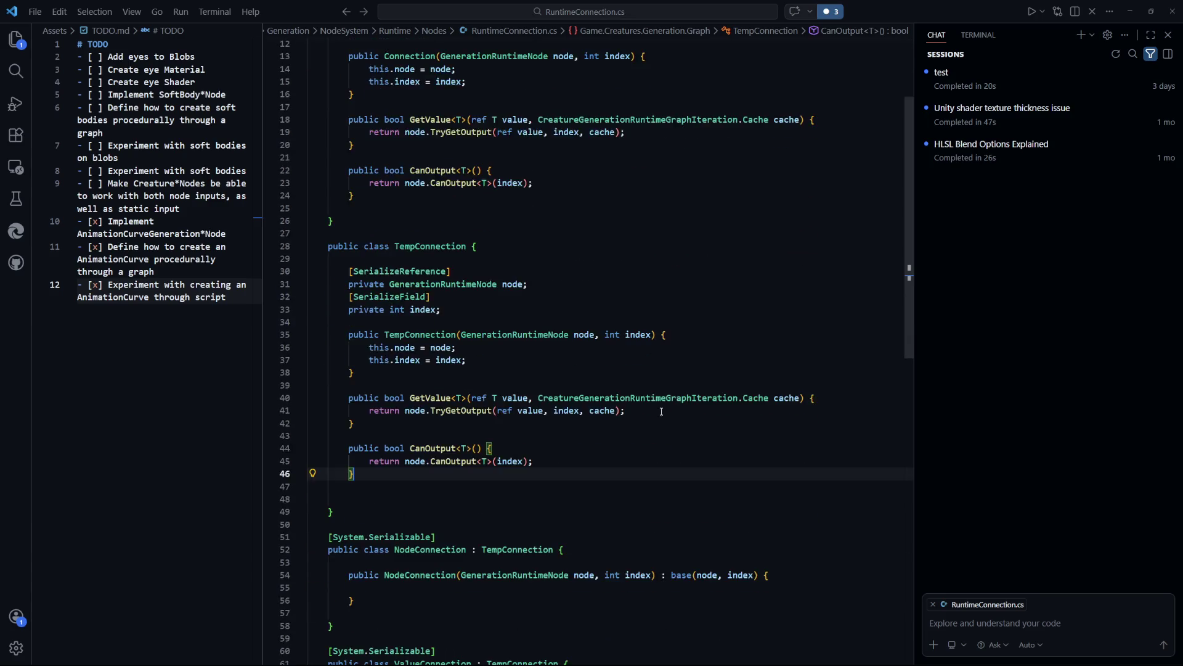
pyautogui.click(592, 351)
pyautogui.scroll(1, 453, 278)
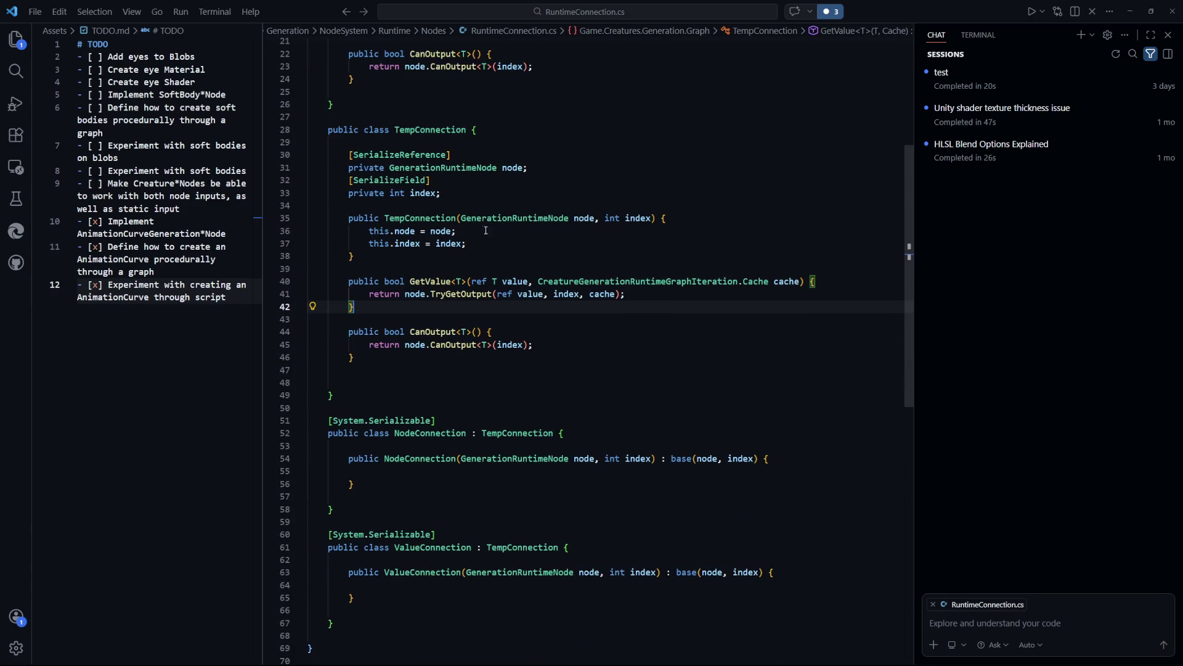
# Move the node field and its attribute from TempConnection into NodeConnection and save
pyautogui.moveTo(529, 167)
pyautogui.mouseDown()
pyautogui.moveTo(357, 167)
pyautogui.moveTo(349, 154)
pyautogui.mouseUp()
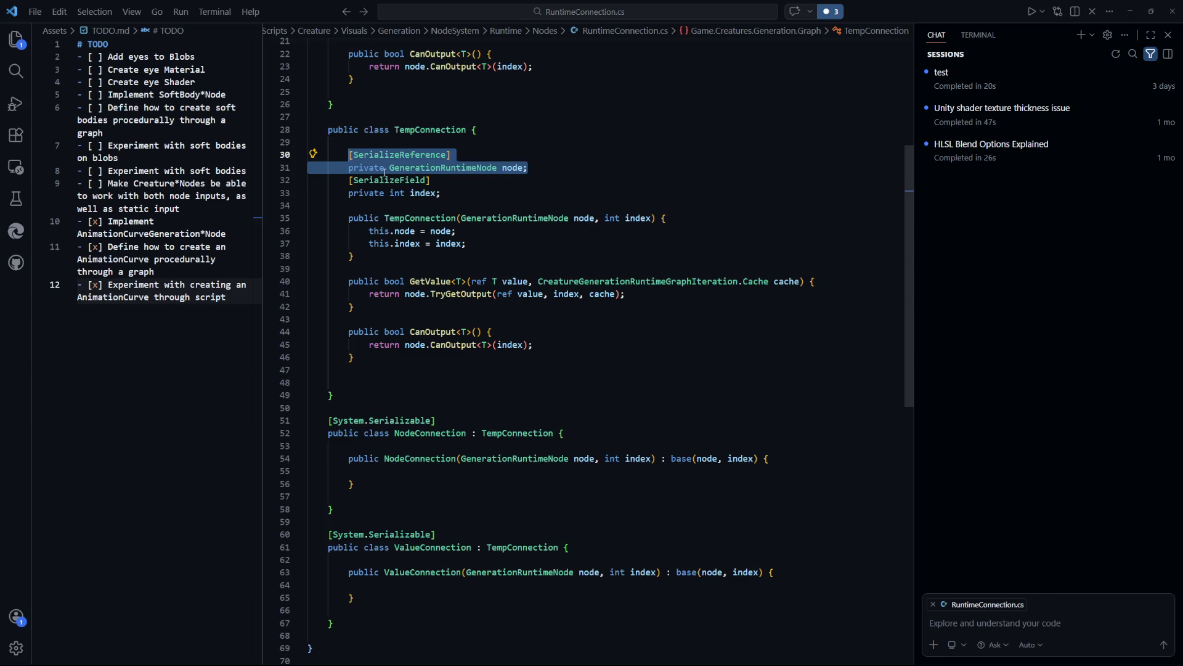
pyautogui.press('BackSpace')
pyautogui.hotkey('ctrl', 'shift', 'k')
pyautogui.click(604, 413)
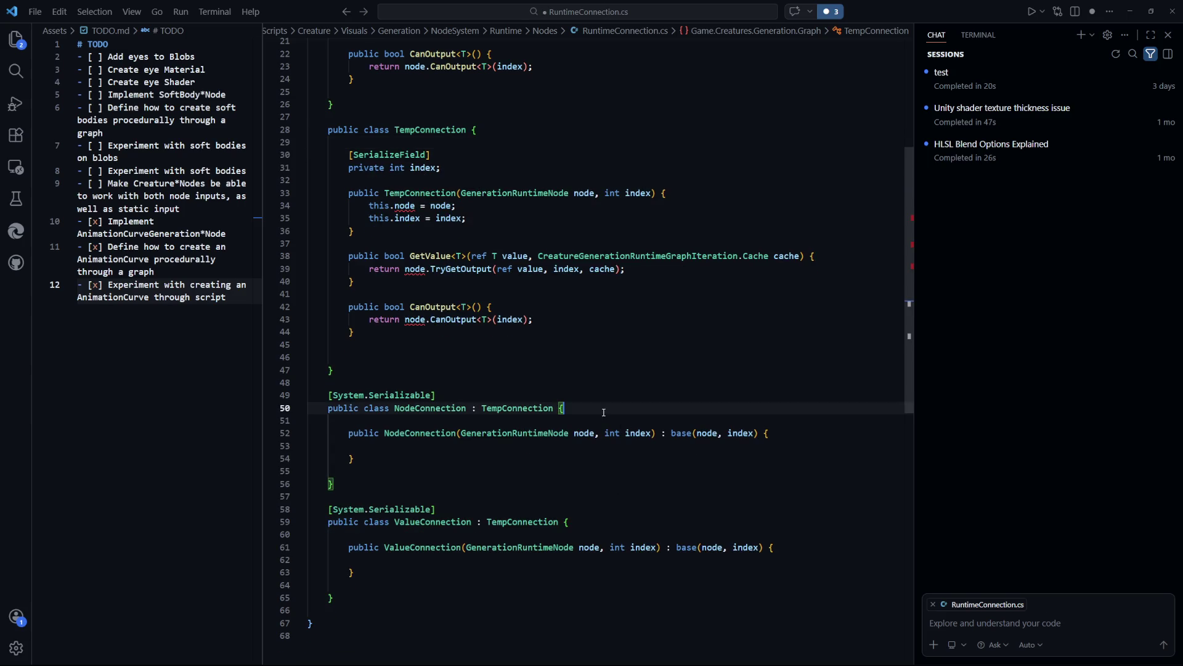
pyautogui.press('Return')
pyautogui.press('Return')
pyautogui.write('[SerializeReference] private GenerationRuntimeNode node;')
pyautogui.hotkey('ctrl', 's')
# Remove the node parameter and its assignment from TempConnection's constructor
pyautogui.click(674, 390)
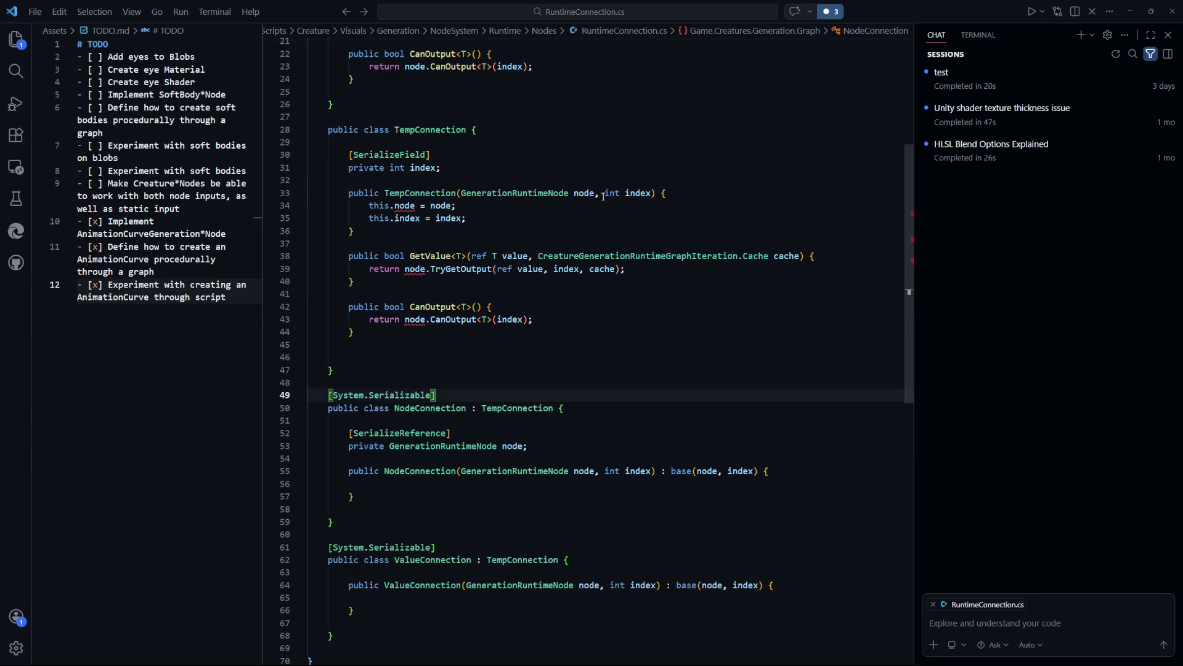
pyautogui.moveTo(599, 193); pyautogui.dragTo(461, 192)
pyautogui.press('BackSpace')
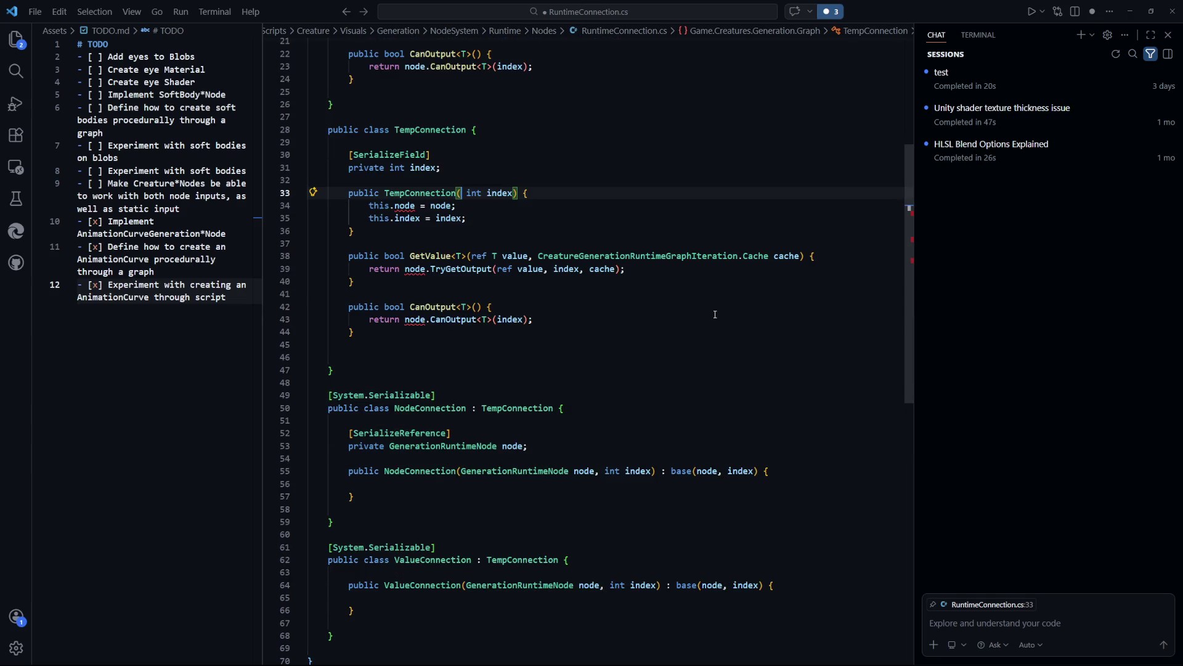
pyautogui.press('BackSpace')
pyautogui.hotkey('ctrl', 's')
pyautogui.moveTo(457, 205); pyautogui.dragTo(282, 208)
pyautogui.press('BackSpace')
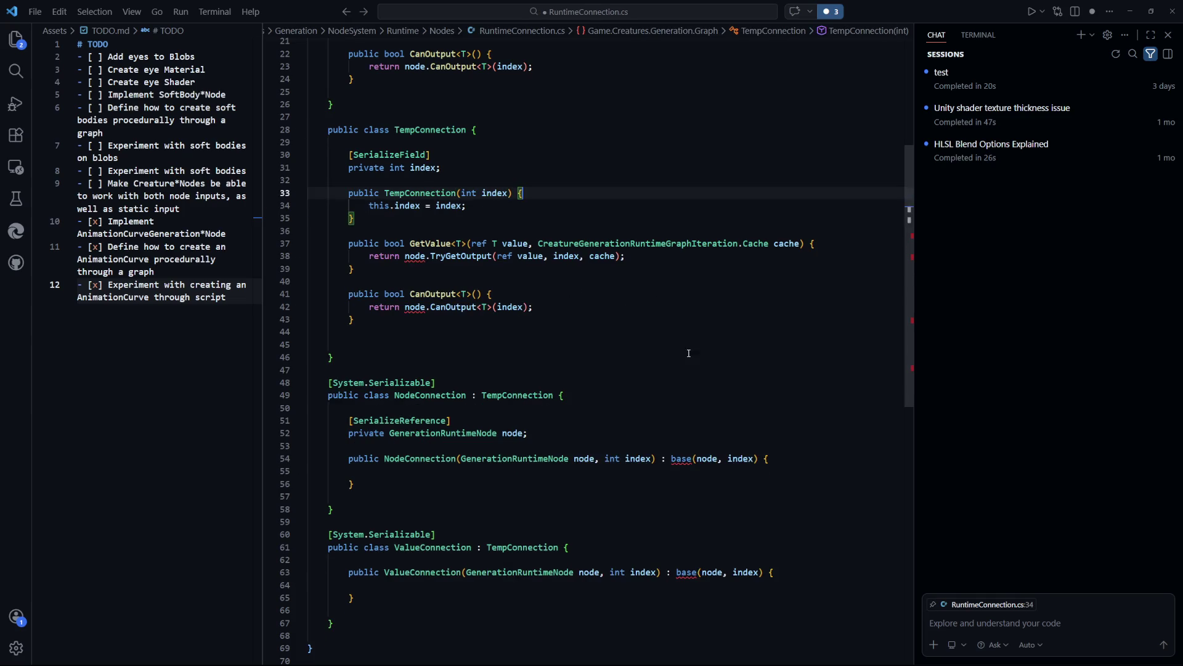
# Move the GetValue and CanOutput methods from TempConnection into NodeConnection
pyautogui.click(376, 358)
pyautogui.scroll(-2, 376, 284)
pyautogui.moveTo(354, 285); pyautogui.dragTo(346, 196)
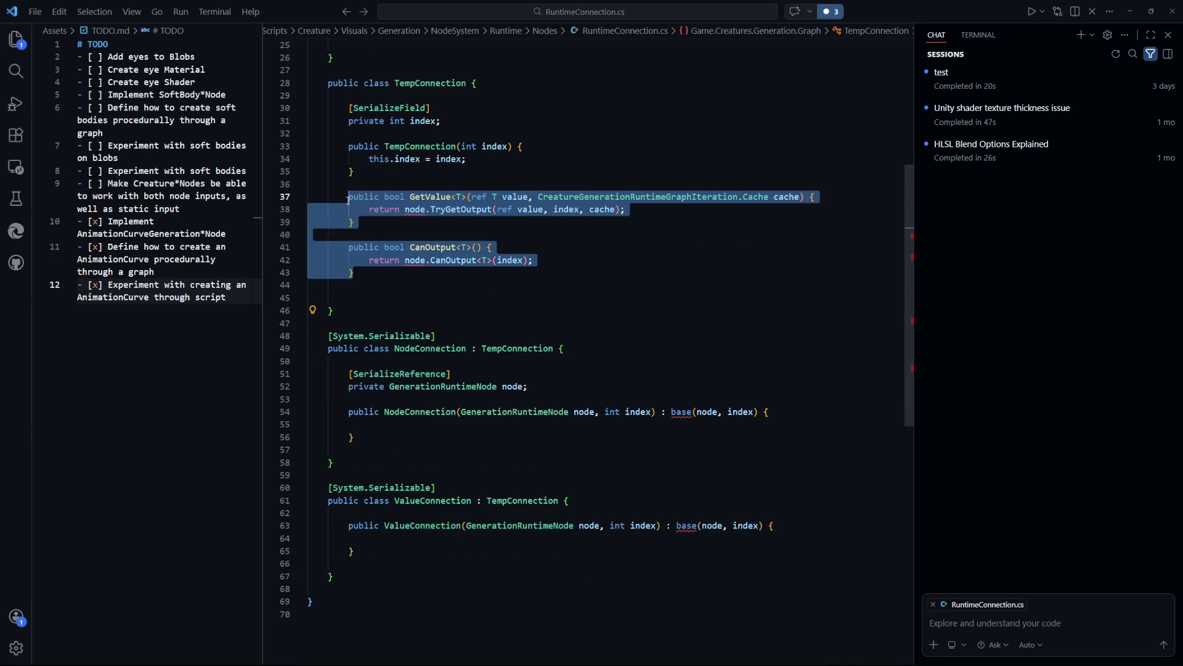
pyautogui.press('BackSpace')
pyautogui.hotkey('ctrl', 'z')
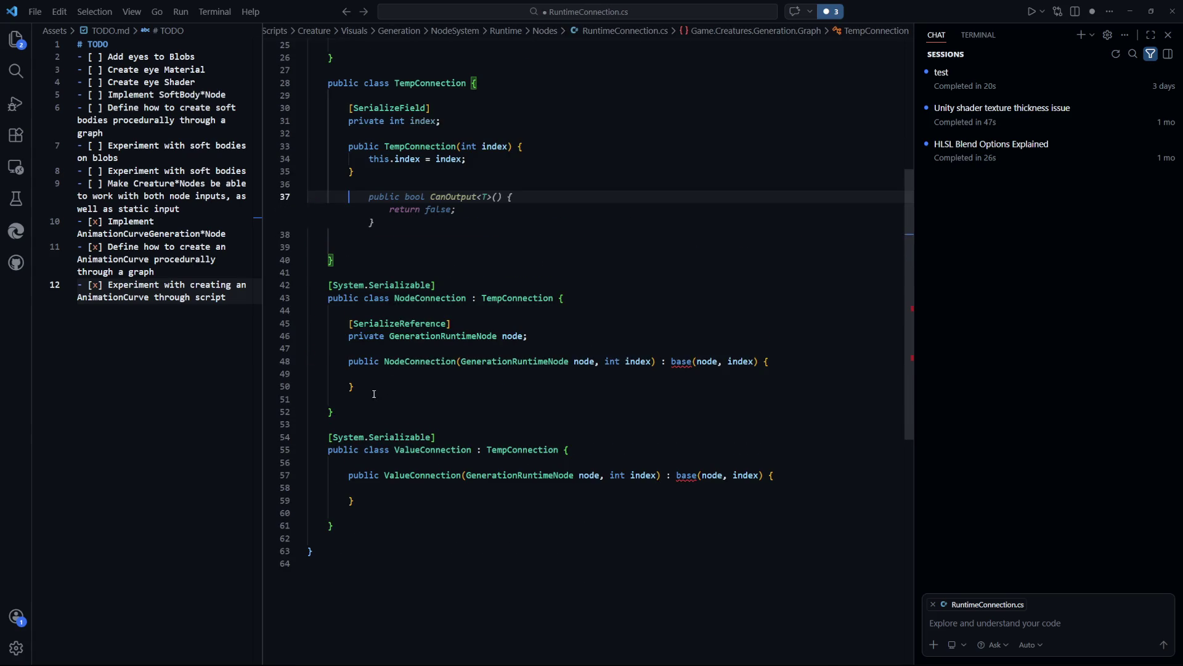
pyautogui.hotkey('ctrl', 'y')
pyautogui.moveTo(358, 361); pyautogui.dragTo(382, 388)
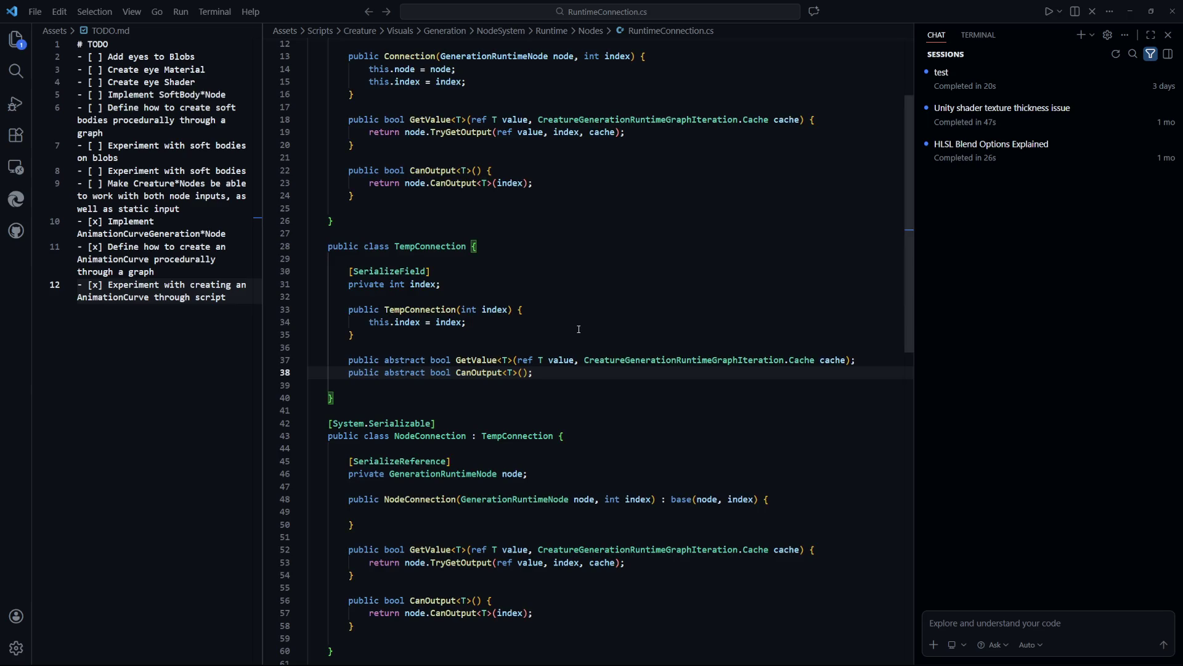
# Review NodeConnection's class attribute and its CanOutput method
pyautogui.click(474, 423)
pyautogui.click(667, 410)
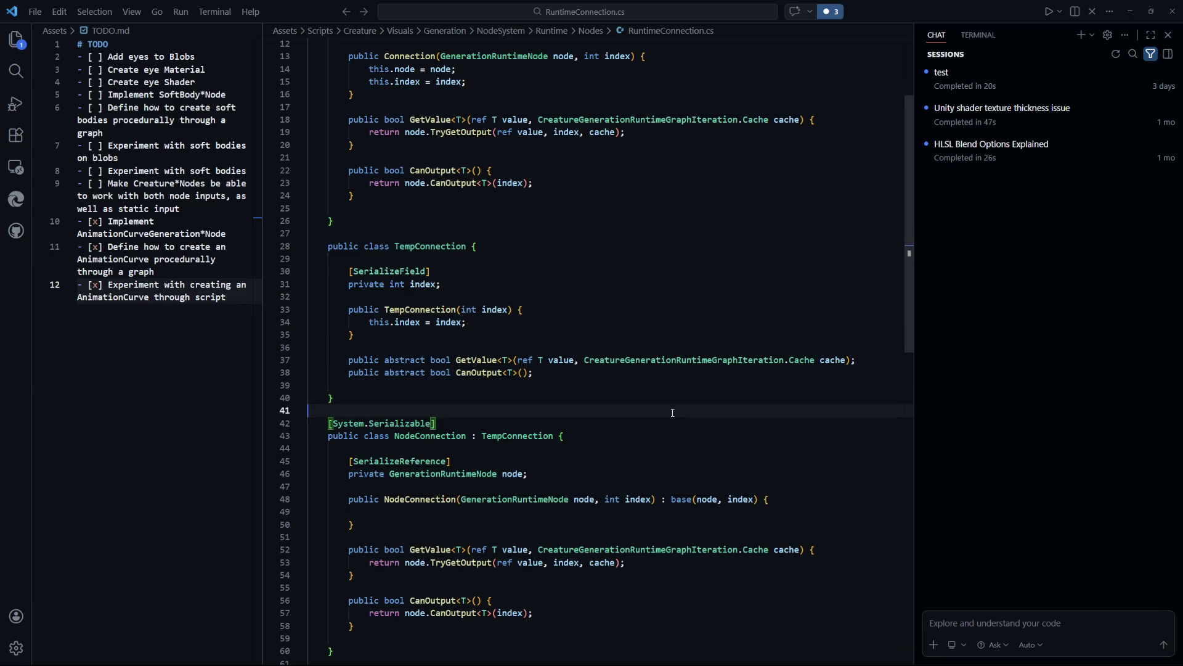
pyautogui.scroll(-3, 667, 446)
pyautogui.scroll(-3, 667, 446)
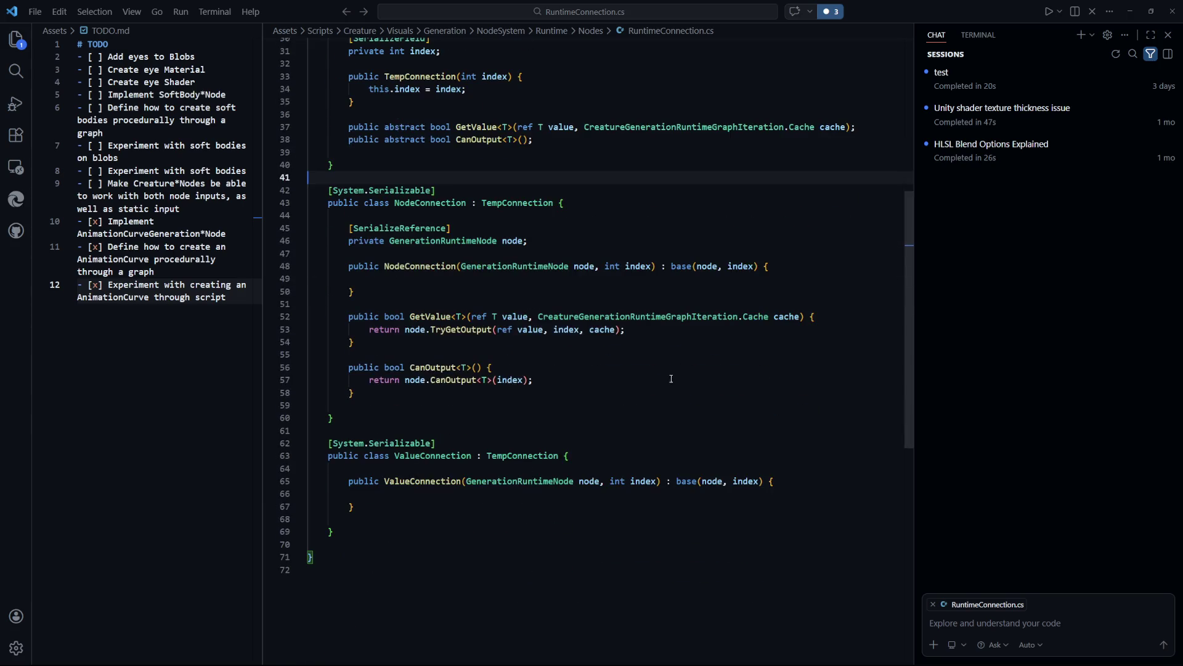
pyautogui.scroll(1, 666, 395)
pyautogui.click(620, 419)
pyautogui.scroll(2, 321, 373)
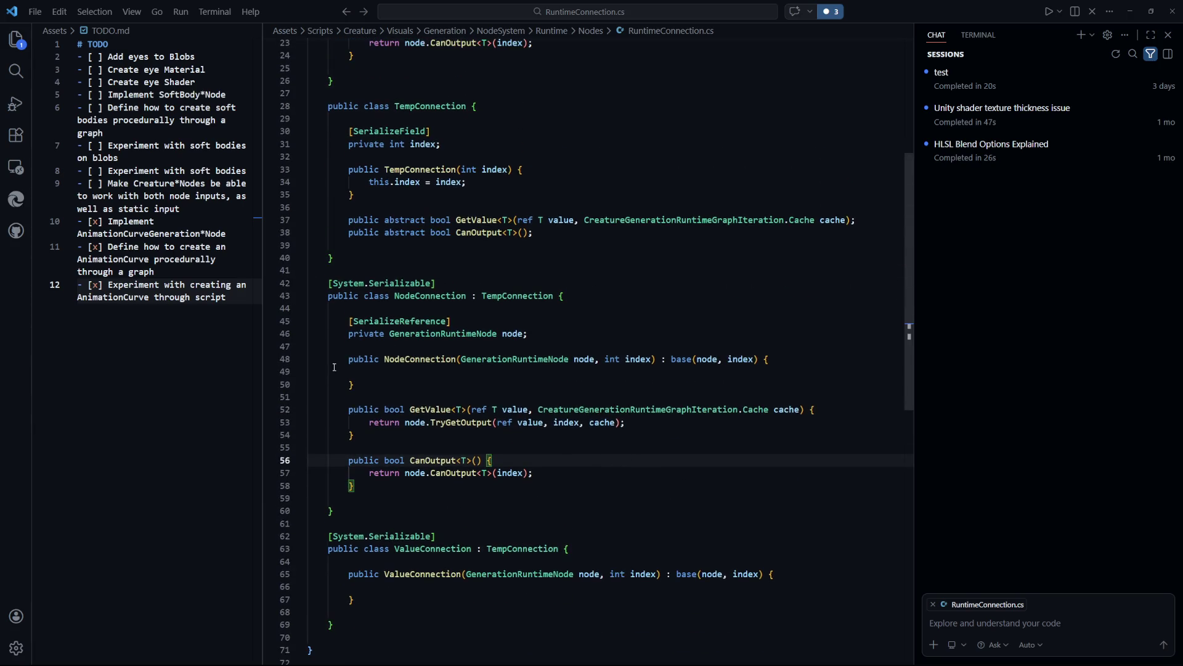
pyautogui.scroll(-1, 542, 382)
pyautogui.scroll(2, 633, 398)
# Trim the NodeConnection and ValueConnection base calls from base(node, index) to base(index)
pyautogui.click(724, 385)
pyautogui.hotkey('ctrl', 'shift', 'Left')
pyautogui.hotkey('ctrl', 'shift', 'Left')
pyautogui.press('BackSpace')
pyautogui.click(765, 523)
pyautogui.scroll(-2, 752, 530)
pyautogui.hotkey('ctrl', 's')
pyautogui.click(731, 553)
pyautogui.hotkey('ctrl', 'shift', 'Left')
pyautogui.hotkey('ctrl', 'shift', 'Left')
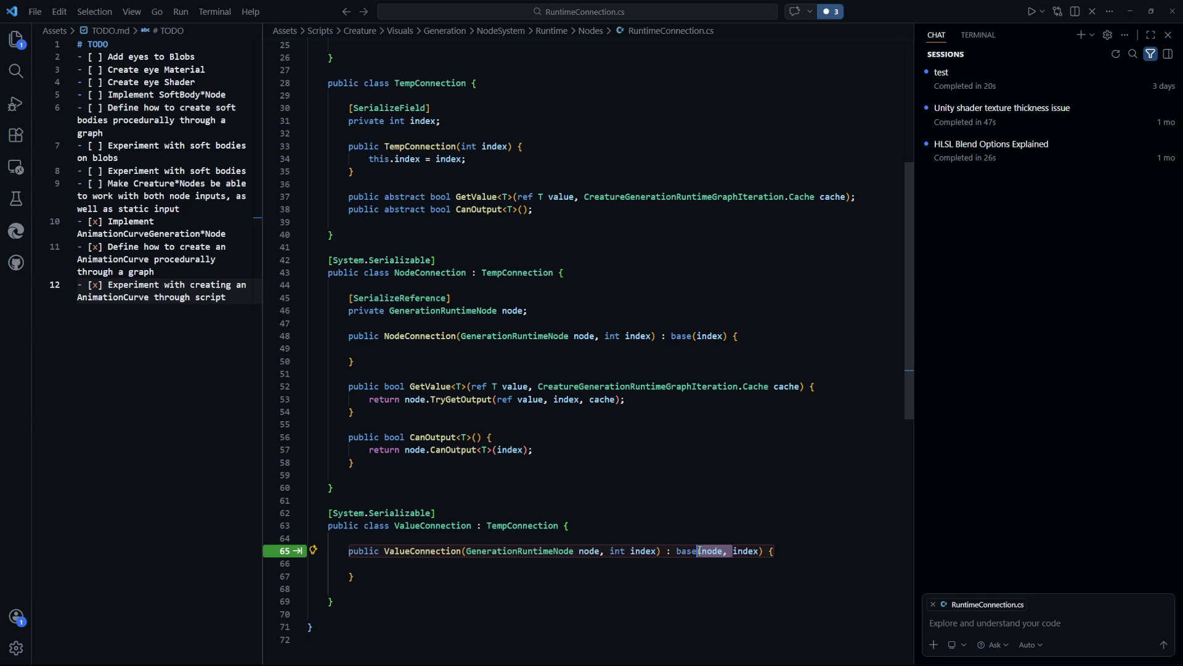
pyautogui.press('BackSpace')
# Recheck NodeConnection's CanOutput method and return to its empty constructor body
pyautogui.click(769, 446)
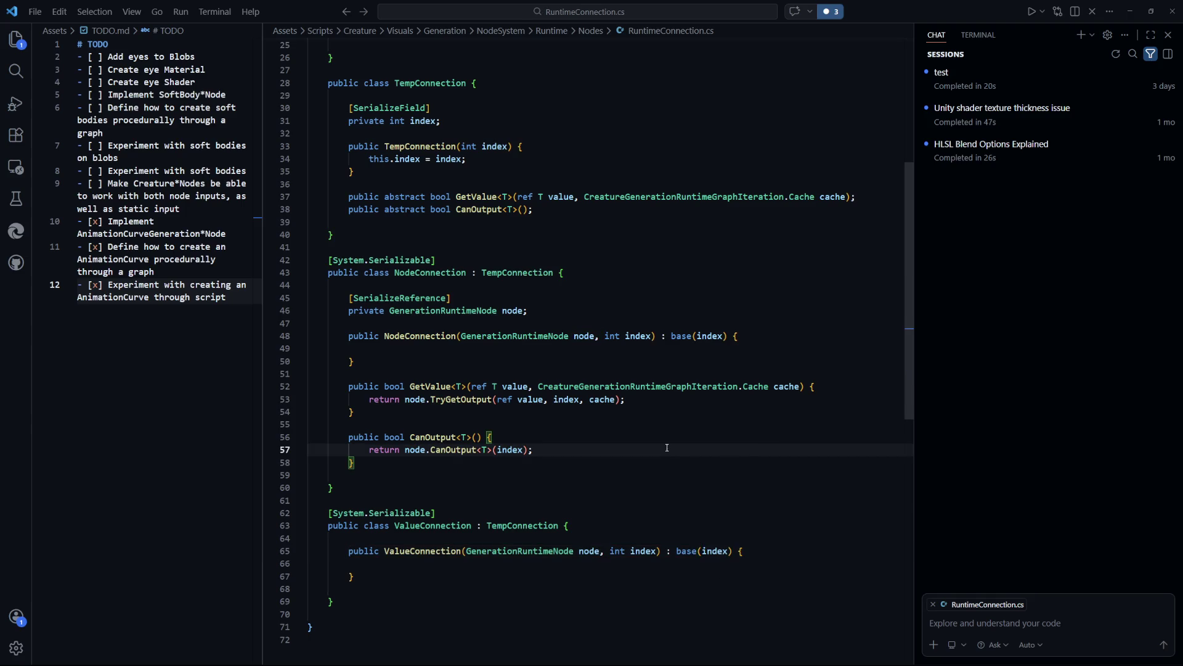
pyautogui.scroll(3, 667, 447)
pyautogui.scroll(-5, 554, 401)
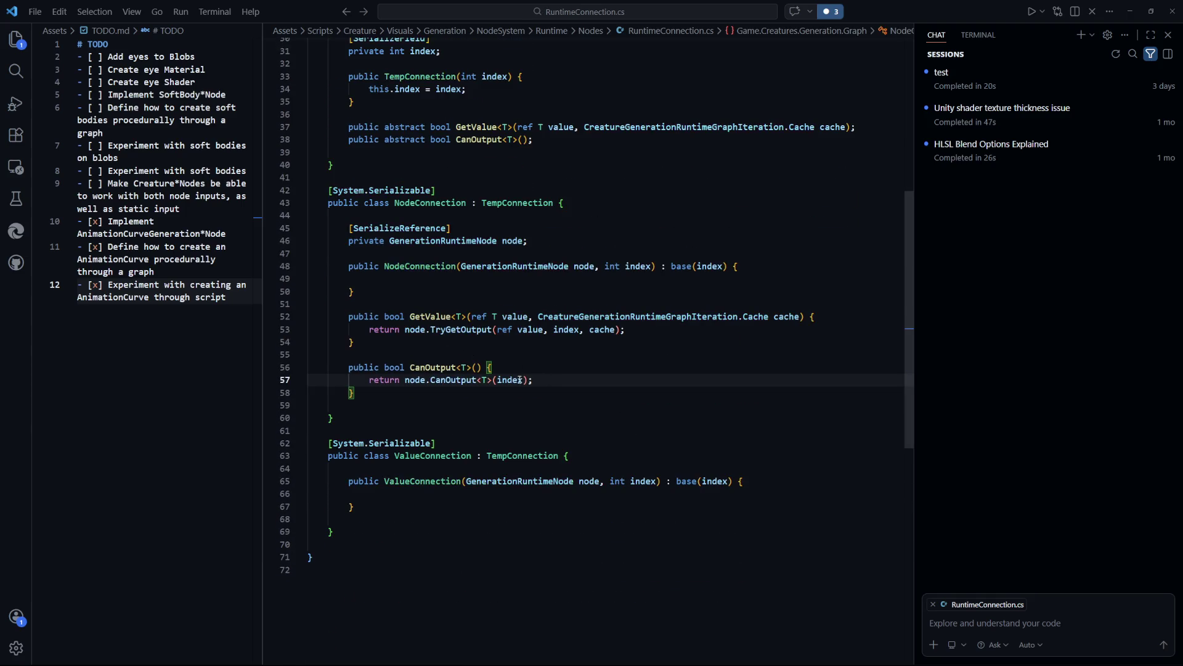
pyautogui.moveTo(534, 380)
pyautogui.mouseDown()
pyautogui.moveTo(345, 191)
pyautogui.moveTo(431, 370)
pyautogui.moveTo(368, 338)
pyautogui.mouseUp()
pyautogui.click(616, 394)
pyautogui.scroll(4, 476, 272)
pyautogui.click(414, 446)
# Add 'this.node = node;' to the NodeConnection constructor and save
pyautogui.press('Tab')
pyautogui.write('this.node = node;')
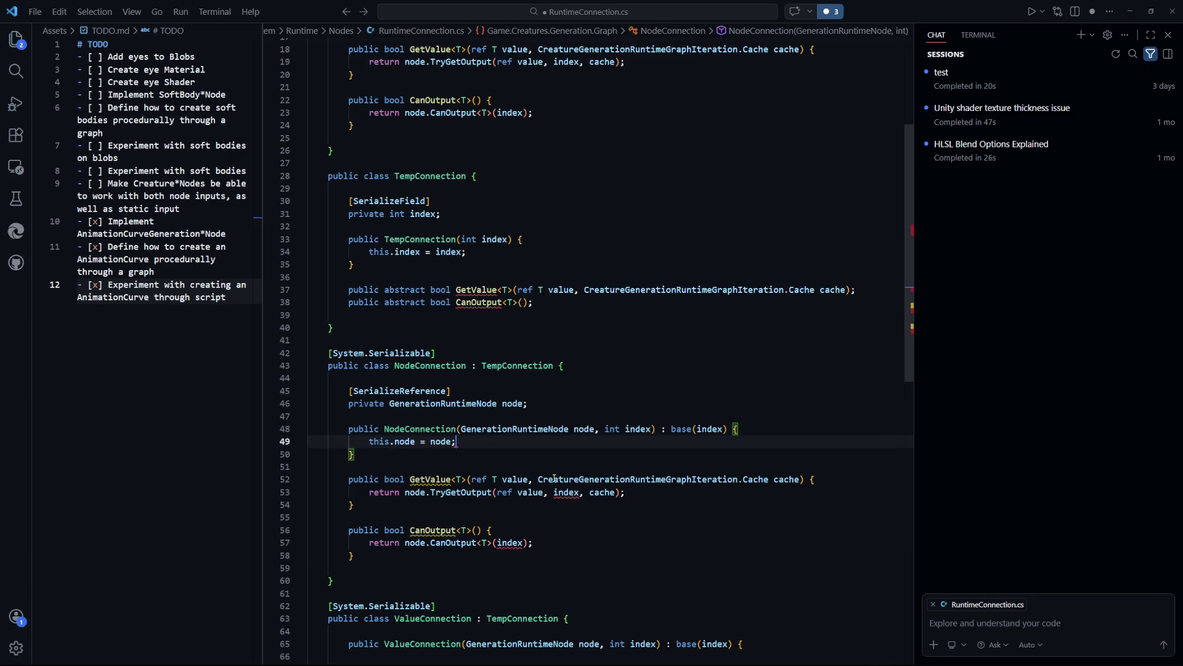
pyautogui.hotkey('ctrl', 's')
# Change the index field's access modifier from private to protected
pyautogui.click(740, 366)
pyautogui.scroll(-2, 633, 449)
pyautogui.click(633, 449)
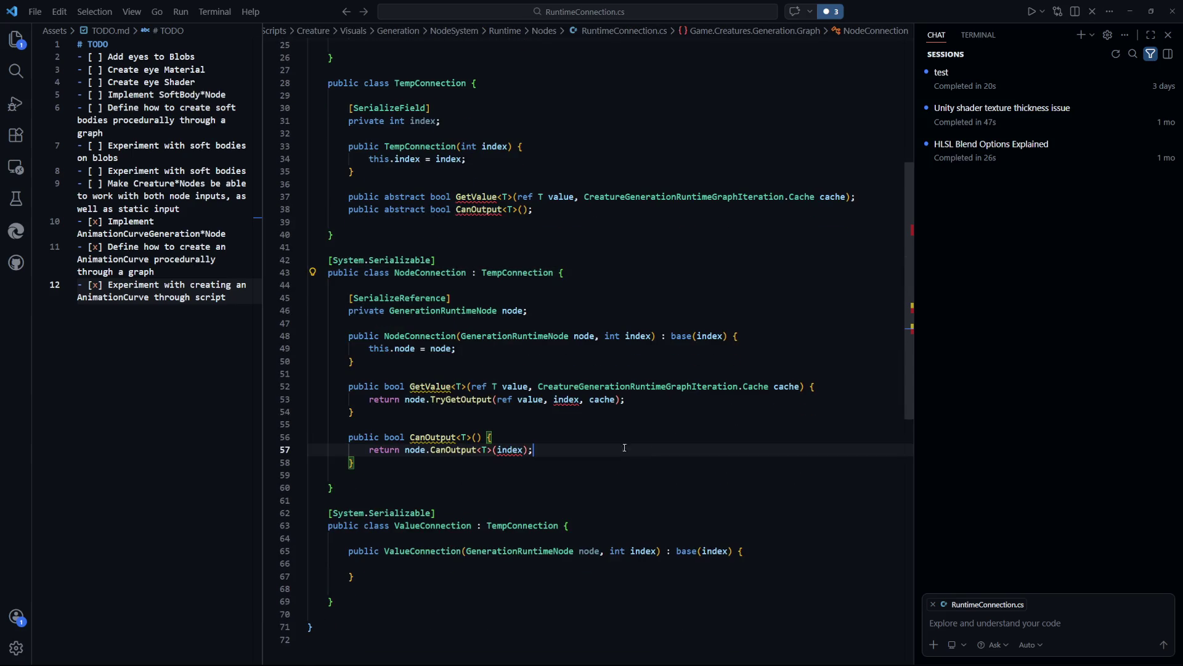
pyautogui.click(618, 462)
pyautogui.scroll(2, 514, 277)
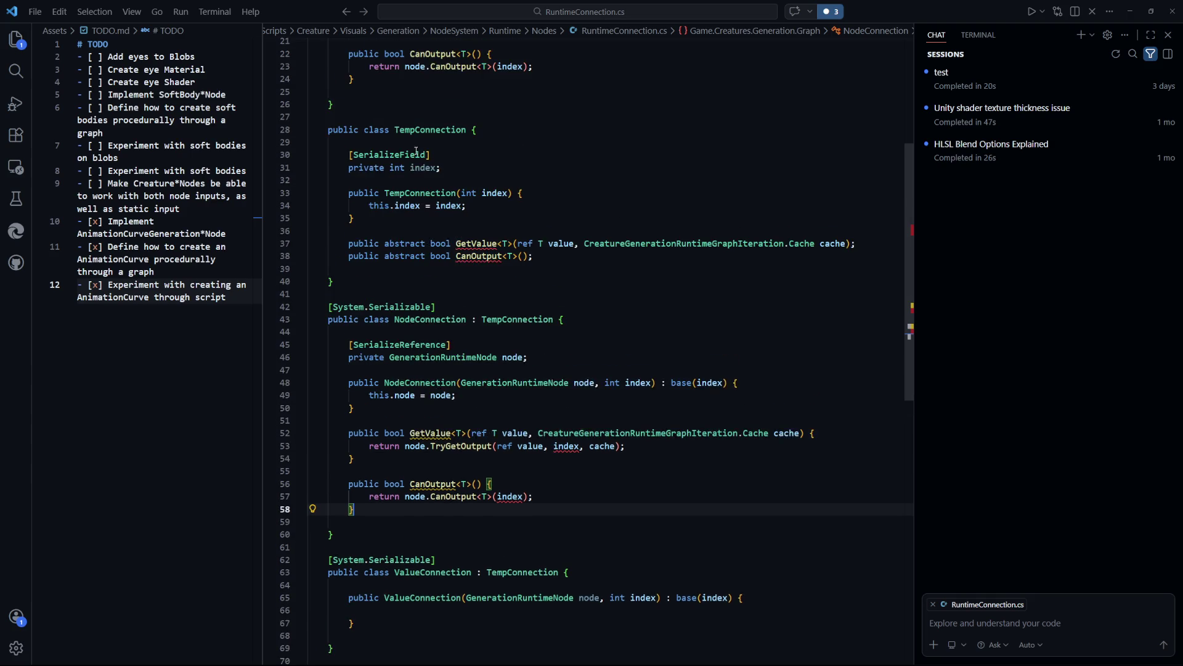
pyautogui.doubleClick(379, 168)
pyautogui.write('protected')
# Mark NodeConnection's GetValue and CanOutput methods as override using two cursors
pyautogui.click(678, 320)
pyautogui.click(624, 470)
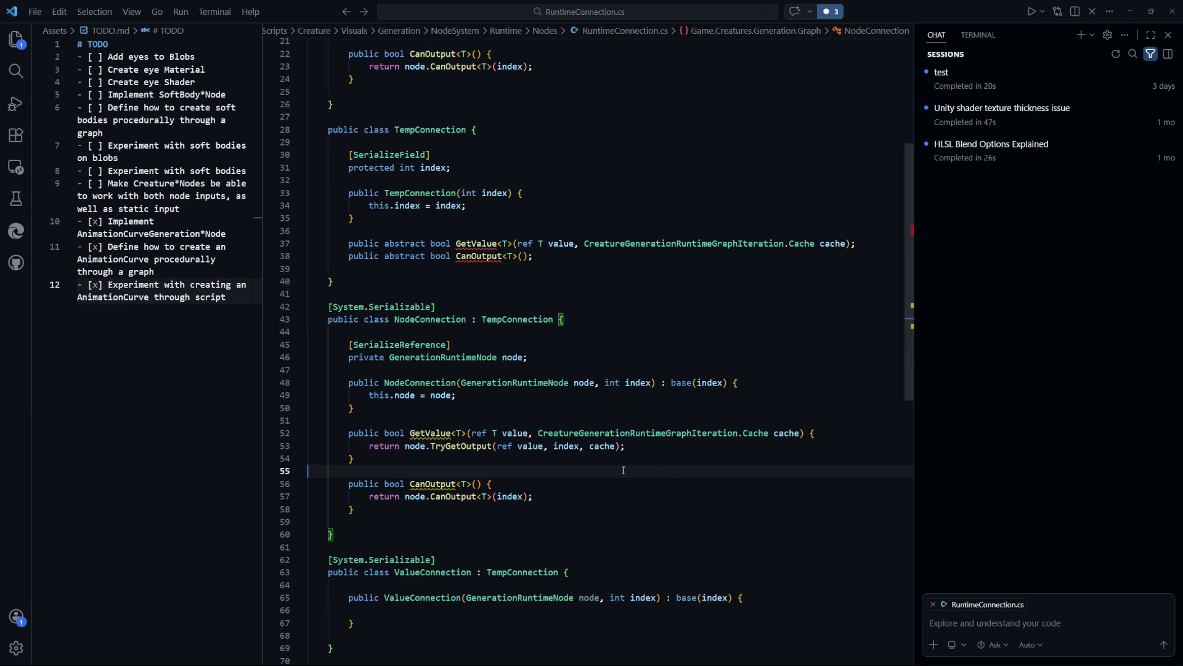
pyautogui.scroll(-2, 624, 471)
pyautogui.click(383, 362)
pyautogui.keyDown('alt'); pyautogui.click(384, 413); pyautogui.keyUp('alt')
pyautogui.write('oveer')
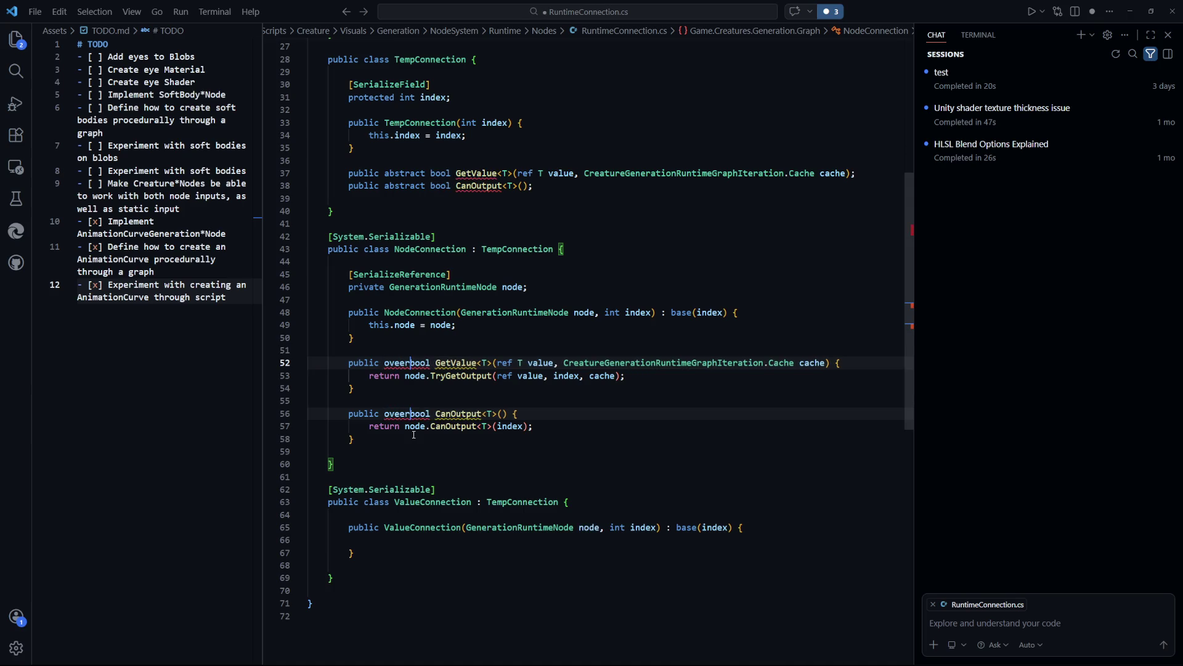
pyautogui.press('BackSpace')
pyautogui.press('BackSpace')
pyautogui.write('rride')
pyautogui.click(610, 452)
# Declare TempConnection abstract to resolve the CS0513 error, then save
pyautogui.scroll(4, 598, 468)
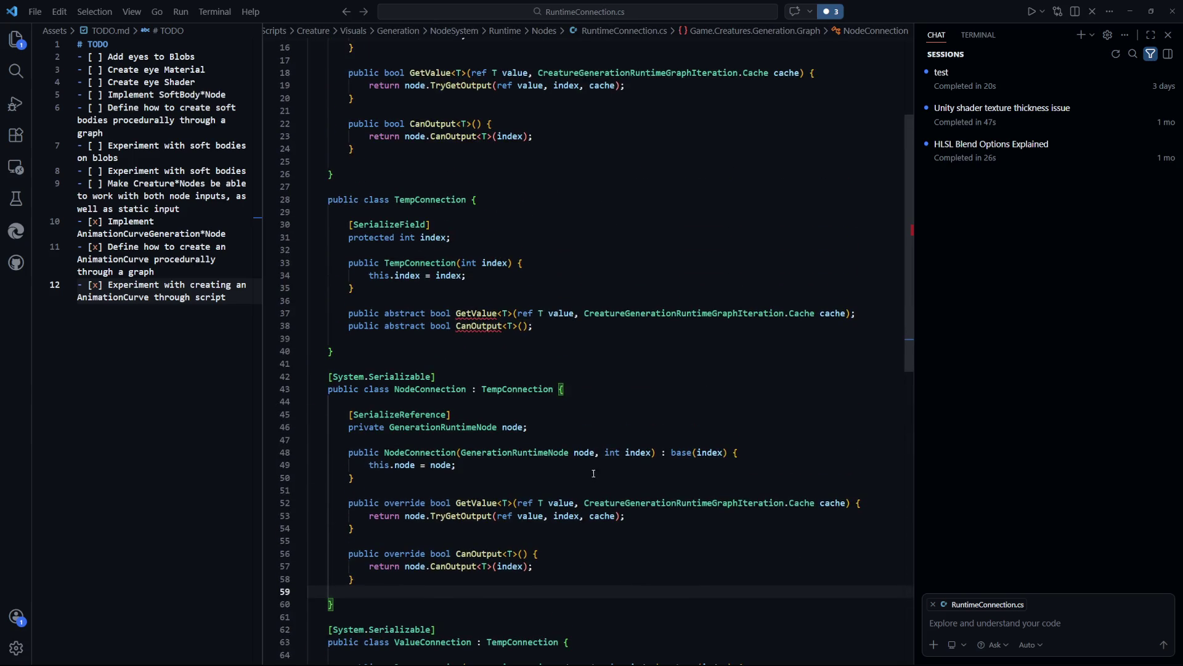
pyautogui.moveTo(479, 315)
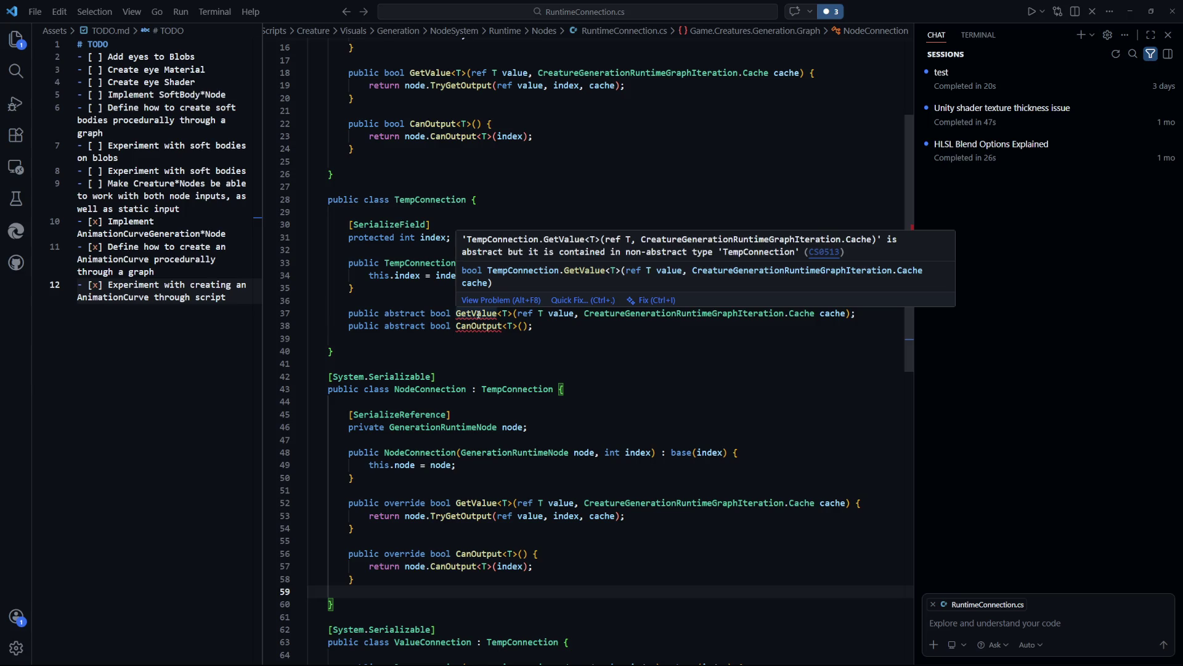
pyautogui.click(370, 376)
pyautogui.click(364, 205)
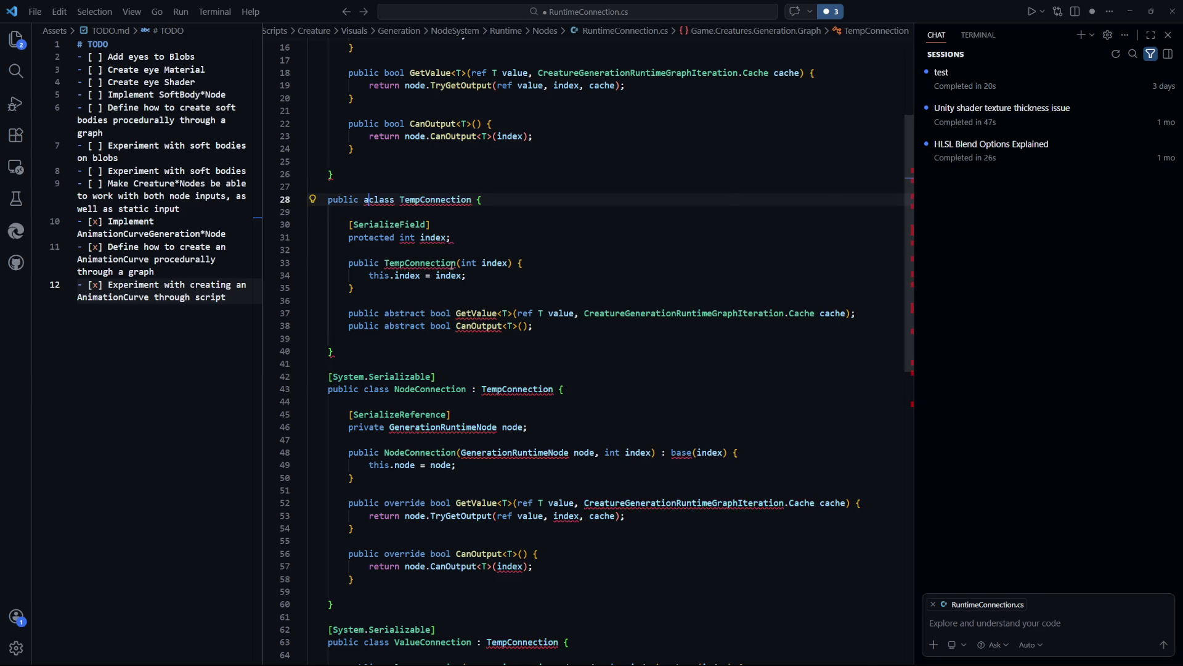
pyautogui.write('abstract')
pyautogui.click(690, 391)
pyautogui.hotkey('ctrl', 's')
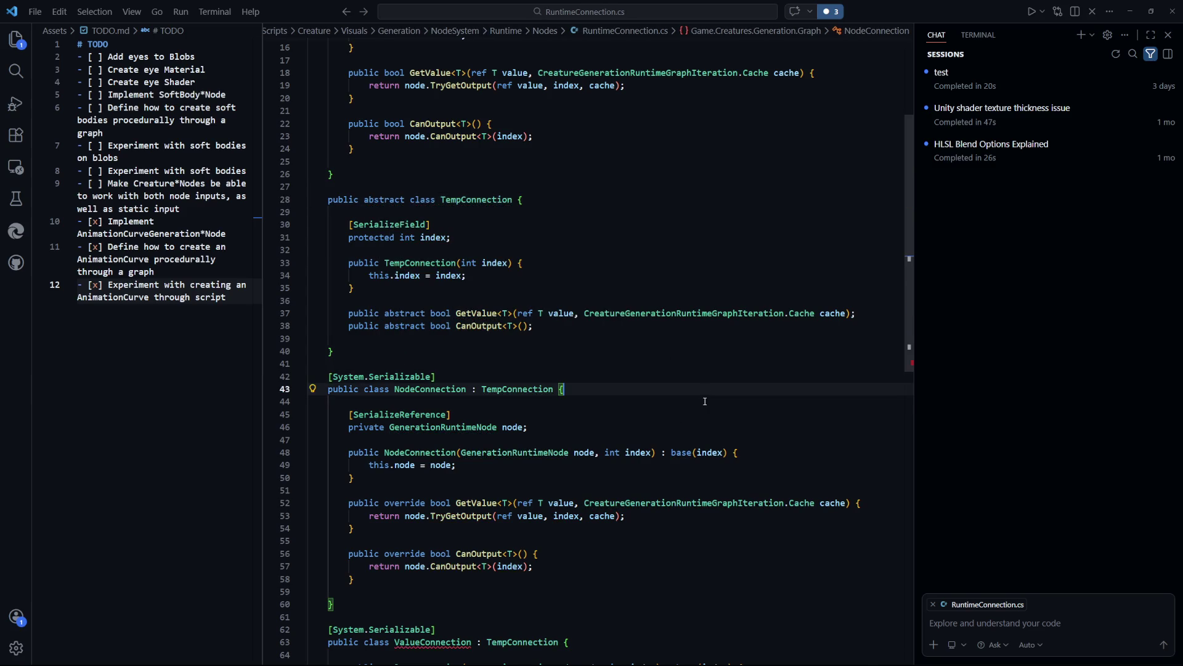
# Review TempConnection's abstract methods against NodeConnection's implementations
pyautogui.press('Up')
pyautogui.press('Up')
pyautogui.press('Up')
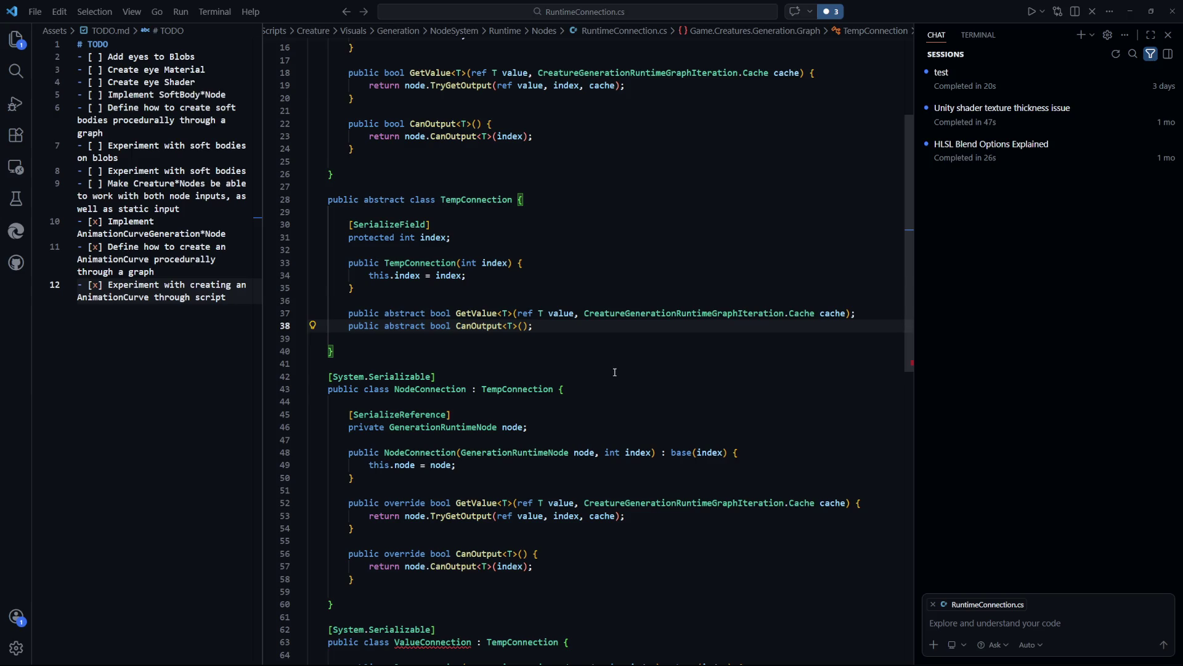
pyautogui.scroll(-4, 614, 362)
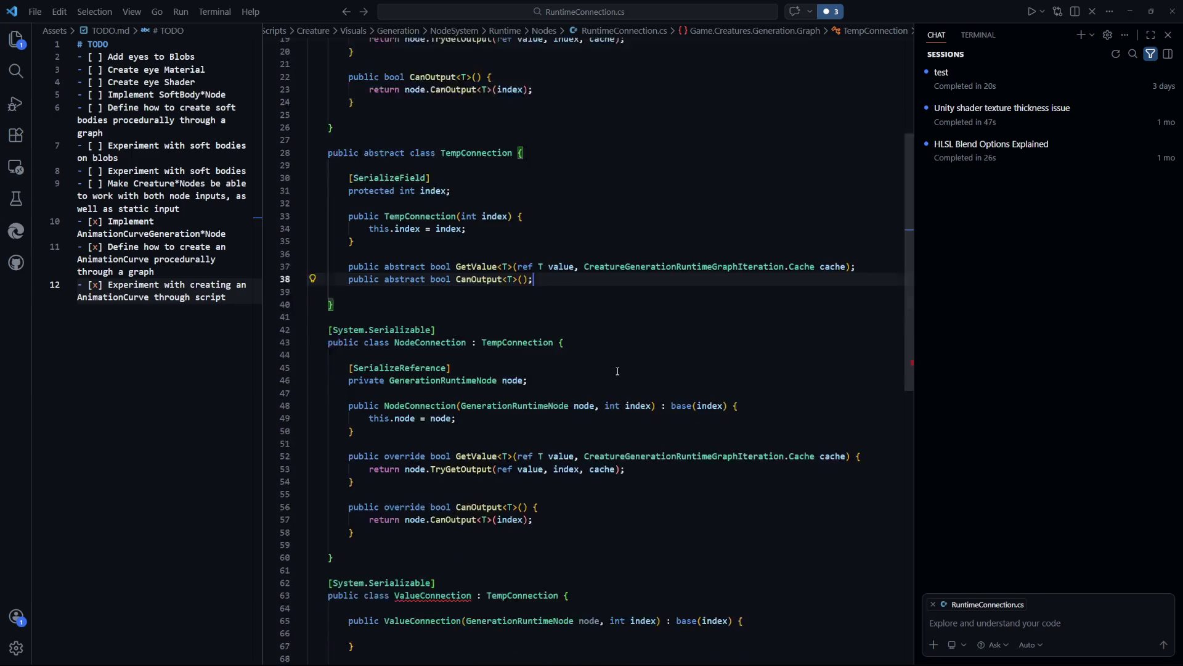
pyautogui.moveTo(609, 382)
pyautogui.mouseDown()
pyautogui.moveTo(311, 340)
pyautogui.moveTo(345, 290)
pyautogui.mouseUp()
pyautogui.click(757, 434)
pyautogui.scroll(4, 585, 422)
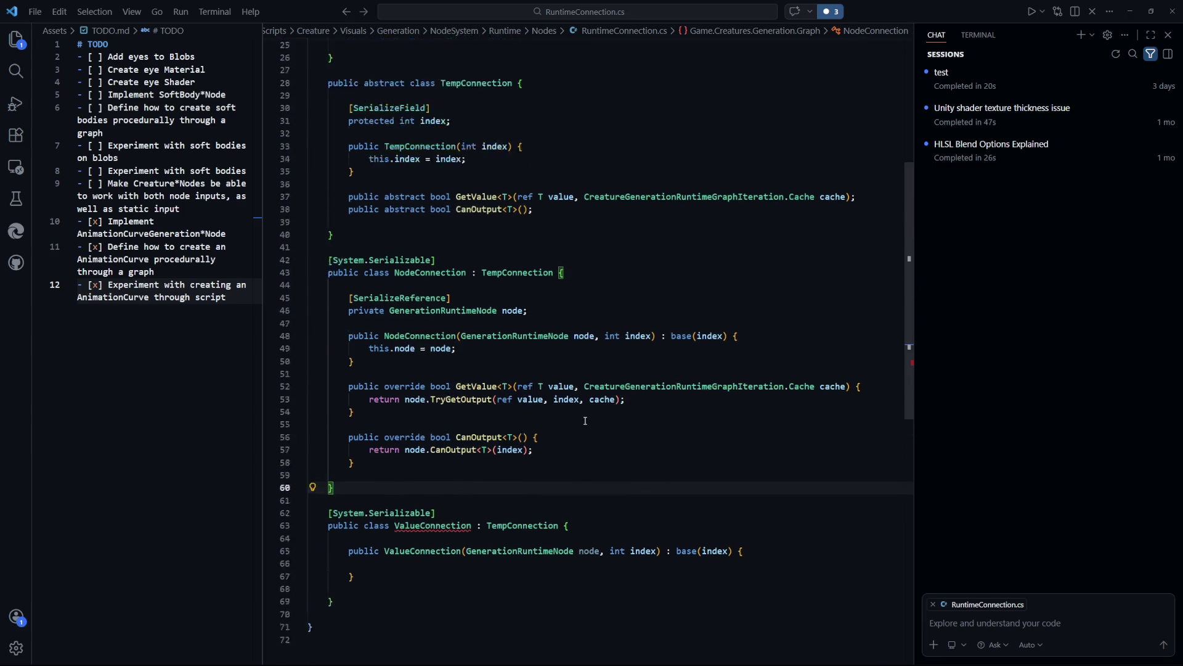
pyautogui.moveTo(333, 327); pyautogui.dragTo(370, 214)
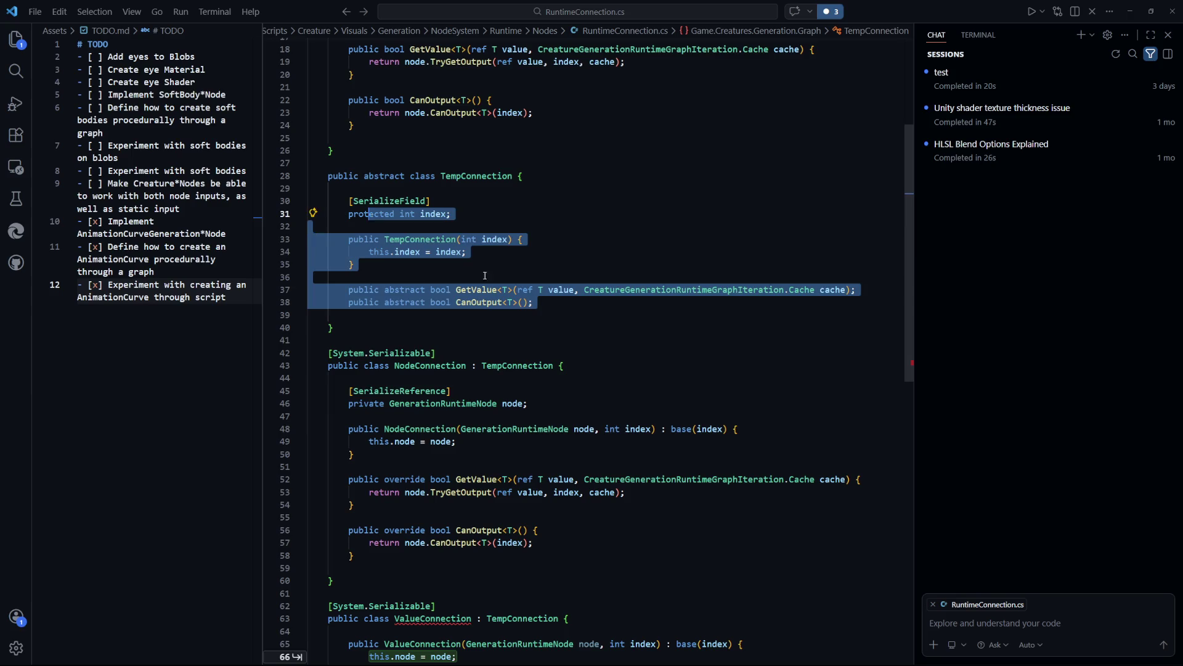
pyautogui.click(437, 353)
pyautogui.scroll(-3, 437, 353)
pyautogui.click(596, 416)
# Make ValueConnection generic with a type parameter <T> and save
pyautogui.click(498, 577)
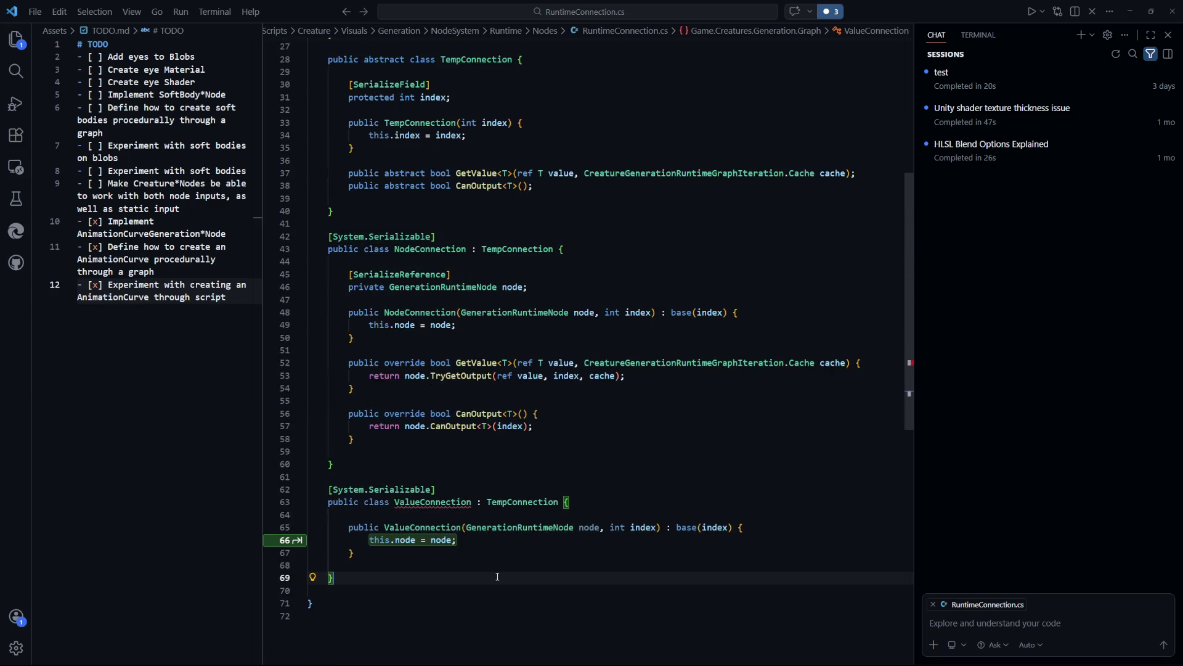
pyautogui.click(486, 562)
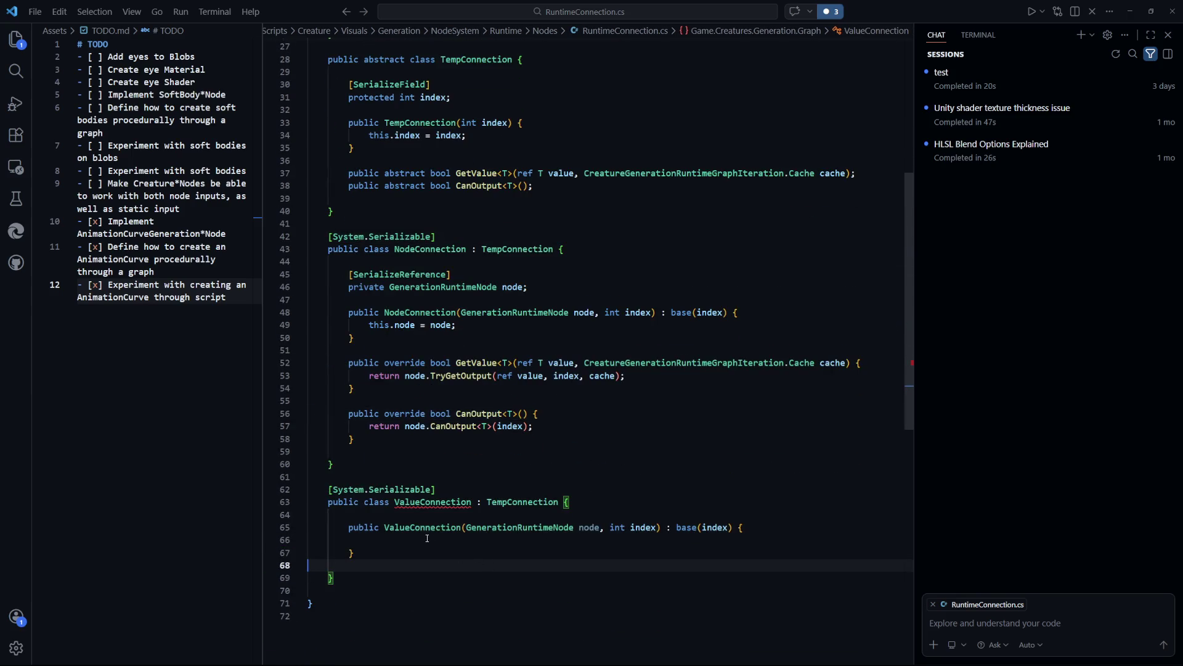
pyautogui.scroll(-2, 489, 511)
pyautogui.click(472, 409)
pyautogui.write('<T>')
pyautogui.hotkey('ctrl', 's')
# Rename the type parameter to K so it reads ValueConnection<K>, and save
pyautogui.click(560, 549)
pyautogui.scroll(4, 561, 552)
pyautogui.scroll(-2, 563, 556)
pyautogui.hotkey('ctrl', 'z')
pyautogui.write('K>')
pyautogui.click(469, 567)
pyautogui.hotkey('ctrl', 's')
pyautogui.scroll(-1, 440, 457)
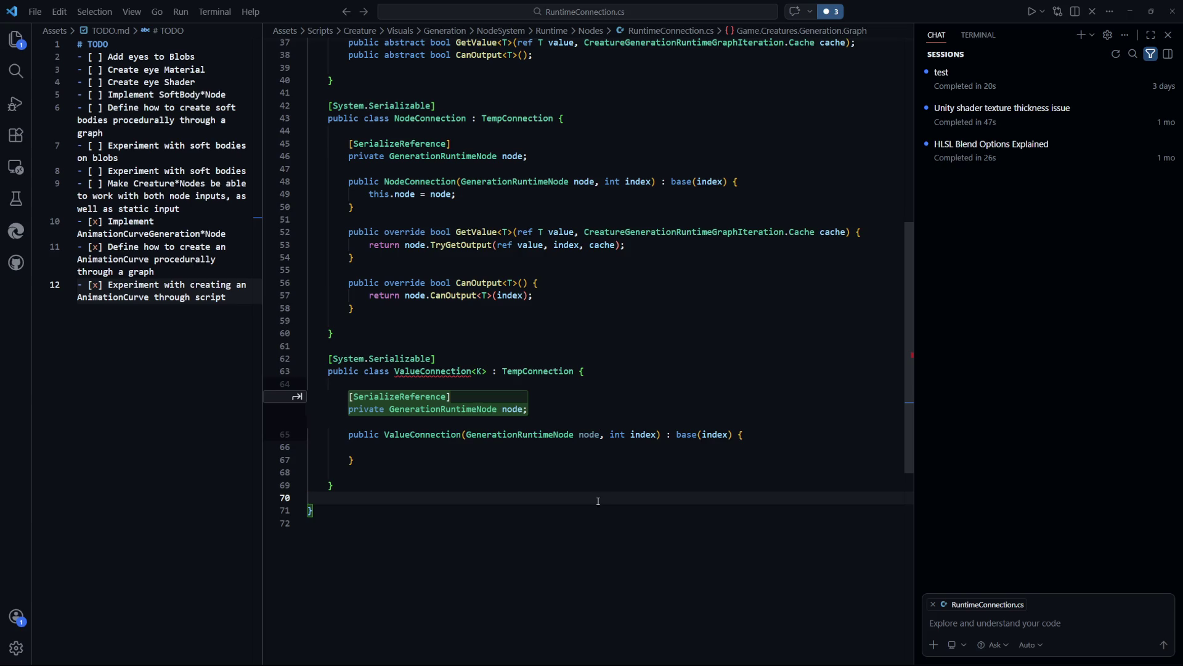
pyautogui.click(614, 411)
# Add a [SerializeField] private K value field to ValueConnection
pyautogui.press('Return')
pyautogui.press('Return')
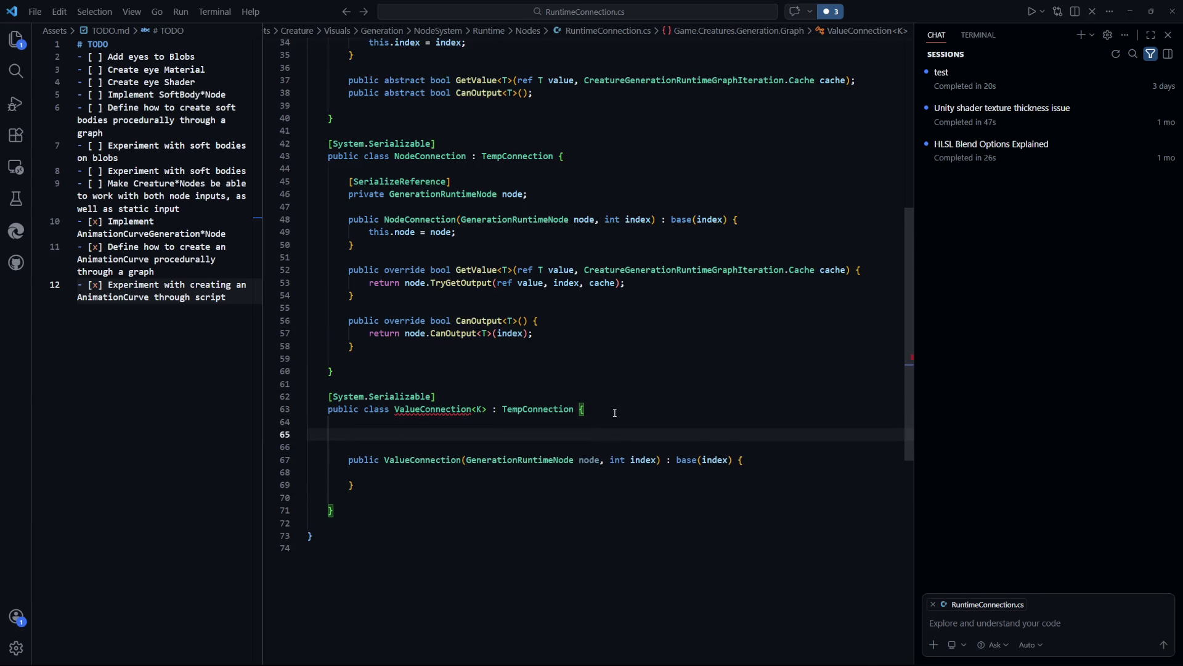
pyautogui.write('[Serial')
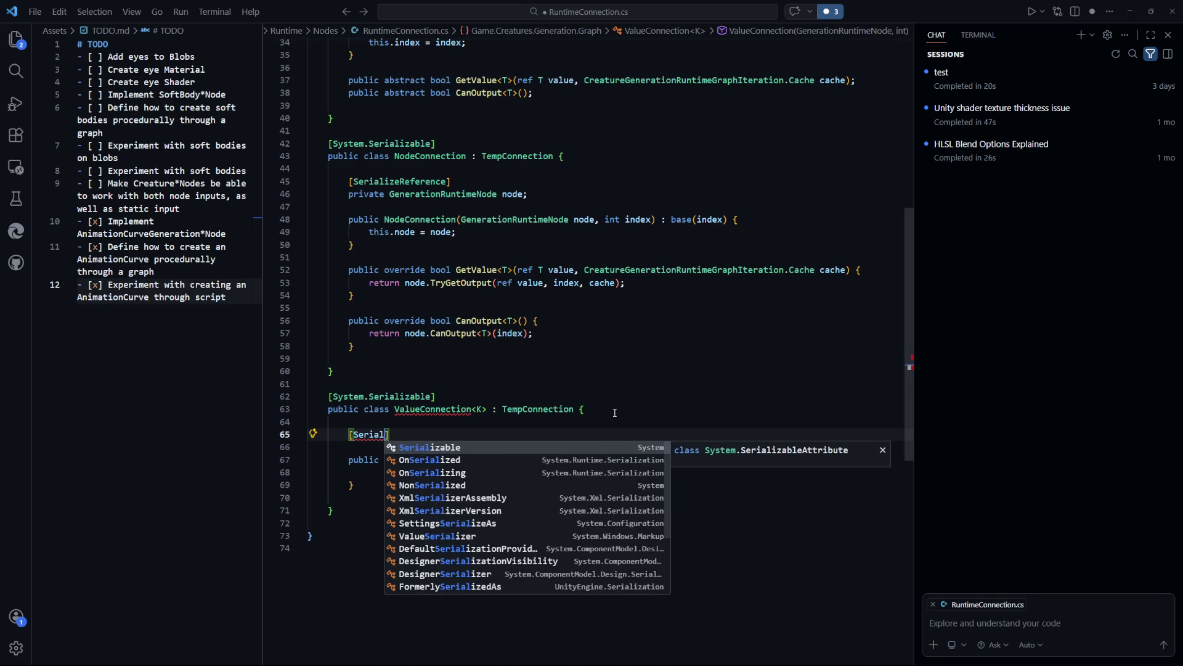
pyautogui.press('Tab')
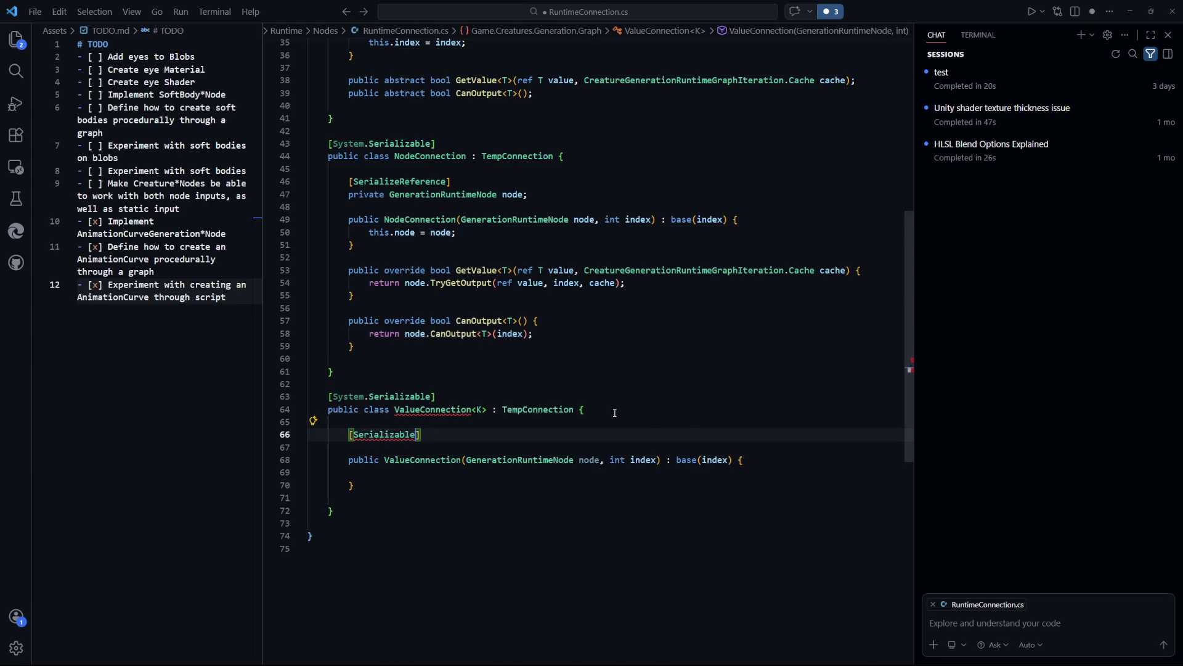
pyautogui.scroll(5, 715, 436)
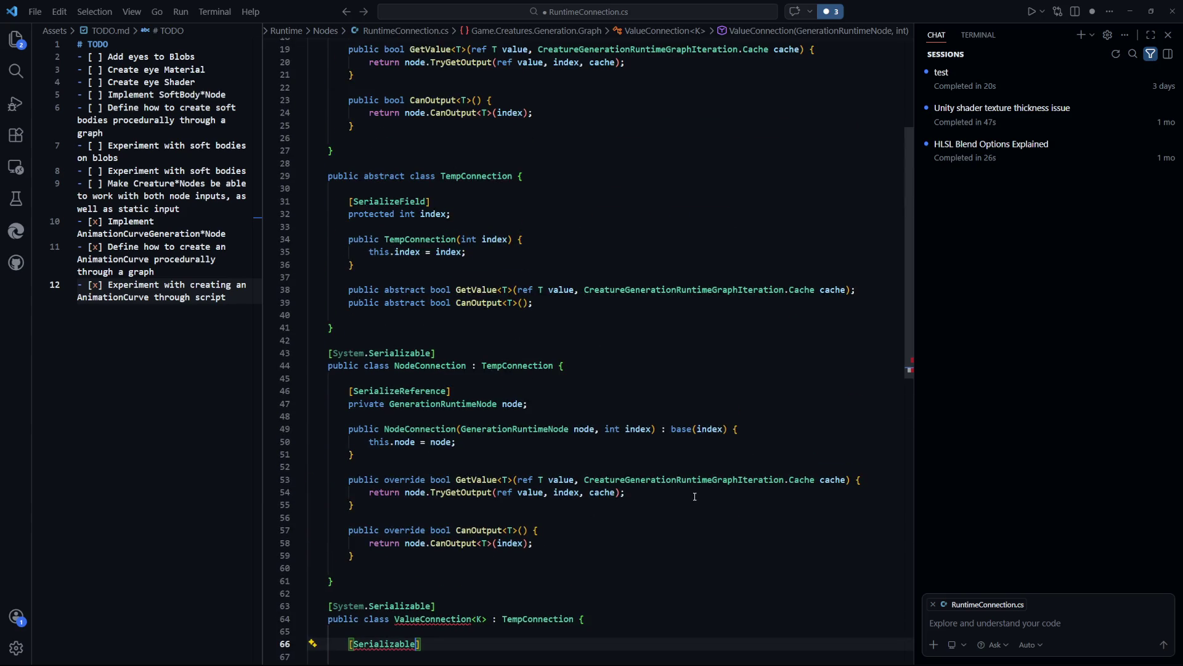
pyautogui.scroll(-5, 684, 491)
pyautogui.doubleClick(379, 456)
pyautogui.write('Serialize')
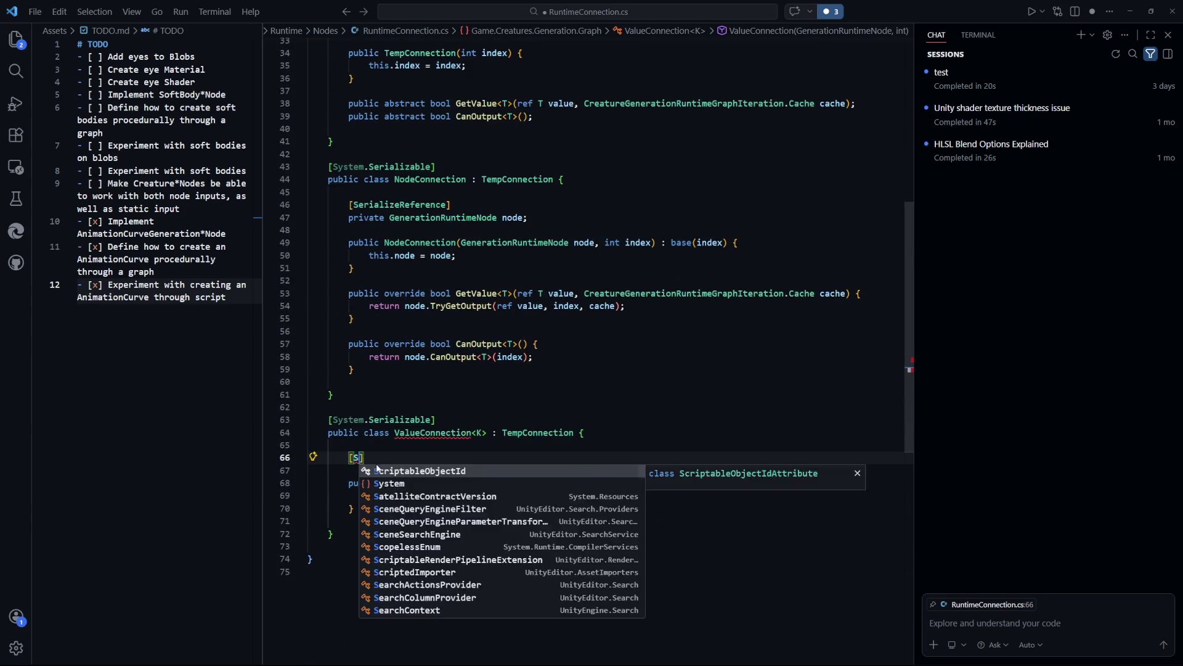
pyautogui.write('Field')
pyautogui.press('End')
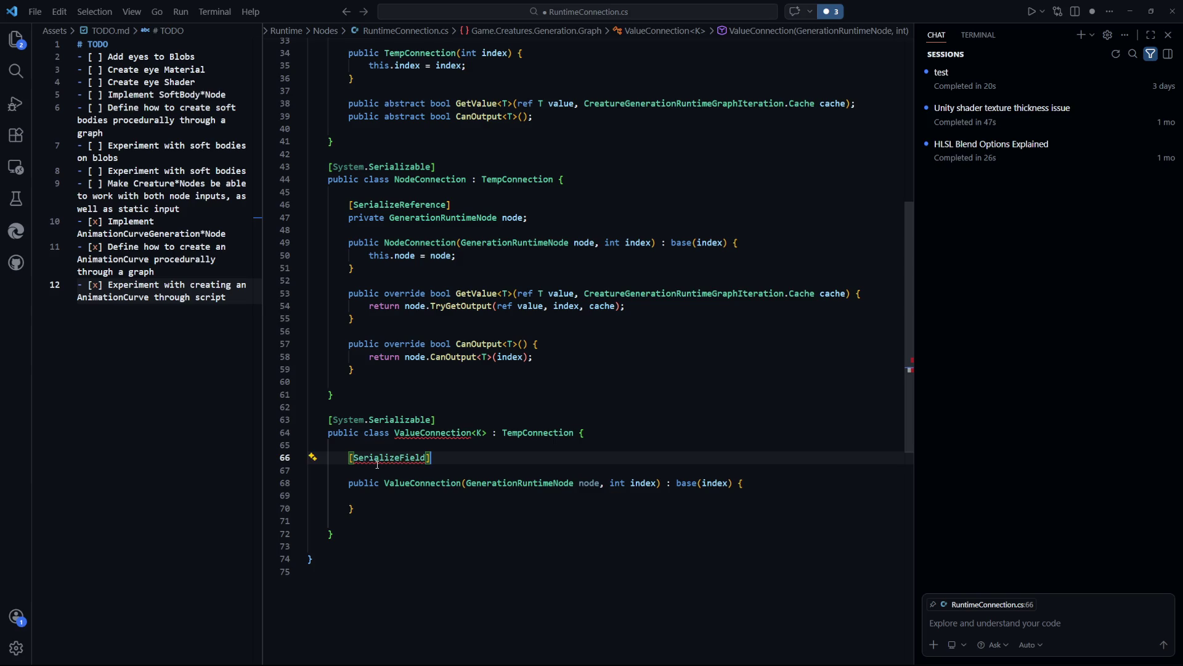
pyautogui.press('Return')
pyautogui.press('Tab')
# Make the ValueConnection<K> constructor take a K value parameter instead of the node parameter
pyautogui.click(308, 558)
pyautogui.scroll(-3, 691, 527)
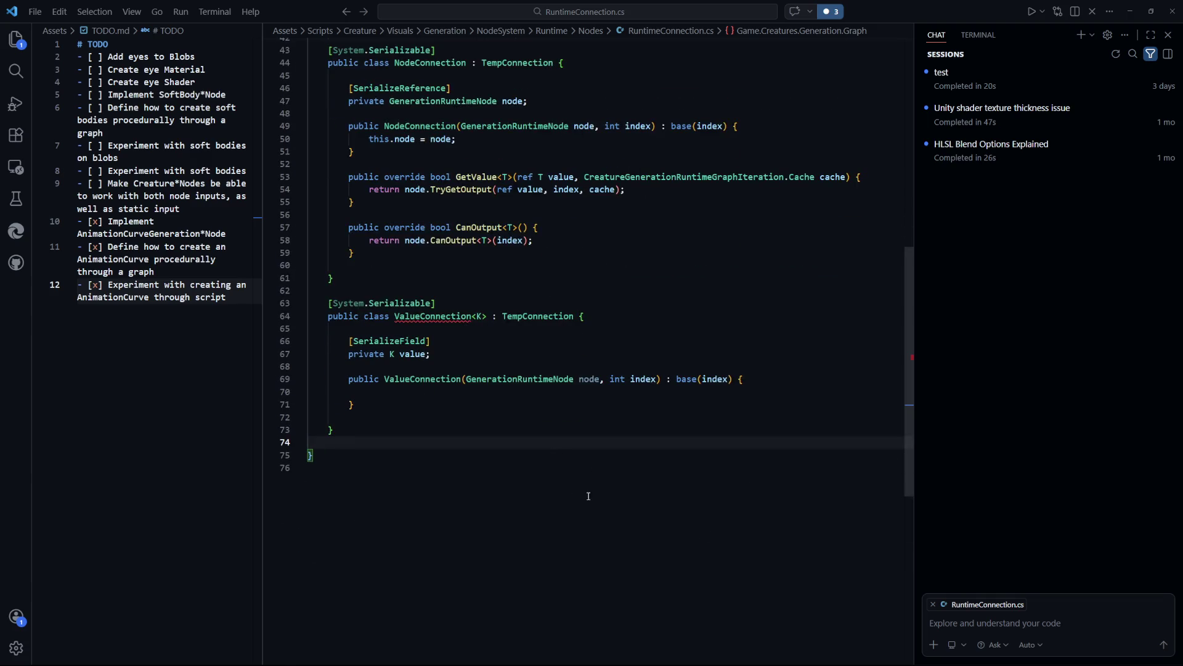
pyautogui.scroll(4, 610, 506)
pyautogui.scroll(-3, 609, 505)
pyautogui.click(543, 504)
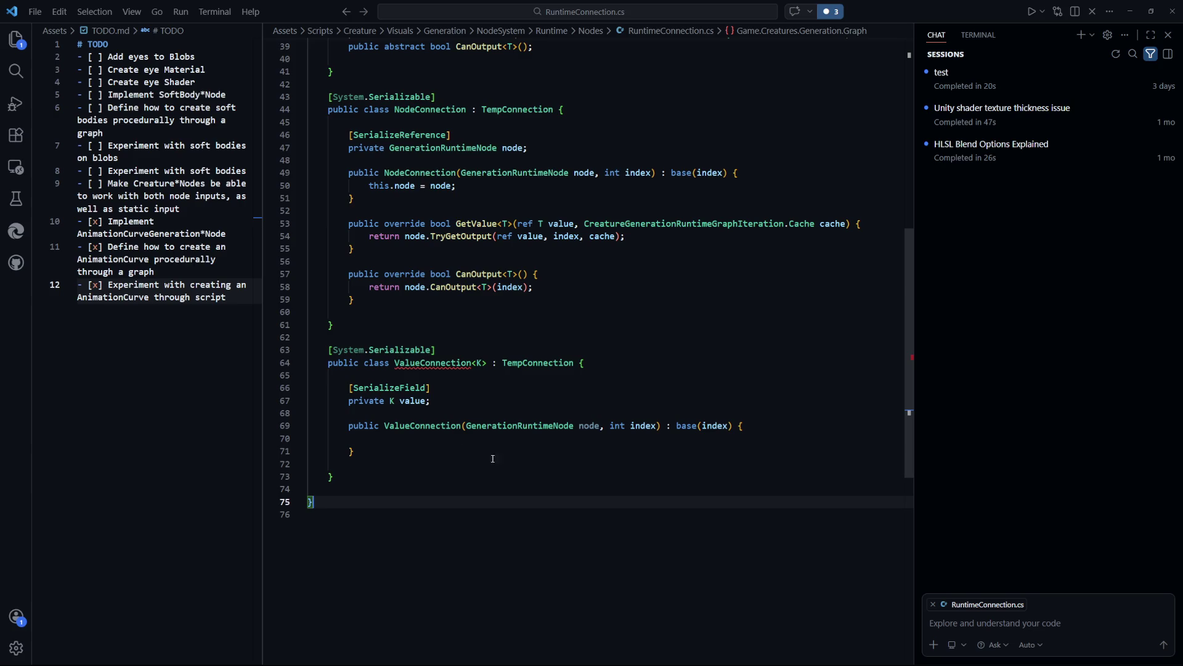
pyautogui.scroll(-2, 471, 403)
pyautogui.click(463, 381)
pyautogui.write('<K')
pyautogui.press('BackSpace')
pyautogui.write('>')
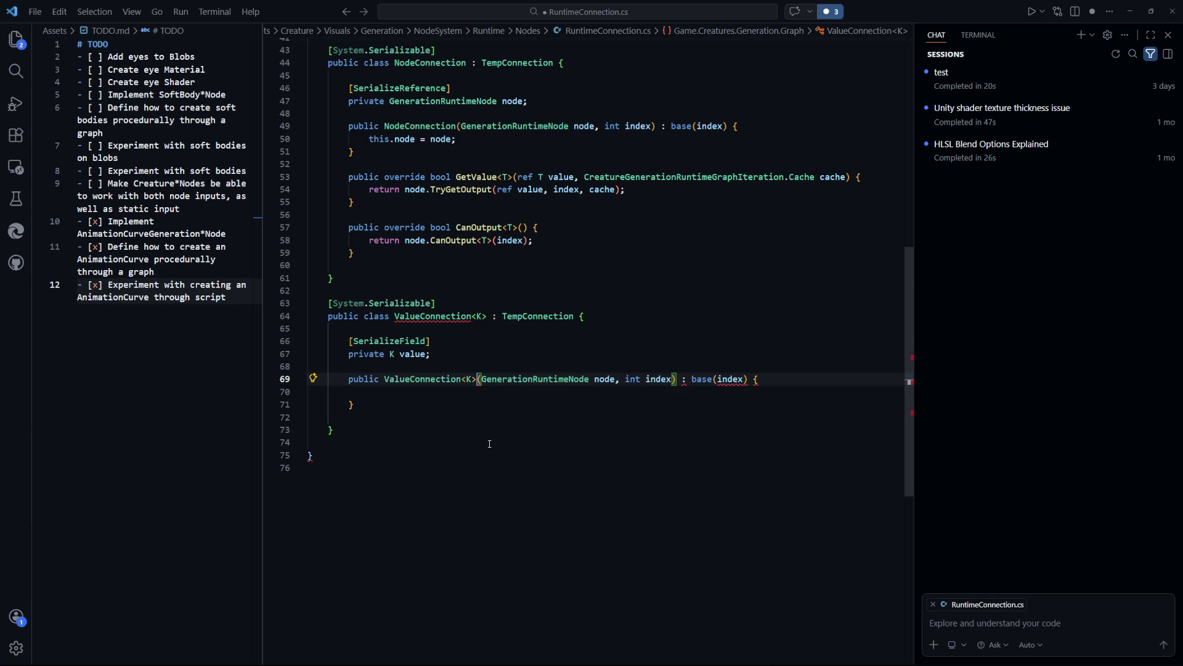
pyautogui.hotkey('ctrl', 's')
pyautogui.moveTo(614, 379); pyautogui.dragTo(486, 381)
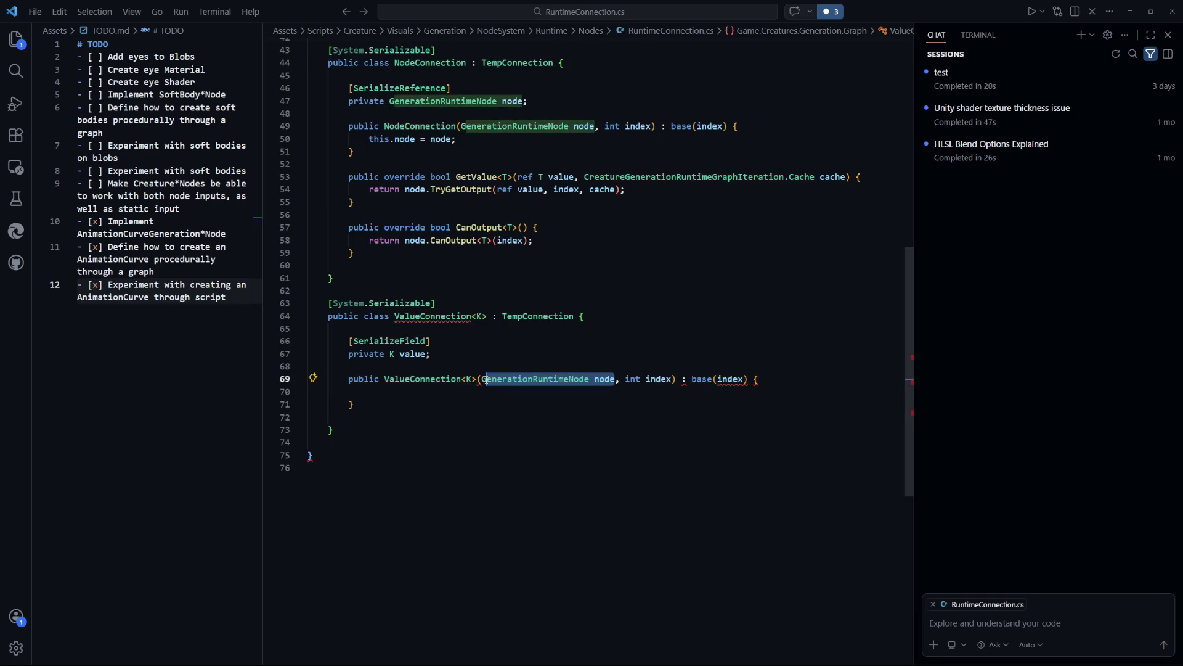
pyautogui.write('K value')
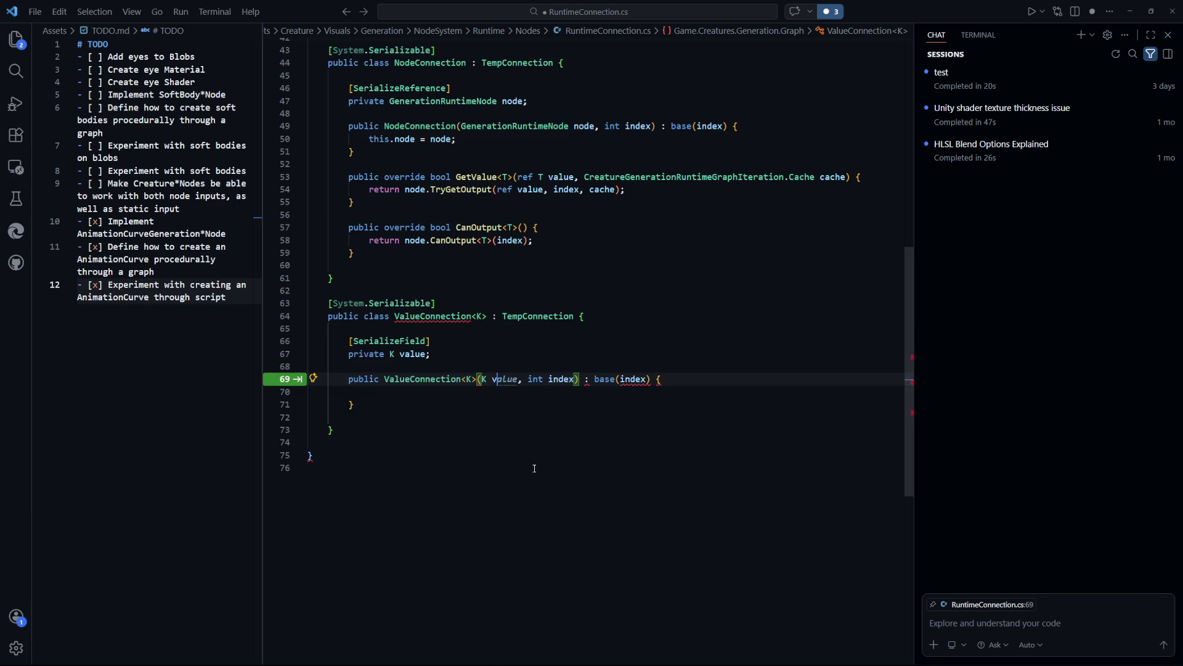
pyautogui.hotkey('ctrl', 's')
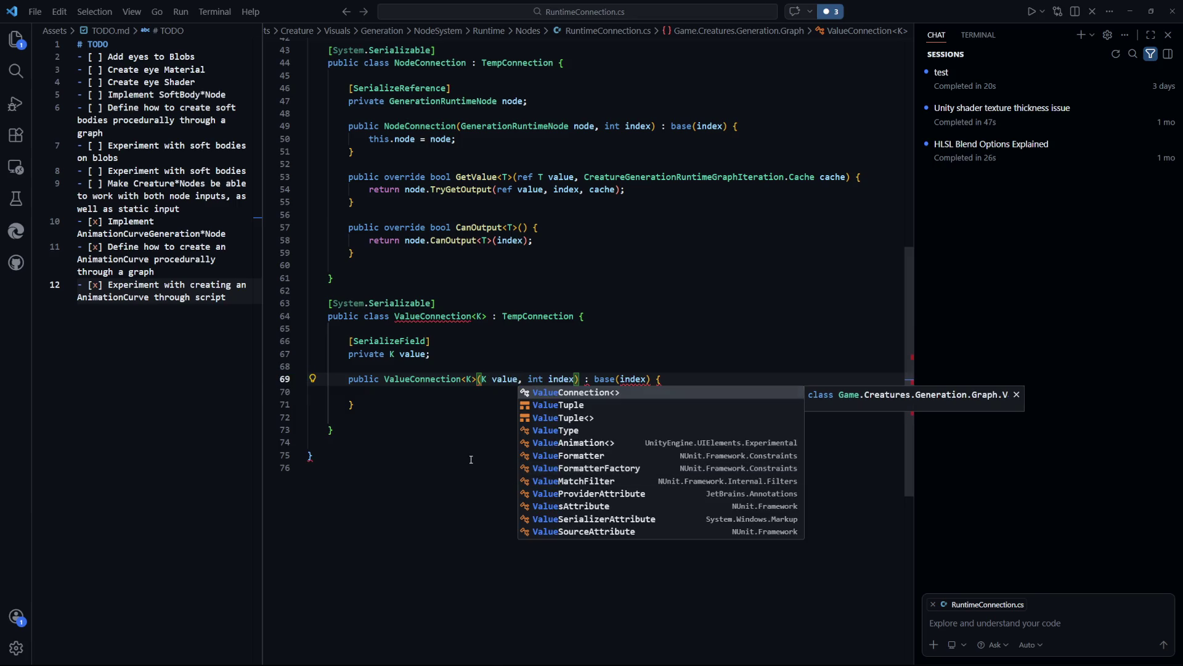
# Accept Copilot's corrected constructor, which passes index to base, stores value and drops <K>, then save
pyautogui.press('Escape')
pyautogui.press('Tab')
pyautogui.hotkey('ctrl', 's')
pyautogui.click(491, 479)
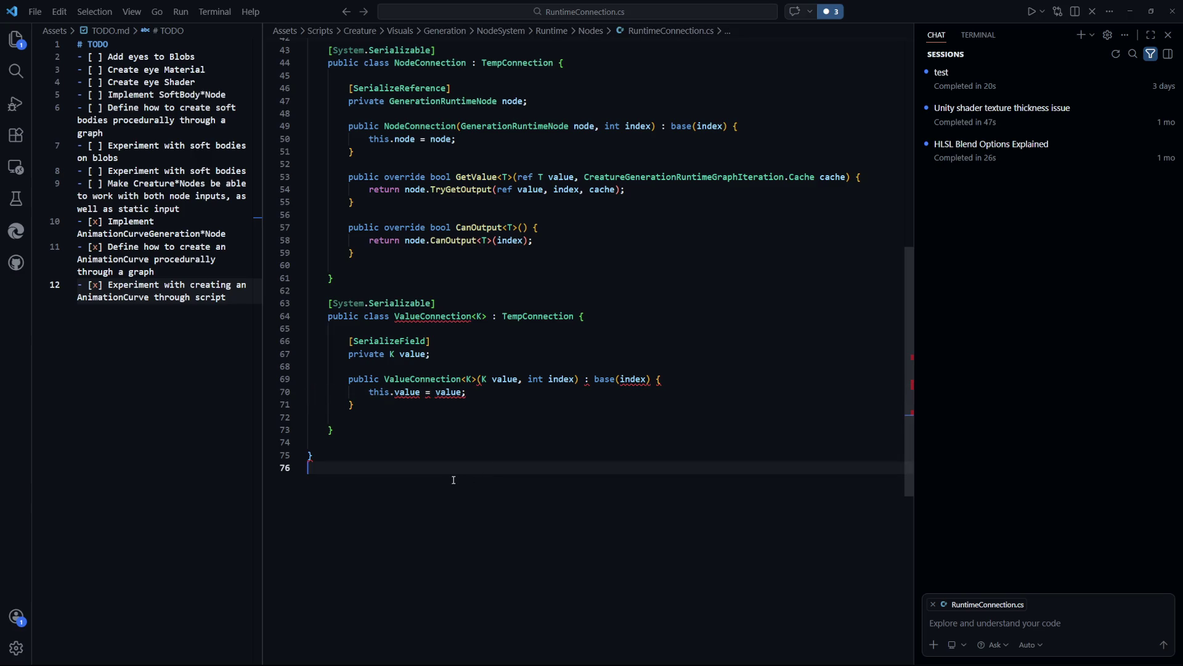
pyautogui.press('Up')
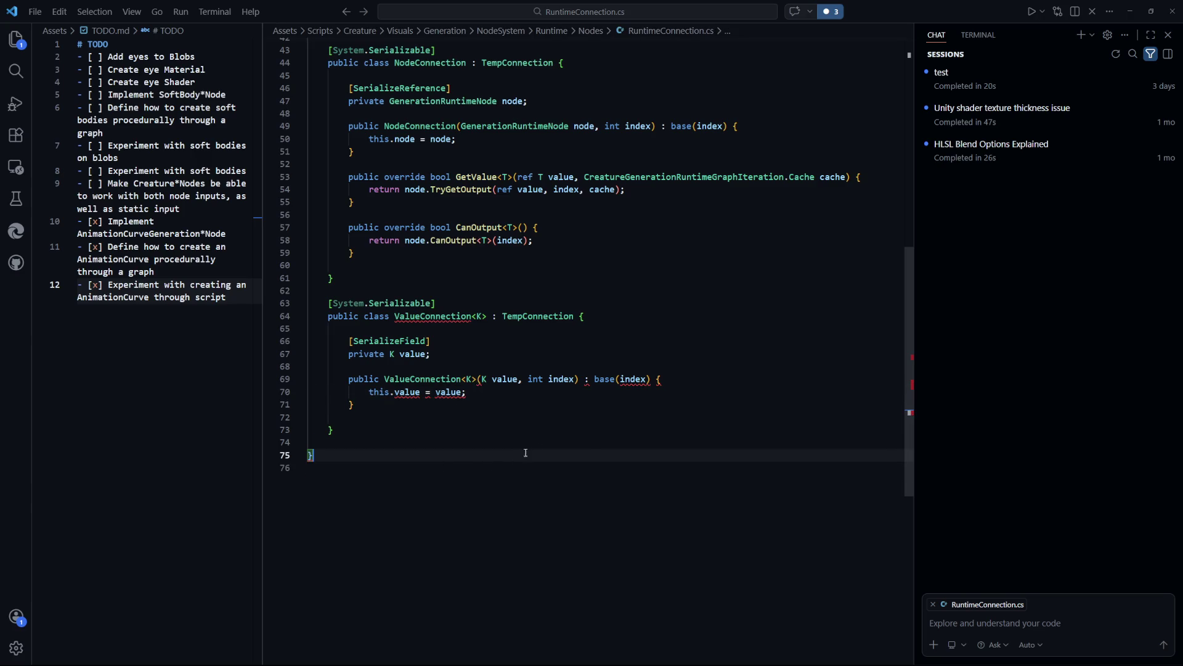
pyautogui.click(482, 404)
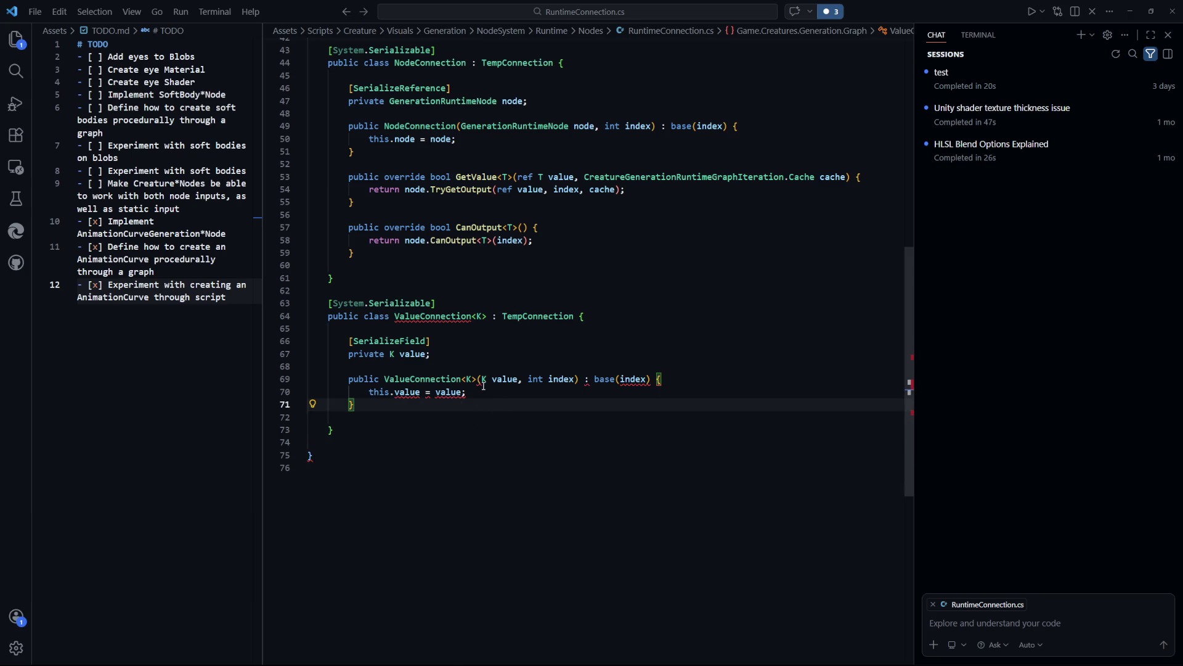
pyautogui.moveTo(485, 380)
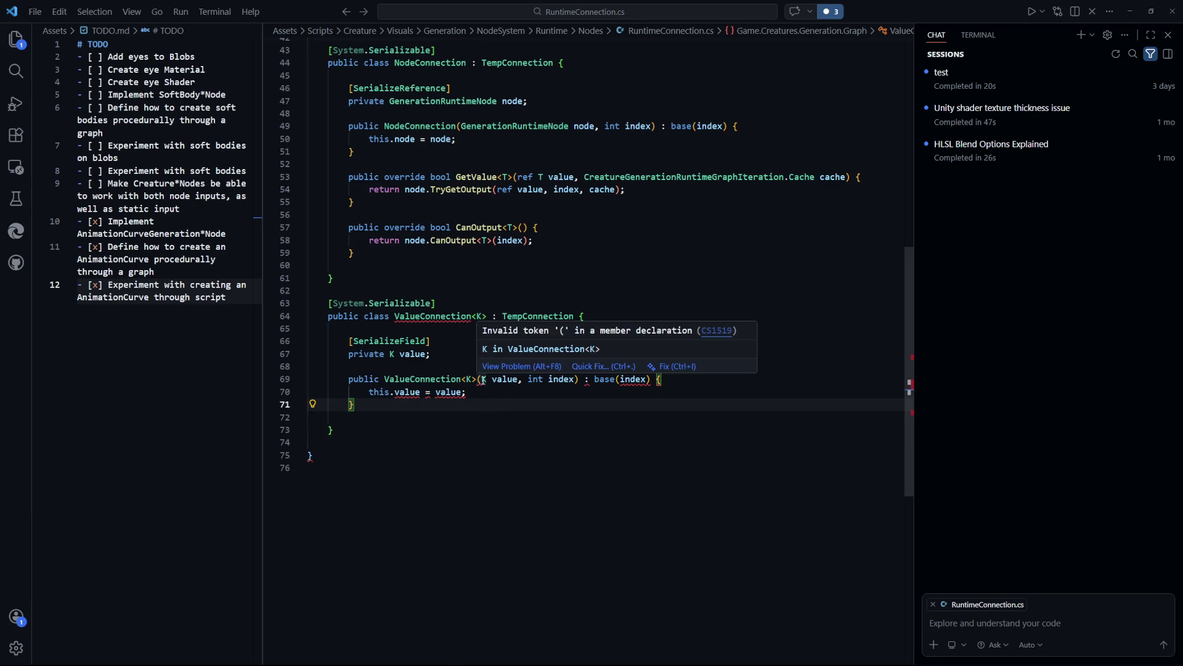
pyautogui.hotkey('ctrl', 'z')
pyautogui.hotkey('ctrl', 'z')
pyautogui.hotkey('ctrl', 'z')
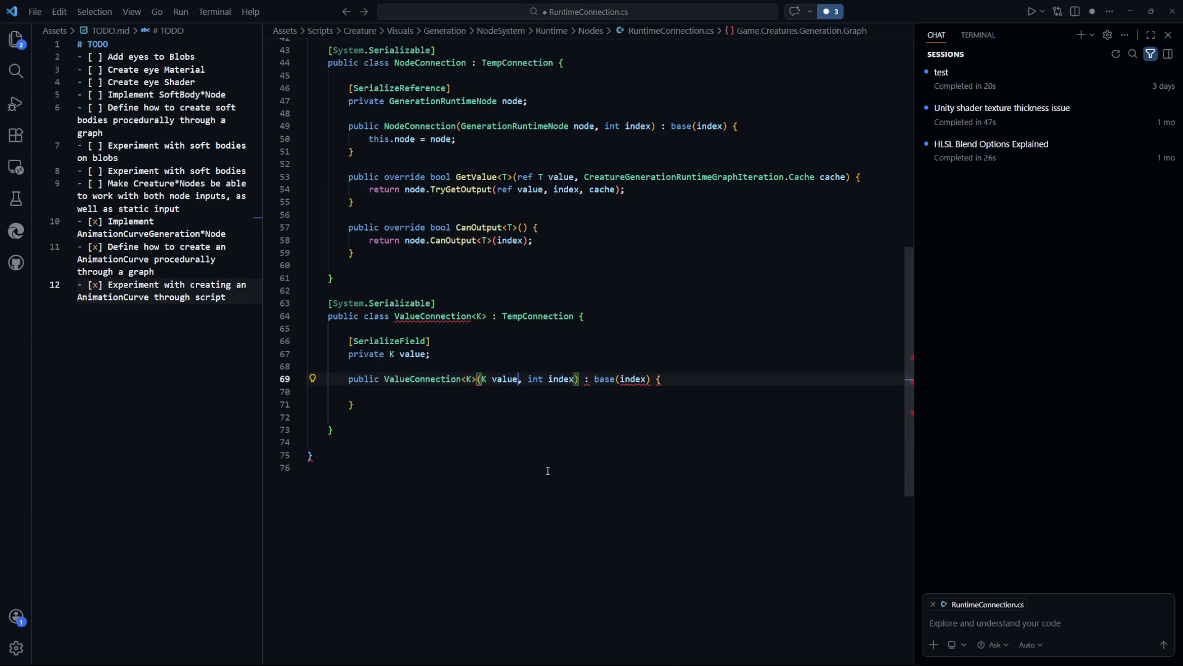
pyautogui.press('Tab')
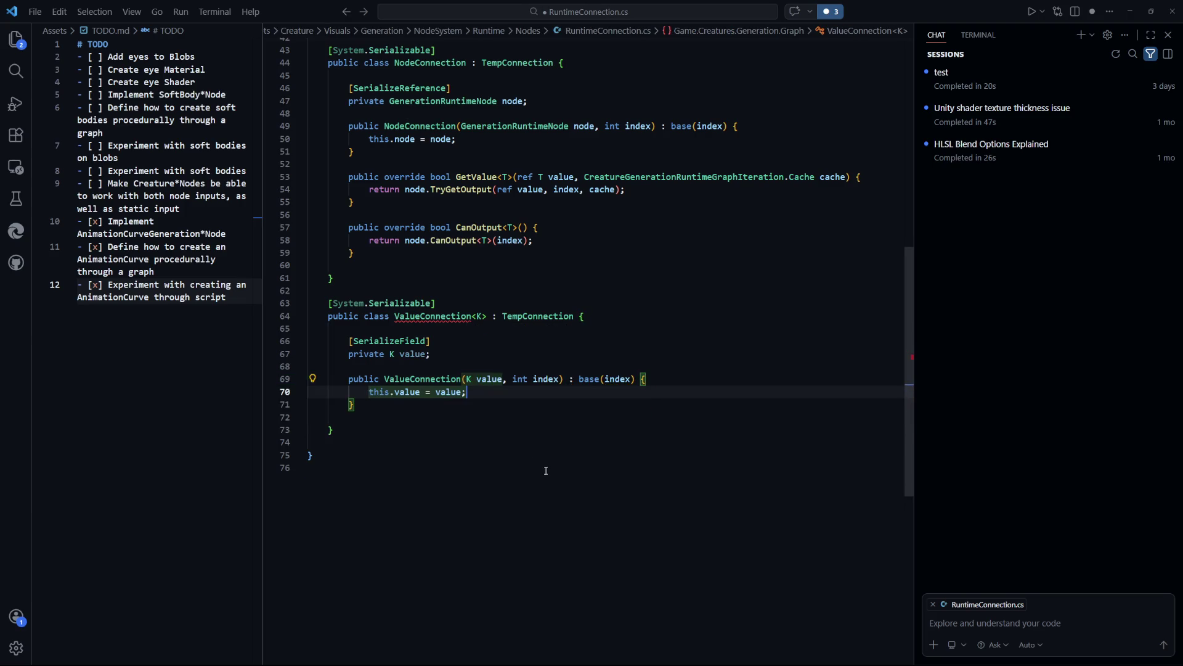
pyautogui.click(558, 502)
pyautogui.hotkey('ctrl', 's')
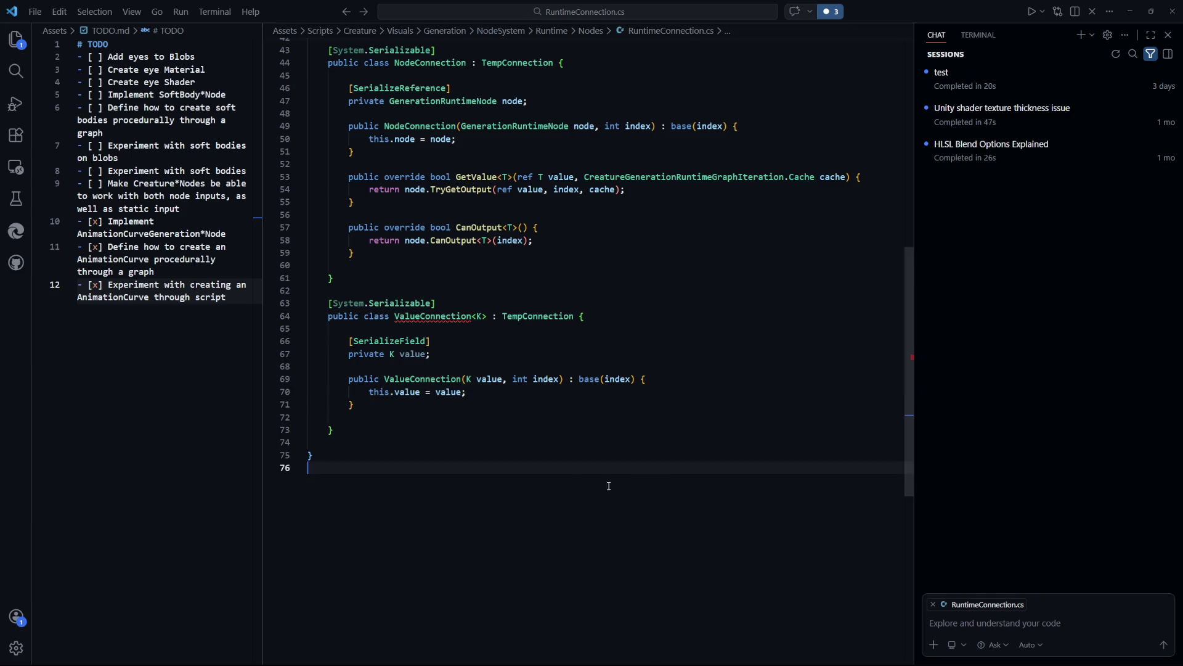
# Copy NodeConnection's GetValue and CanOutput overrides into ValueConnection below its constructor
pyautogui.moveTo(440, 314)
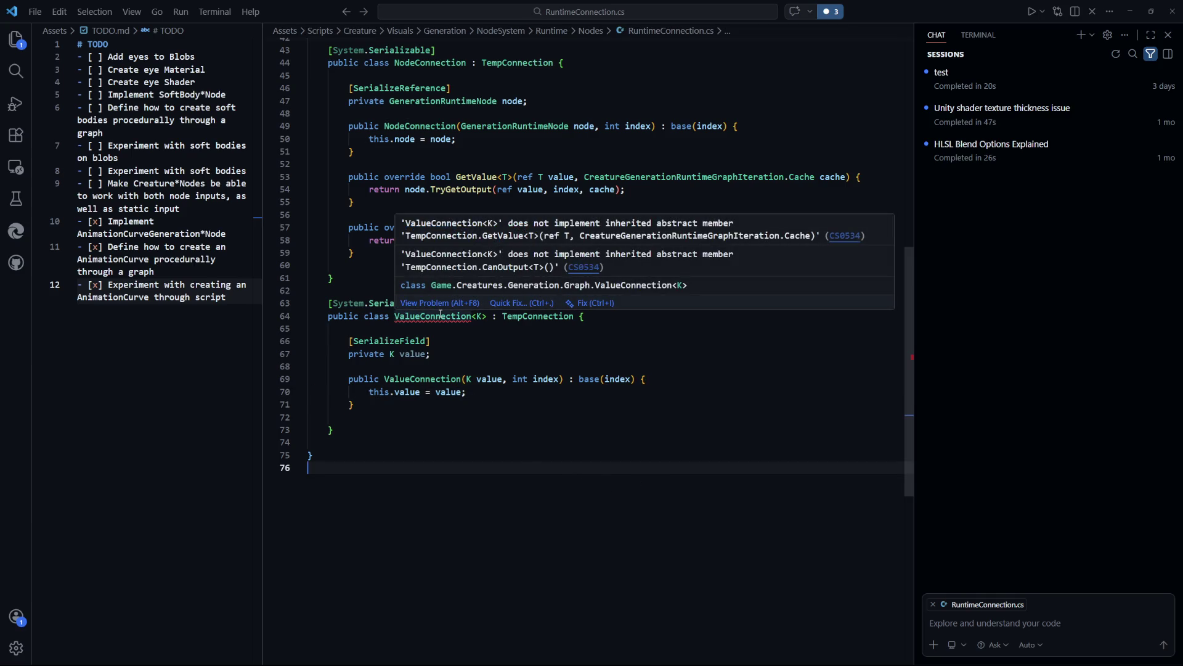
pyautogui.scroll(2, 579, 447)
pyautogui.moveTo(354, 322); pyautogui.dragTo(349, 249)
pyautogui.hotkey('ctrl', 'c')
pyautogui.click(354, 487)
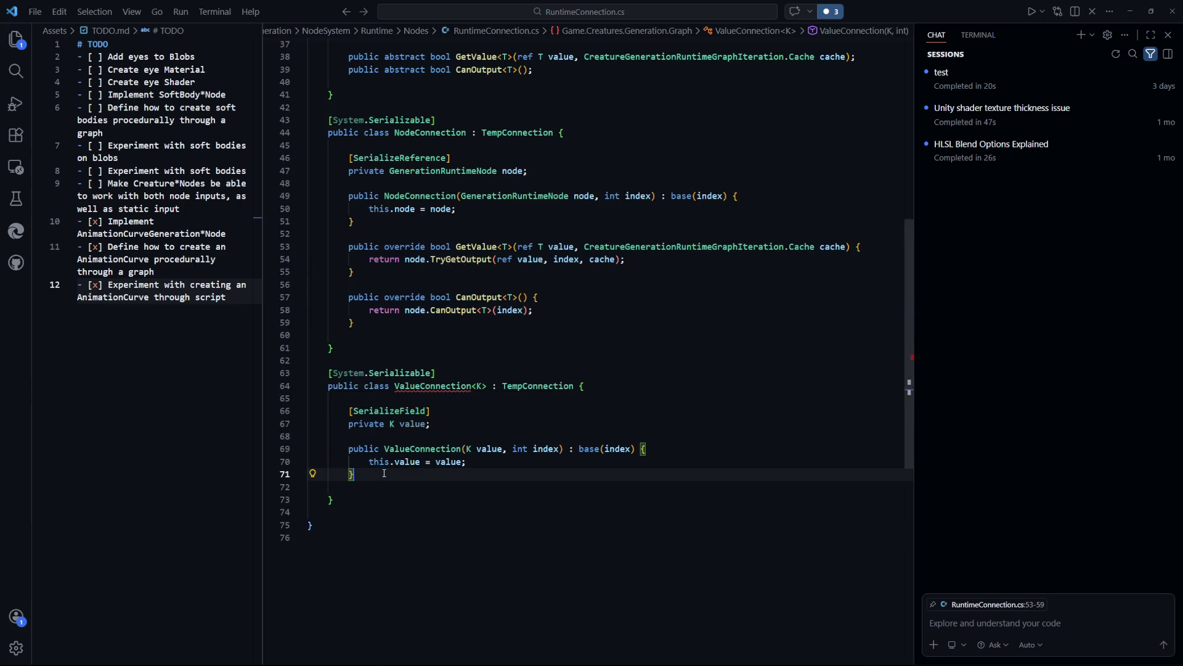
pyautogui.press('Return')
pyautogui.hotkey('ctrl', 'v')
pyautogui.scroll(-3, 493, 366)
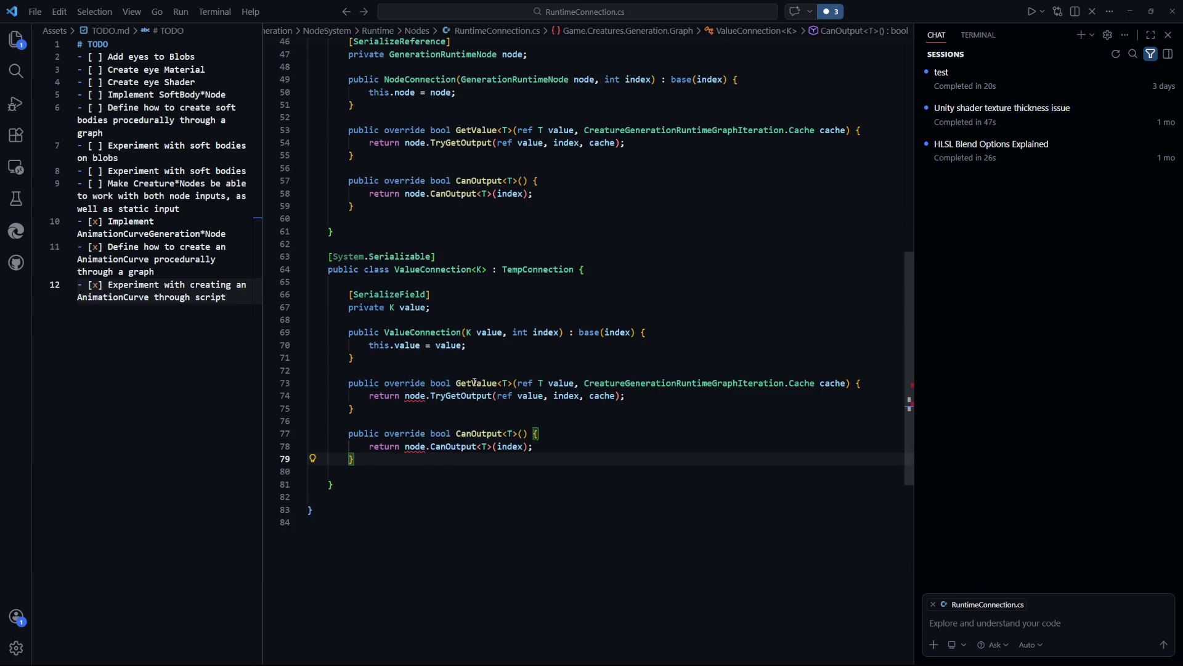
pyautogui.click(724, 484)
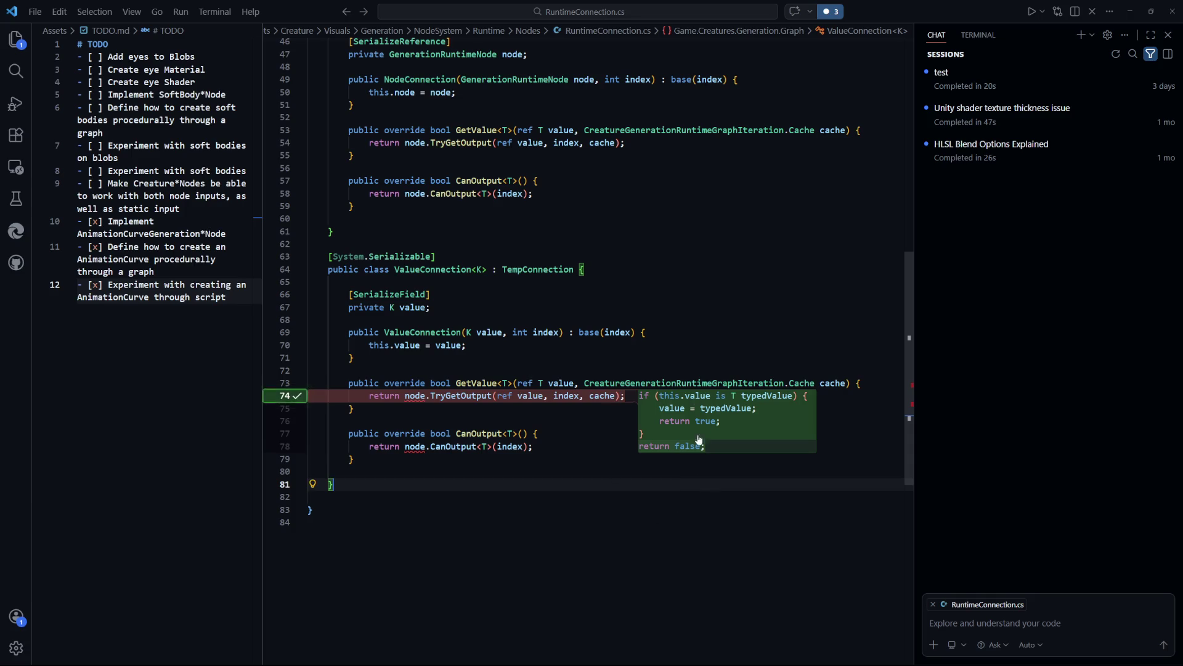
# Accept suggestions so GetValue returns value when it is a T and CanOutput checks 'value is T'
pyautogui.click(601, 446)
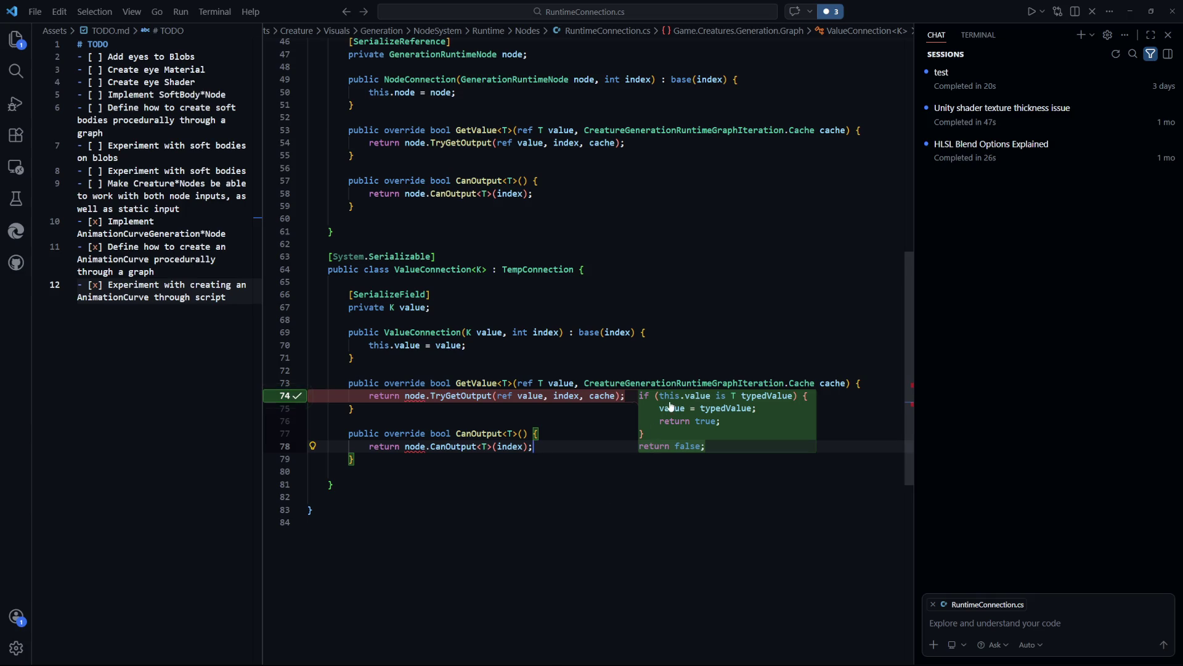
pyautogui.press('Tab')
pyautogui.press('Tab')
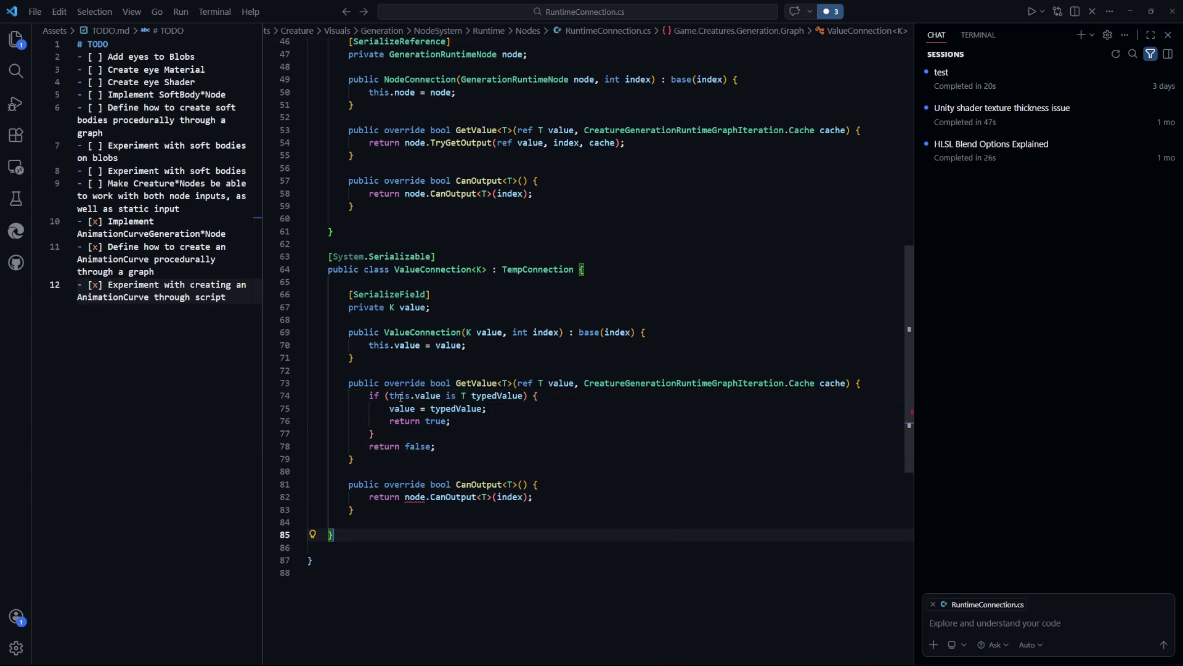
pyautogui.click(644, 486)
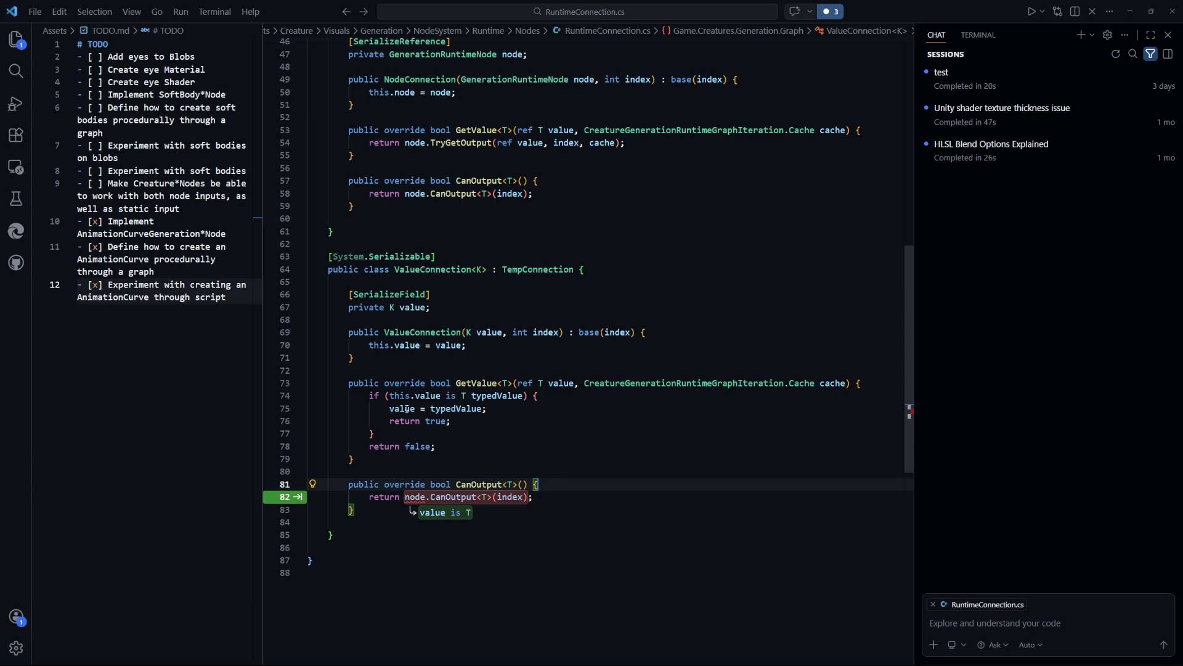
pyautogui.moveTo(512, 426); pyautogui.dragTo(311, 396)
pyautogui.click(487, 446)
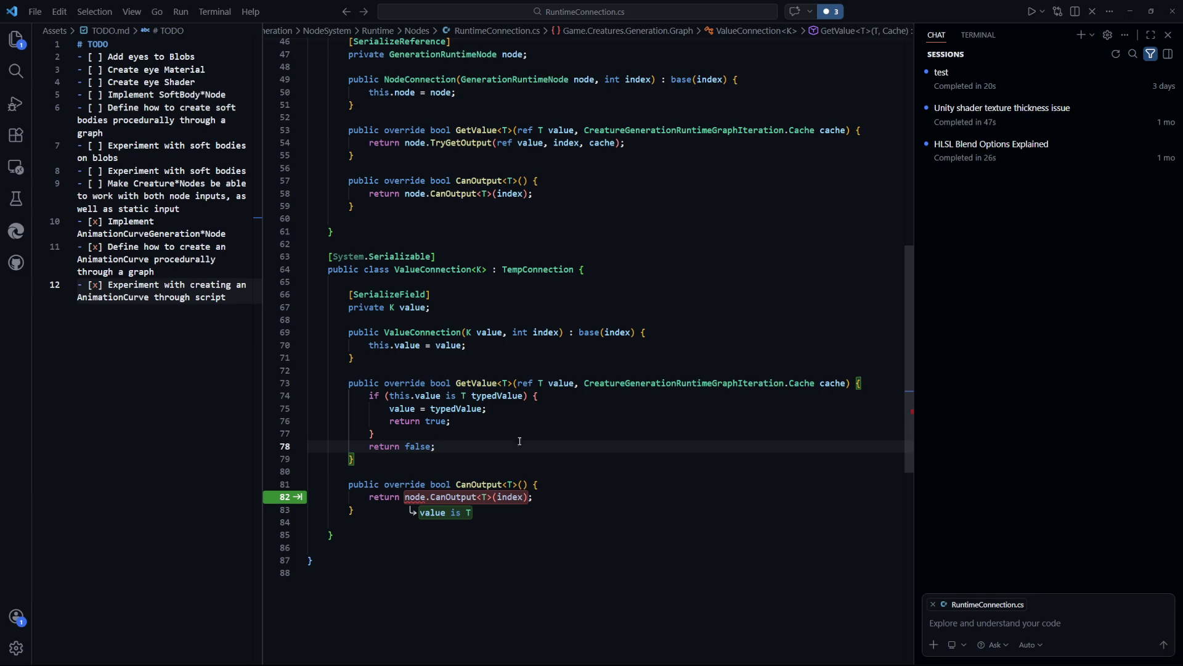
pyautogui.scroll(1, 622, 475)
pyautogui.scroll(-2, 621, 475)
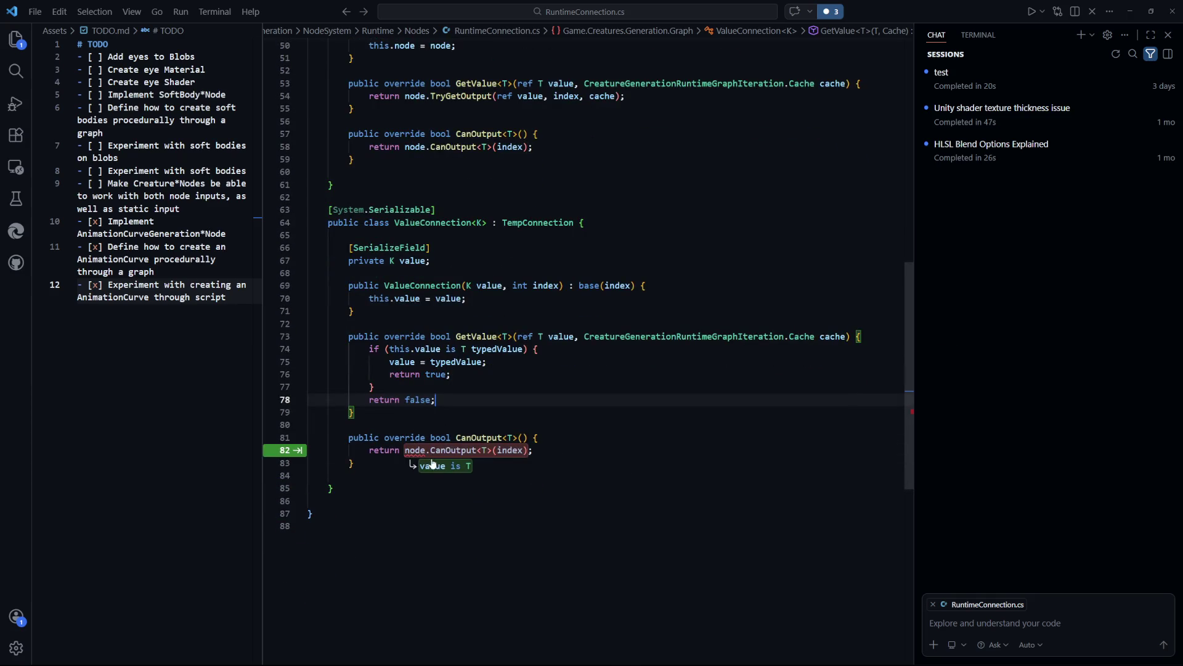
pyautogui.press('Tab')
pyautogui.click(637, 526)
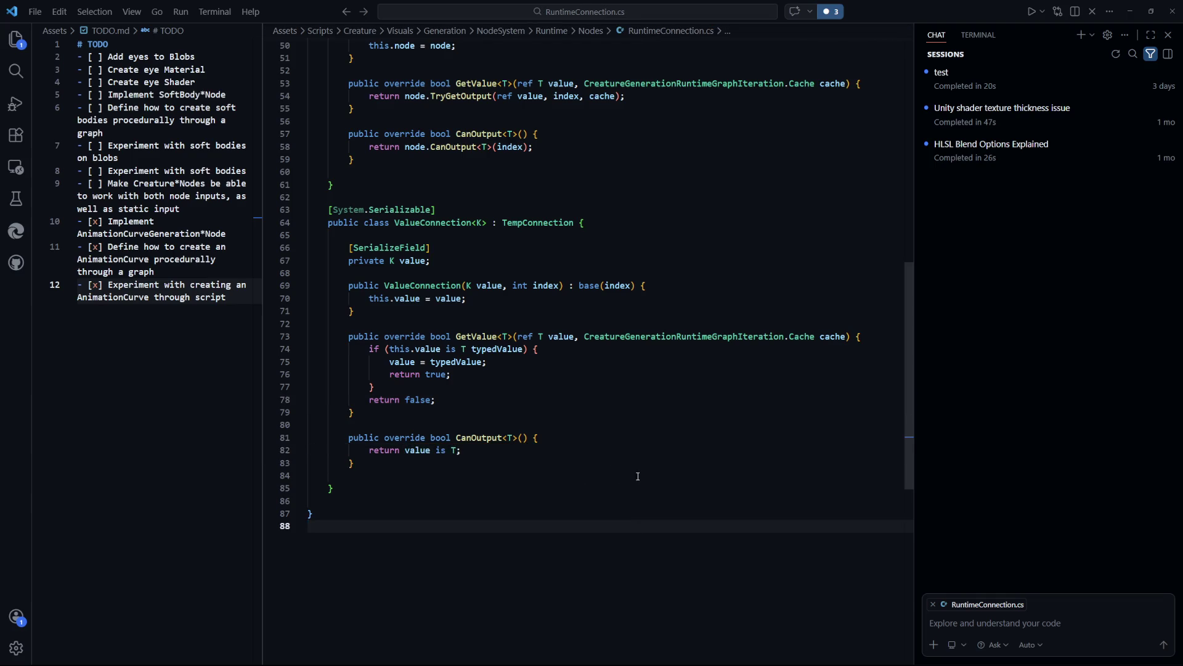
pyautogui.scroll(2, 638, 474)
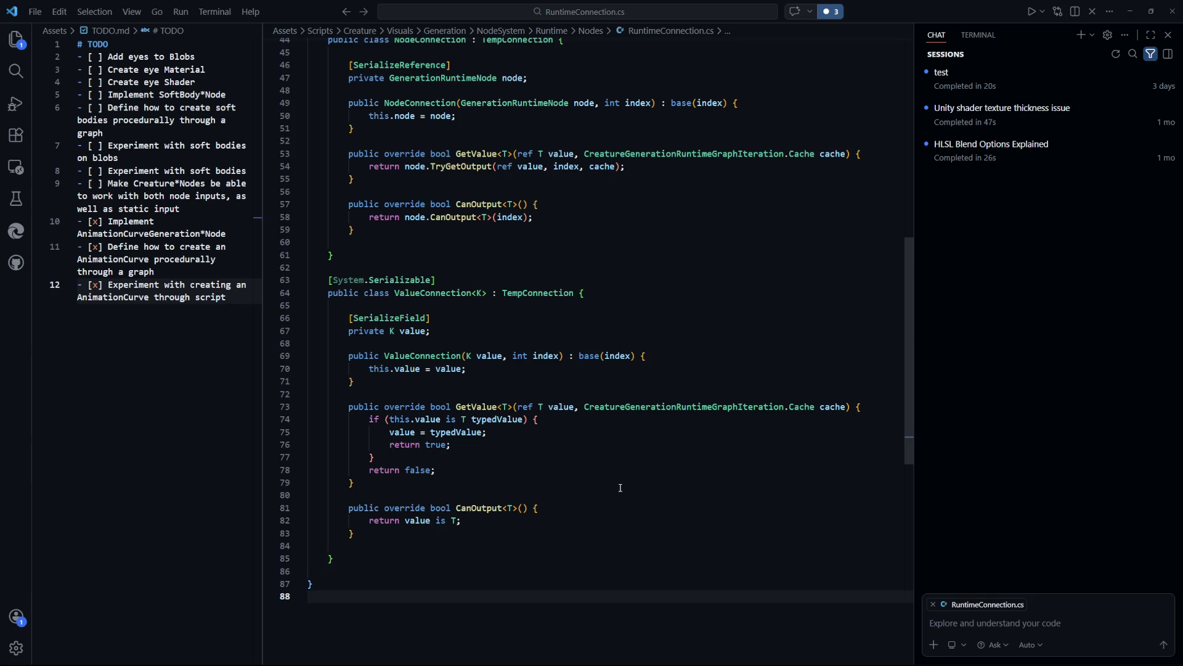
pyautogui.scroll(1, 620, 488)
pyautogui.moveTo(308, 303); pyautogui.dragTo(628, 578)
pyautogui.click(629, 579)
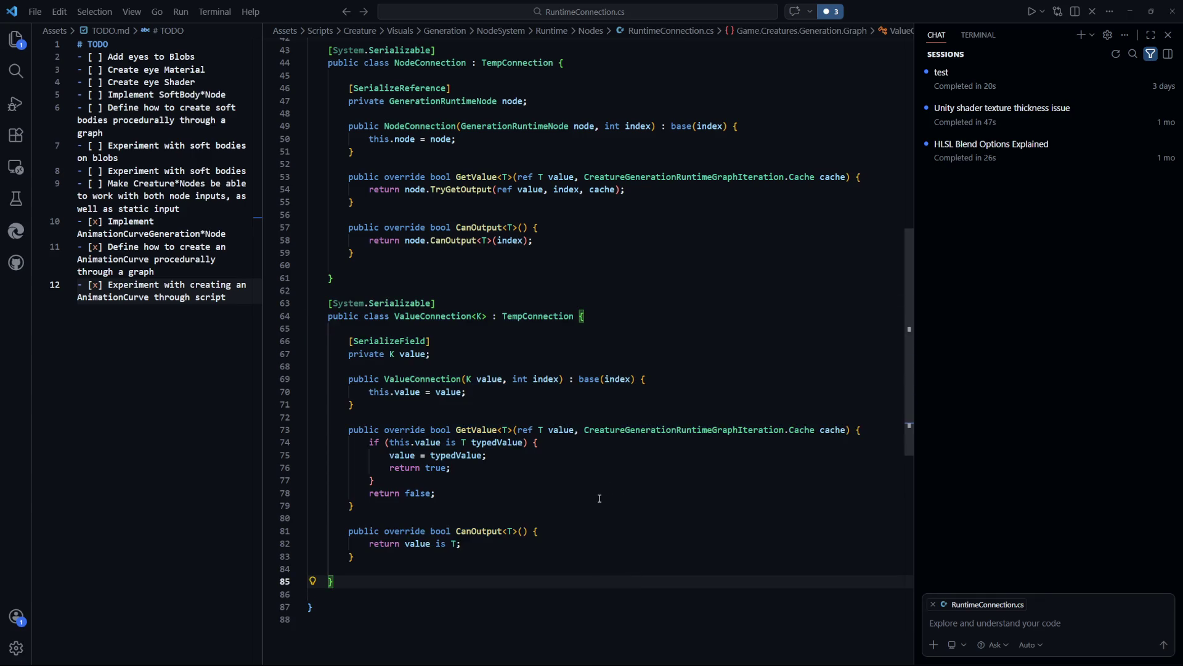
pyautogui.scroll(5, 555, 431)
pyautogui.moveTo(309, 247)
pyautogui.mouseDown()
pyautogui.moveTo(421, 456)
pyautogui.moveTo(309, 489)
pyautogui.mouseUp()
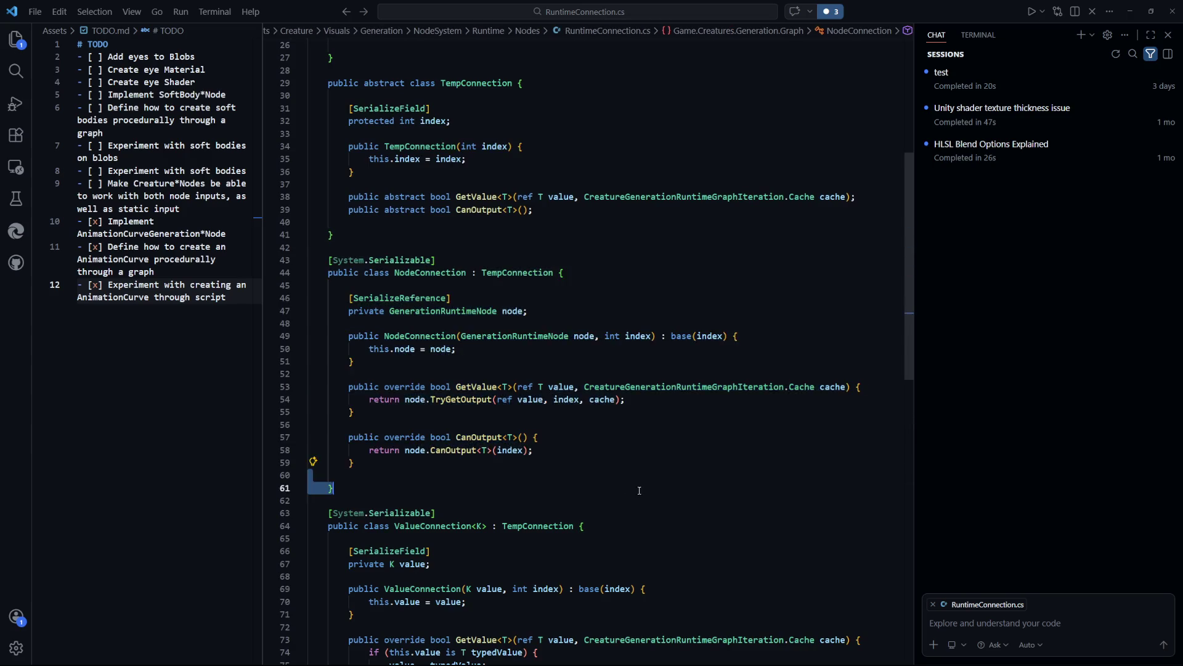
pyautogui.scroll(5, 310, 489)
pyautogui.moveTo(592, 441); pyautogui.dragTo(327, 292)
pyautogui.click(617, 330)
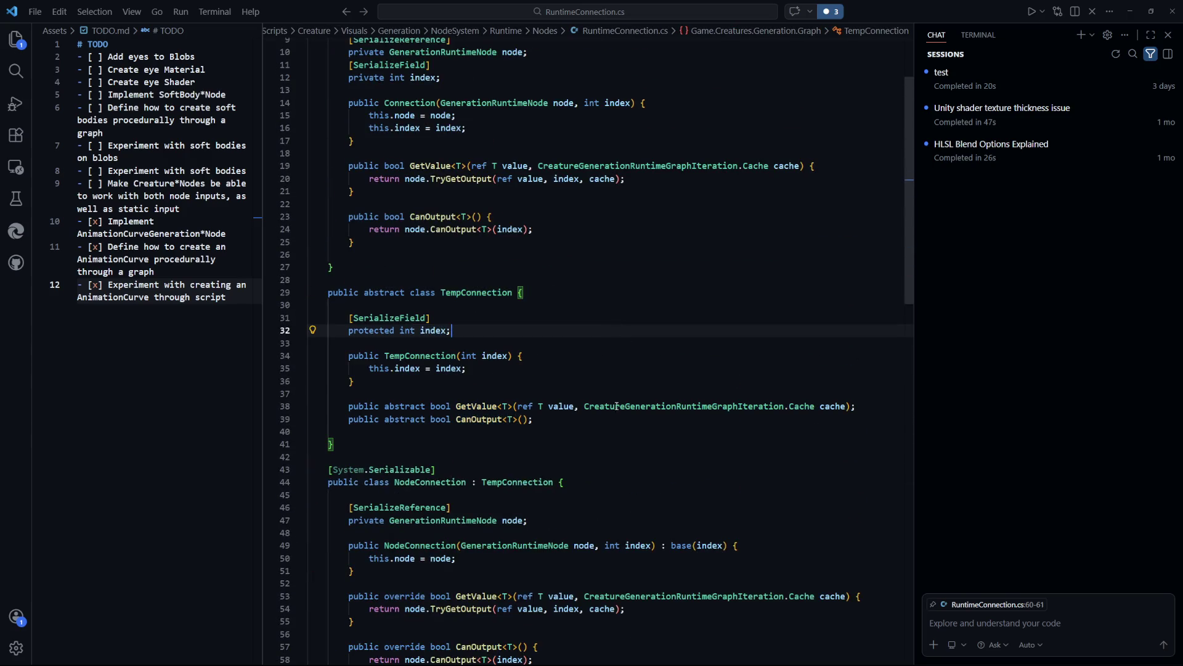
pyautogui.scroll(3, 617, 451)
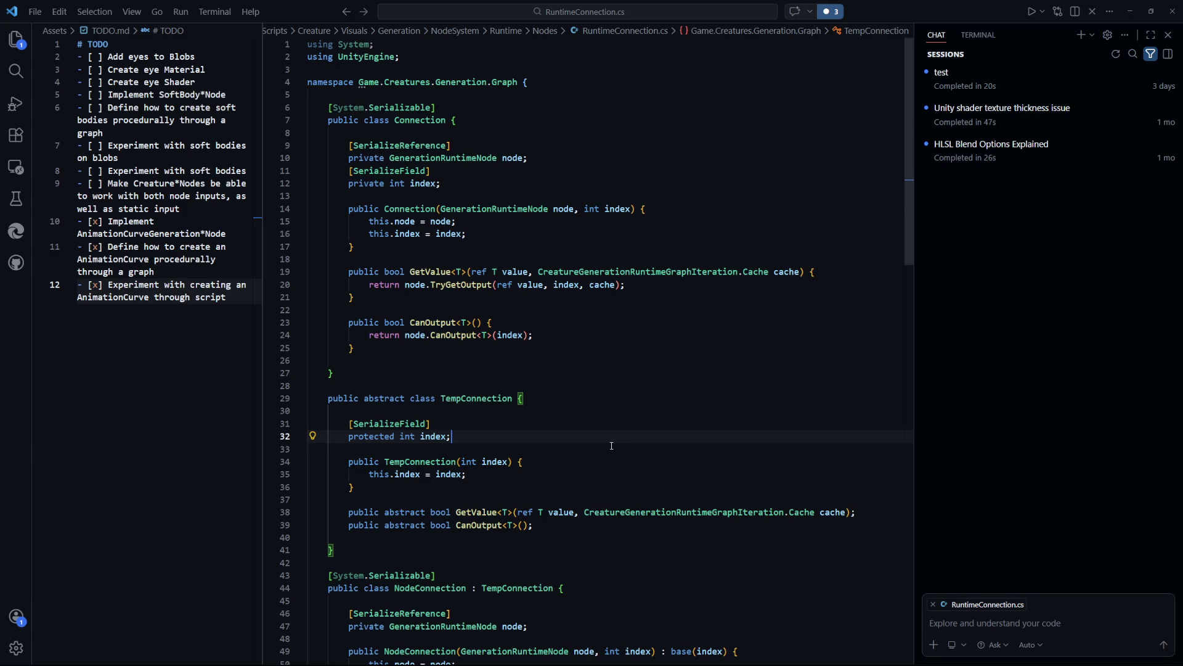
pyautogui.scroll(-2, 611, 445)
pyautogui.scroll(-15, 610, 444)
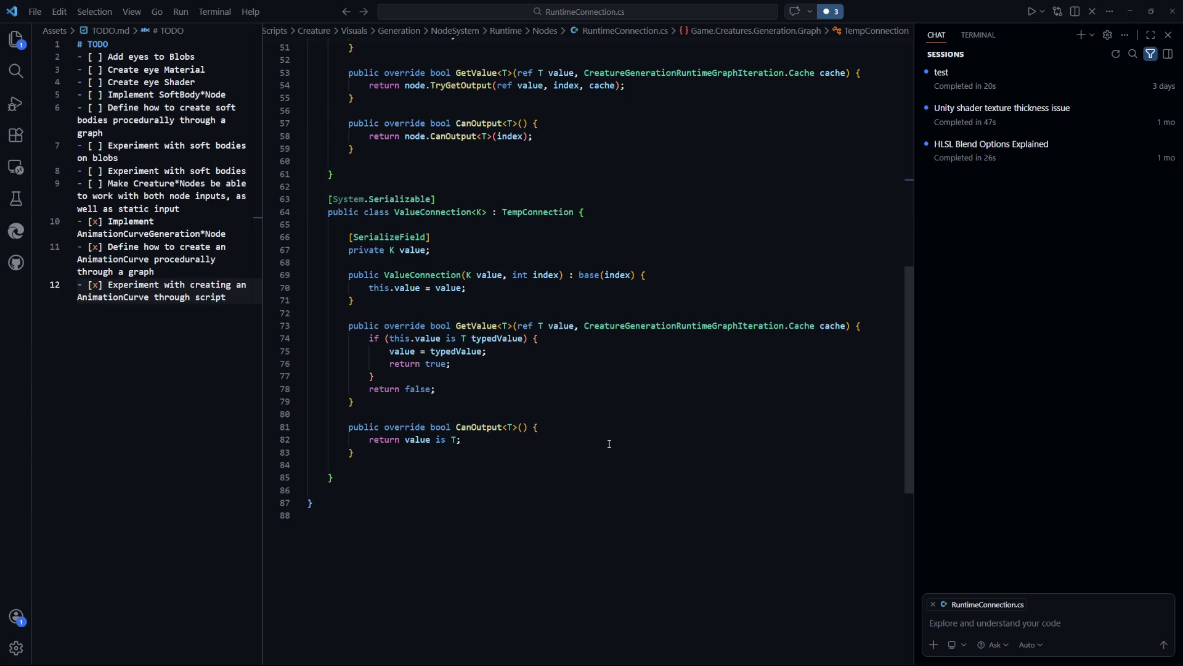
pyautogui.scroll(15, 609, 444)
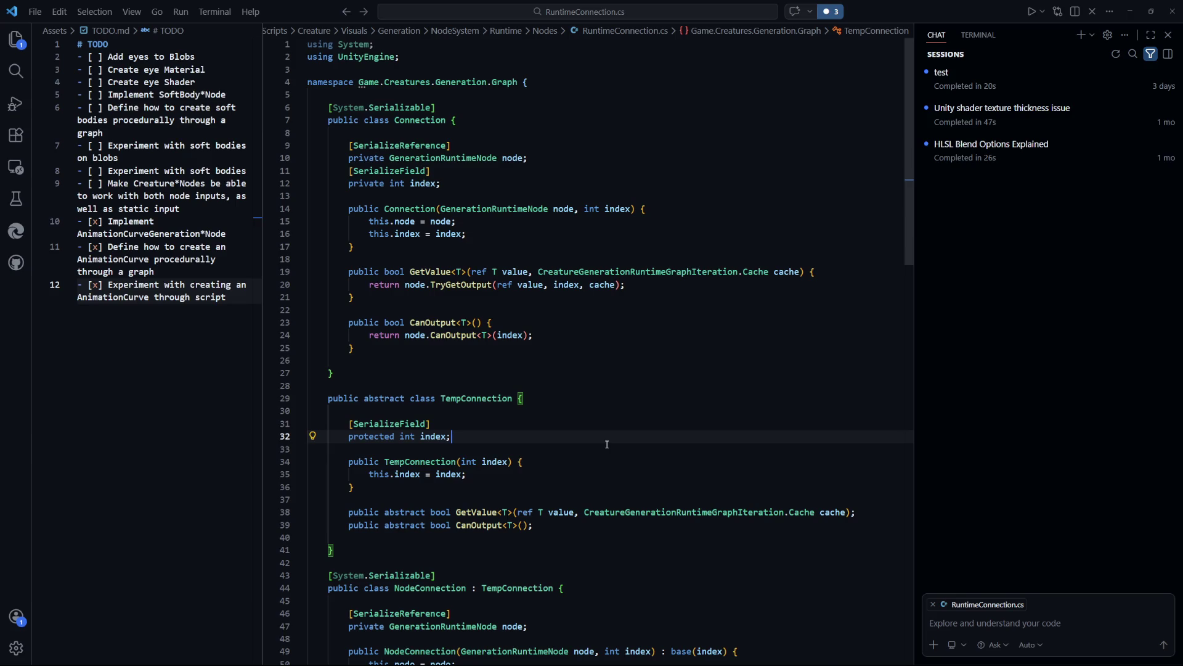
pyautogui.scroll(-4, 607, 444)
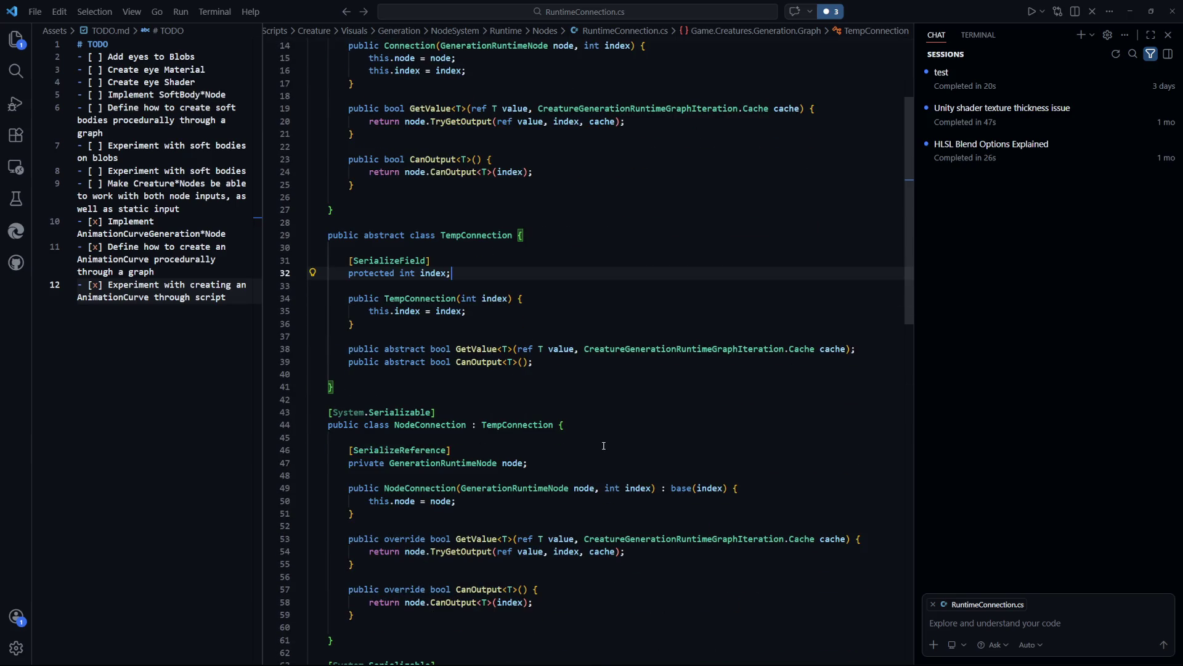
pyautogui.scroll(-4, 603, 445)
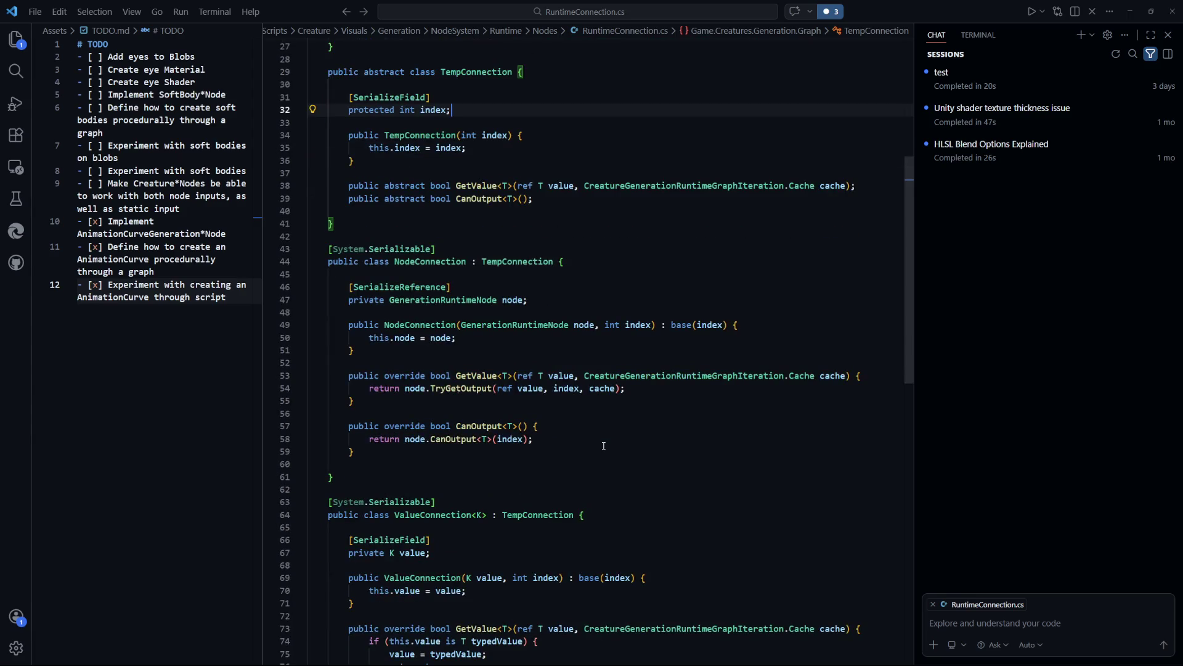
pyautogui.scroll(-5, 603, 445)
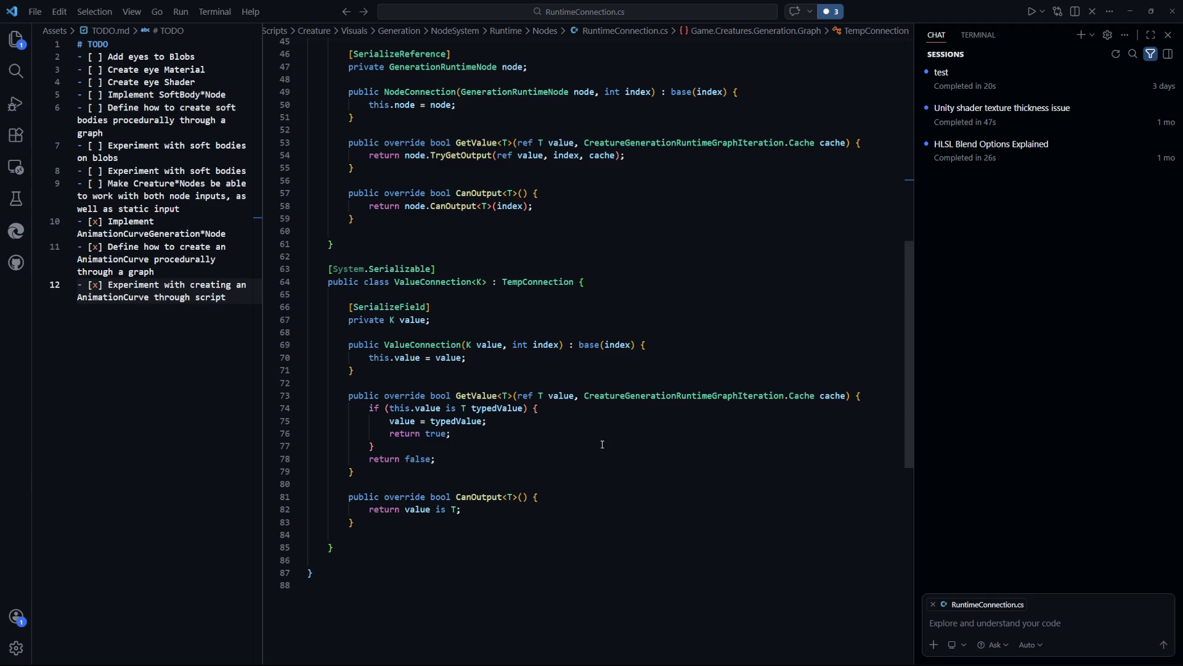
pyautogui.click(610, 484)
pyautogui.scroll(1, 610, 487)
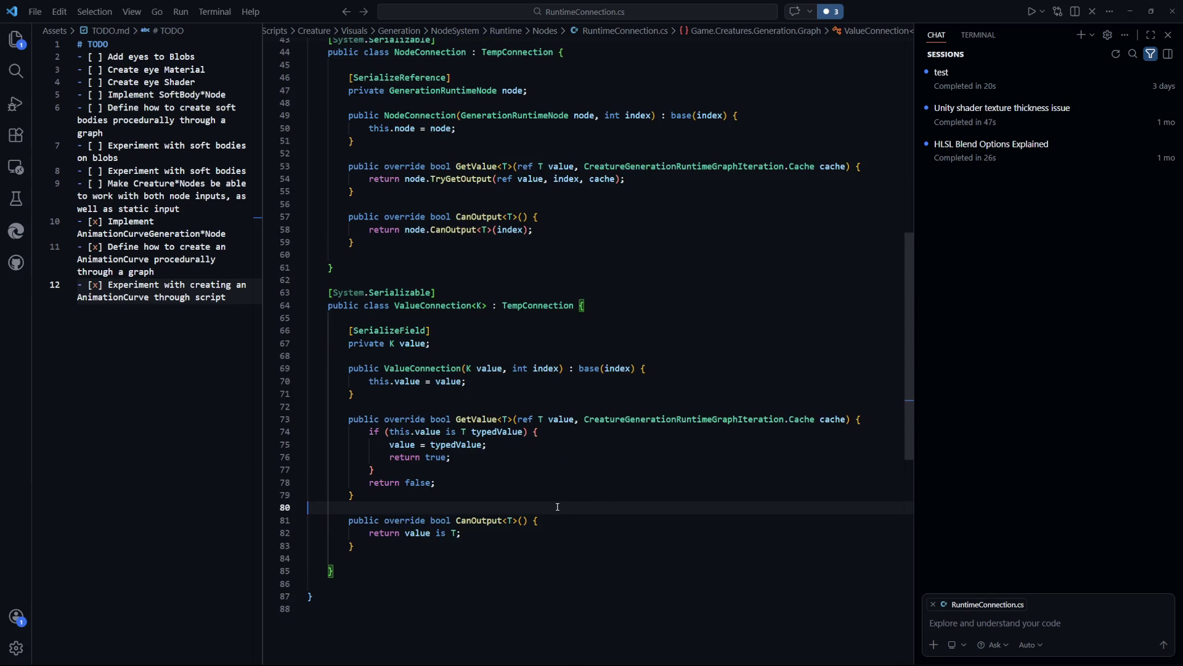
pyautogui.scroll(-2, 557, 507)
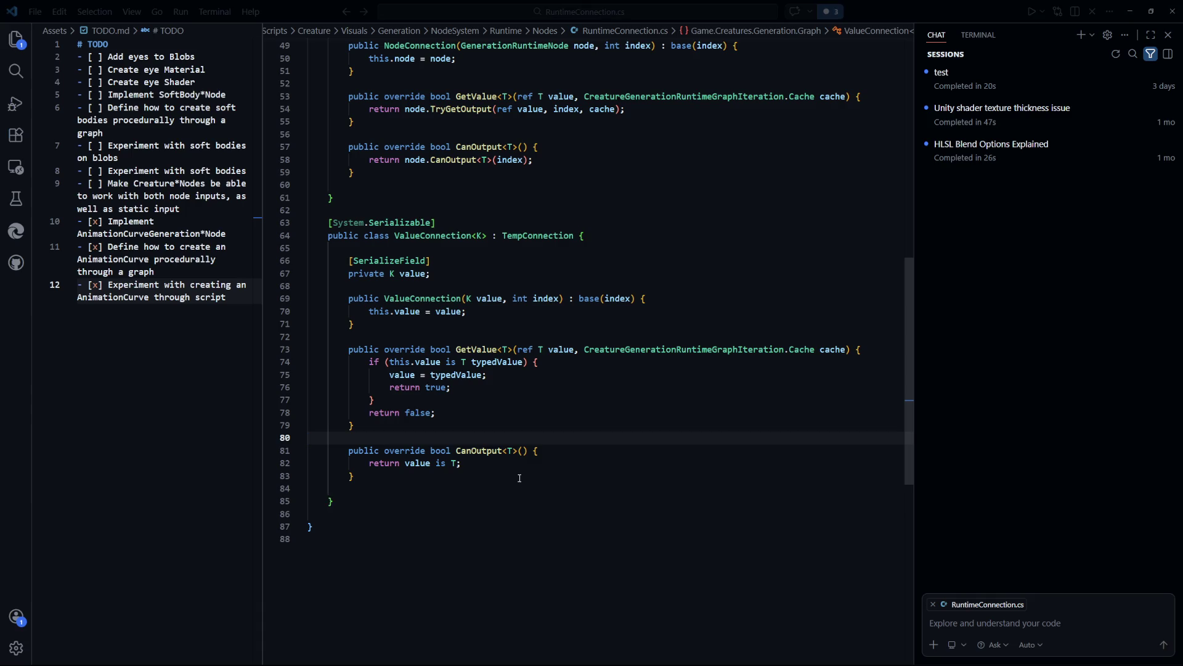
pyautogui.click(652, 437)
pyautogui.scroll(2, 628, 438)
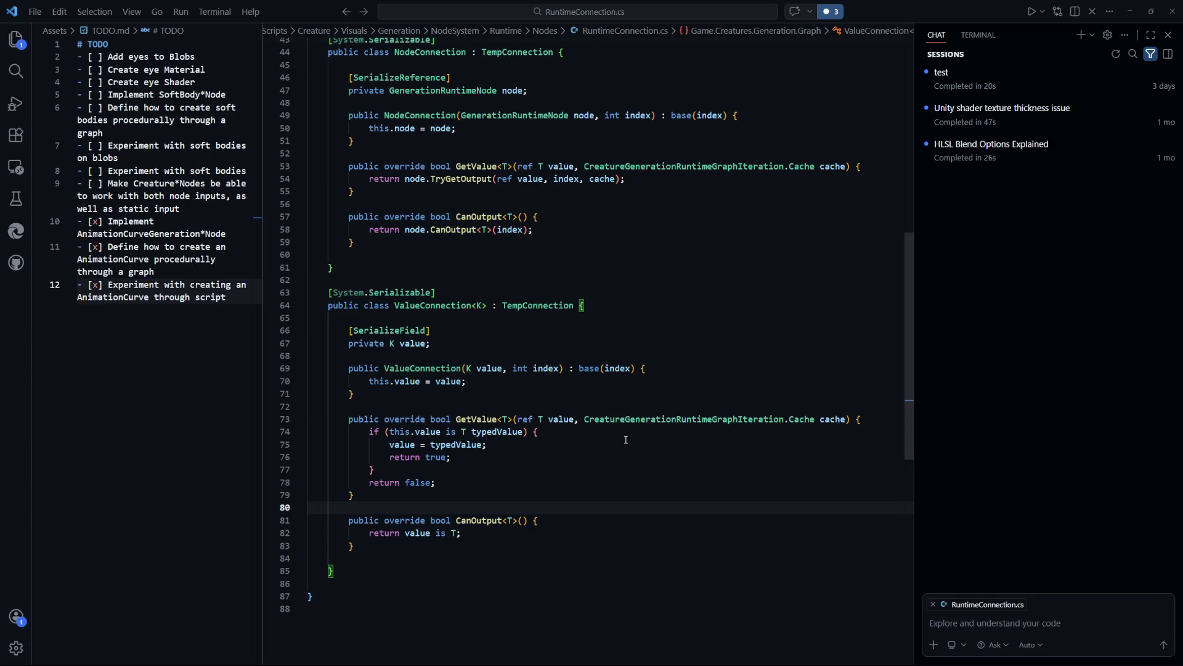
pyautogui.scroll(12, 626, 439)
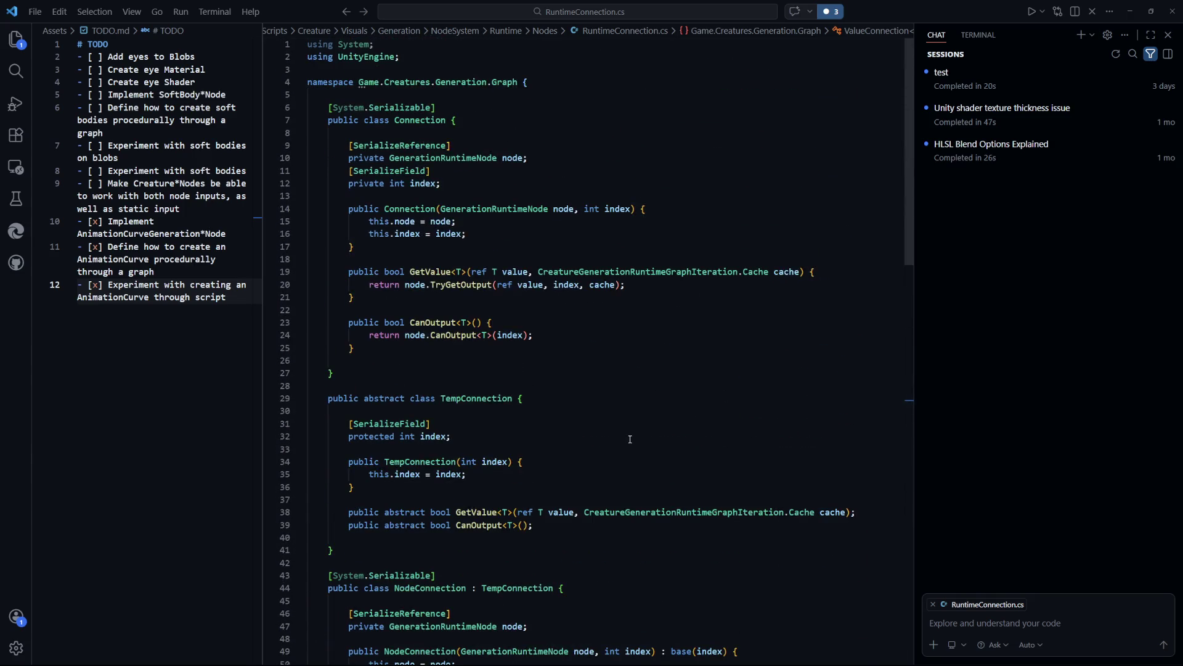
# Rename TempConnection to Connection and add [System.Serializable] above the abstract class
pyautogui.doubleClick(495, 402)
pyautogui.write('Connection')
pyautogui.press('Up')
pyautogui.press('Up')
pyautogui.press('Up')
pyautogui.moveTo(374, 370)
pyautogui.mouseDown()
pyautogui.moveTo(333, 271)
pyautogui.moveTo(302, 106)
pyautogui.moveTo(289, 99)
pyautogui.mouseUp()
pyautogui.moveTo(436, 107); pyautogui.dragTo(328, 107)
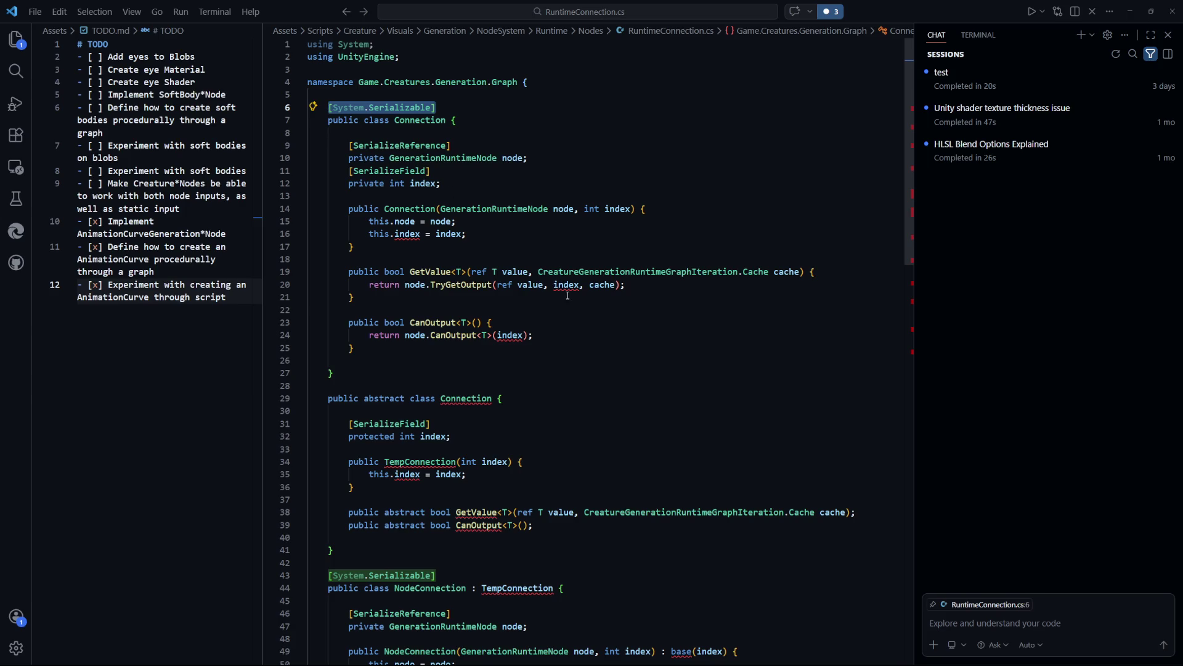
pyautogui.hotkey('ctrl', 'c')
pyautogui.scroll(-2, 568, 295)
pyautogui.click(604, 293)
pyautogui.press('Return')
pyautogui.hotkey('ctrl', 'v')
# Delete the old concrete Connection class
pyautogui.click(641, 382)
pyautogui.scroll(-8, 610, 370)
pyautogui.scroll(7, 576, 358)
pyautogui.scroll(3, 577, 357)
pyautogui.moveTo(573, 373)
pyautogui.mouseDown()
pyautogui.moveTo(554, 369)
pyautogui.moveTo(285, 97)
pyautogui.mouseUp()
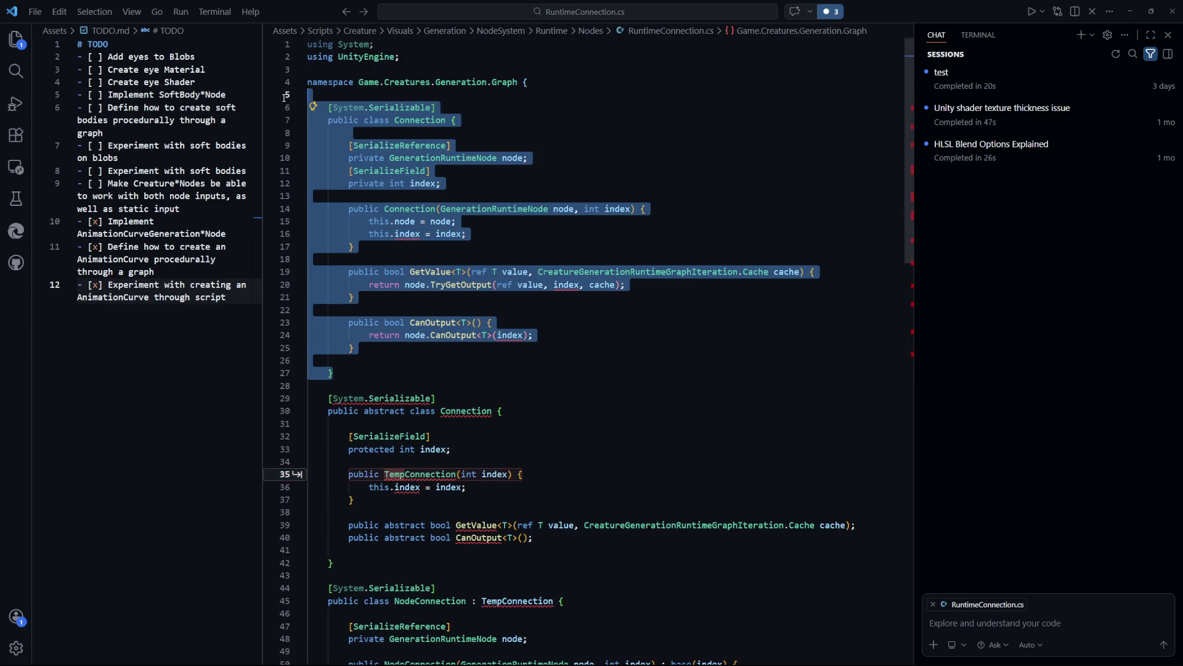
pyautogui.press('Delete')
pyautogui.press('BackSpace')
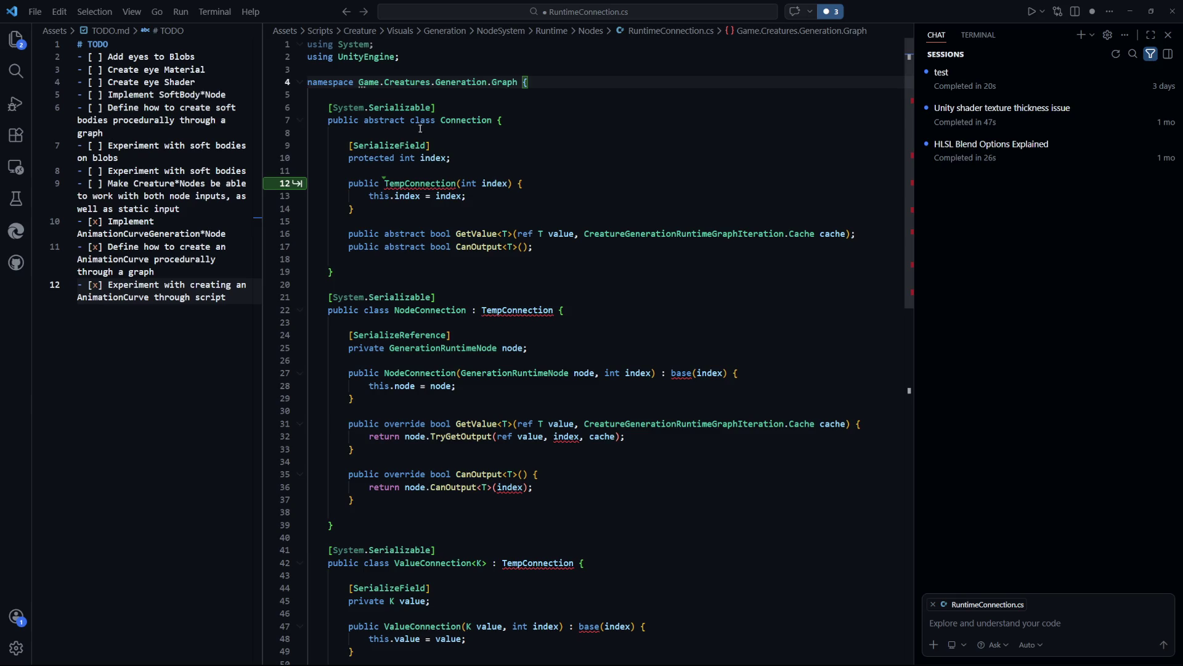
# Rename the abstract class's constructor to Connection and save
pyautogui.doubleClick(462, 120)
pyautogui.hotkey('ctrl', 'c')
pyautogui.doubleClick(419, 183)
pyautogui.hotkey('ctrl', 'v')
pyautogui.hotkey('ctrl', 's')
# Make NodeConnection and ValueConnection inherit from Connection instead of TempConnection, and save
pyautogui.press('Up')
pyautogui.press('Up')
pyautogui.scroll(-3, 654, 304)
pyautogui.doubleClick(507, 193)
pyautogui.hotkey('ctrl', 'v')
pyautogui.doubleClick(537, 446)
pyautogui.hotkey('ctrl', 'v')
pyautogui.hotkey('ctrl', 's')
pyautogui.press('Up')
pyautogui.press('Up')
pyautogui.press('Up')
pyautogui.scroll(-4, 715, 436)
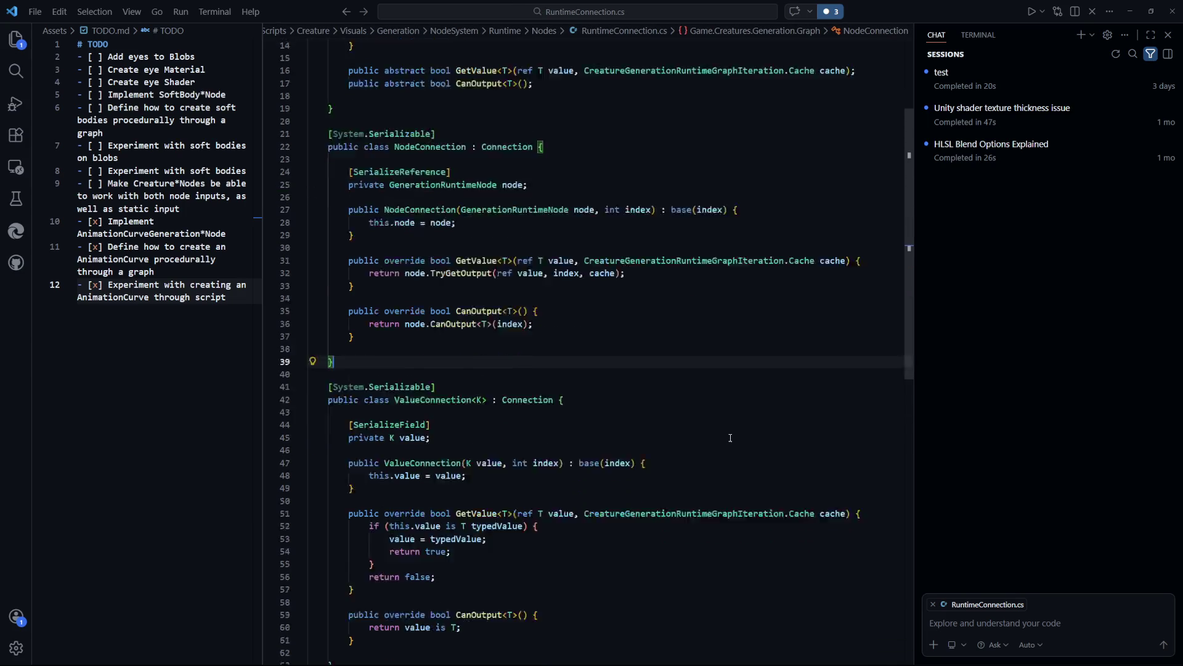
pyautogui.scroll(7, 716, 436)
pyautogui.click(601, 174)
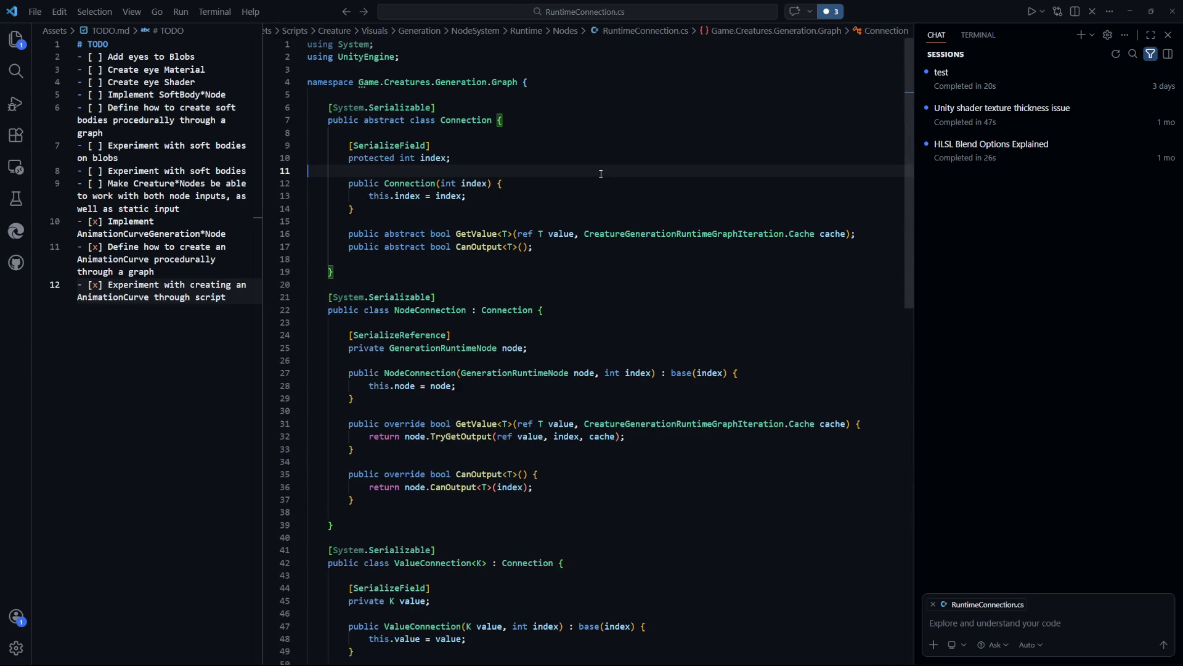
pyautogui.hotkey('ctrl', 'Tab')
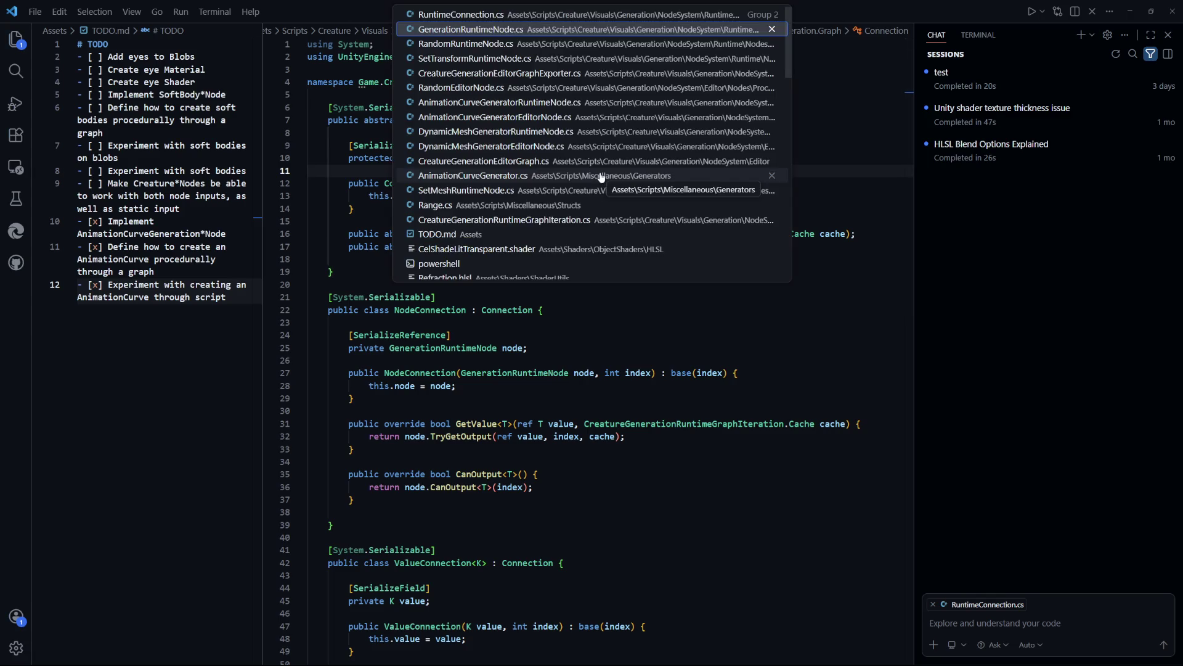
# Review Connection usages in GenerationRuntimeNode.cs, then open CreatureGenerationEditorGraphExporter.cs
pyautogui.click(716, 593)
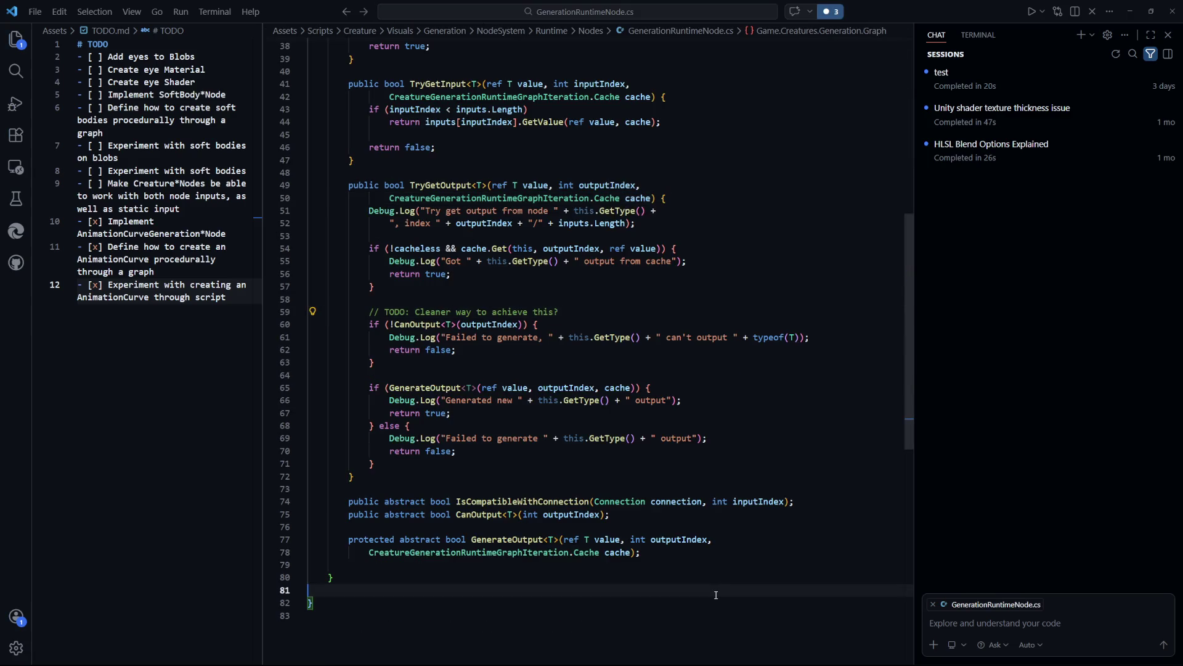
pyautogui.doubleClick(620, 501)
pyautogui.click(751, 565)
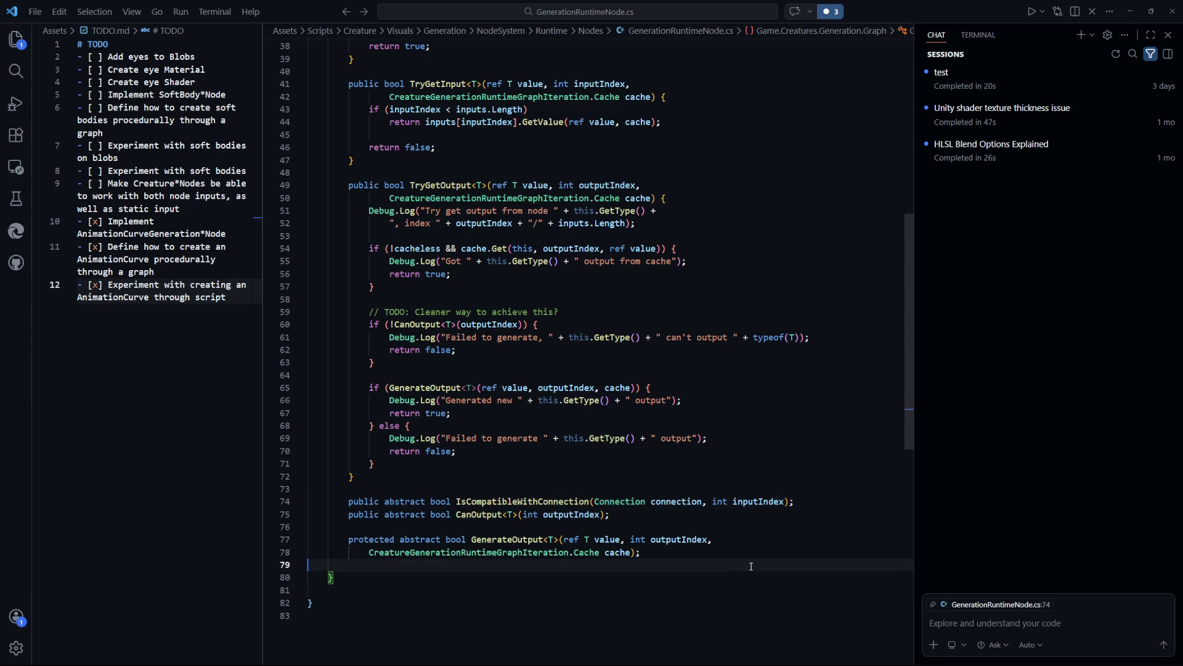
pyautogui.scroll(10, 752, 566)
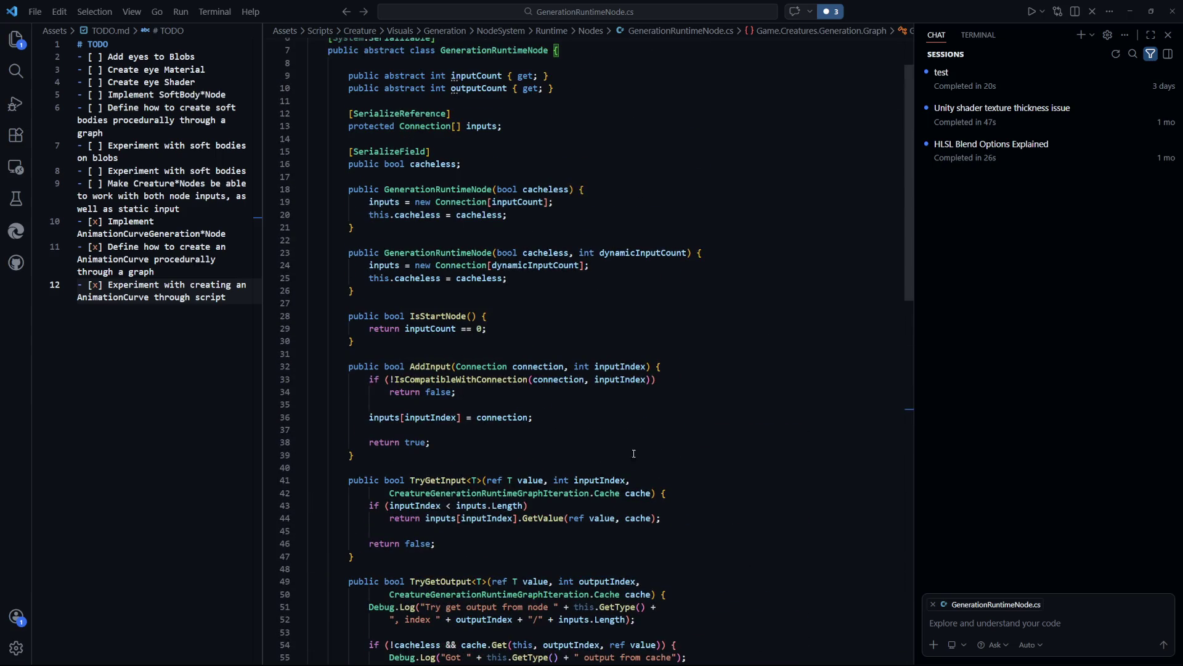
pyautogui.scroll(2, 678, 466)
pyautogui.click(706, 387)
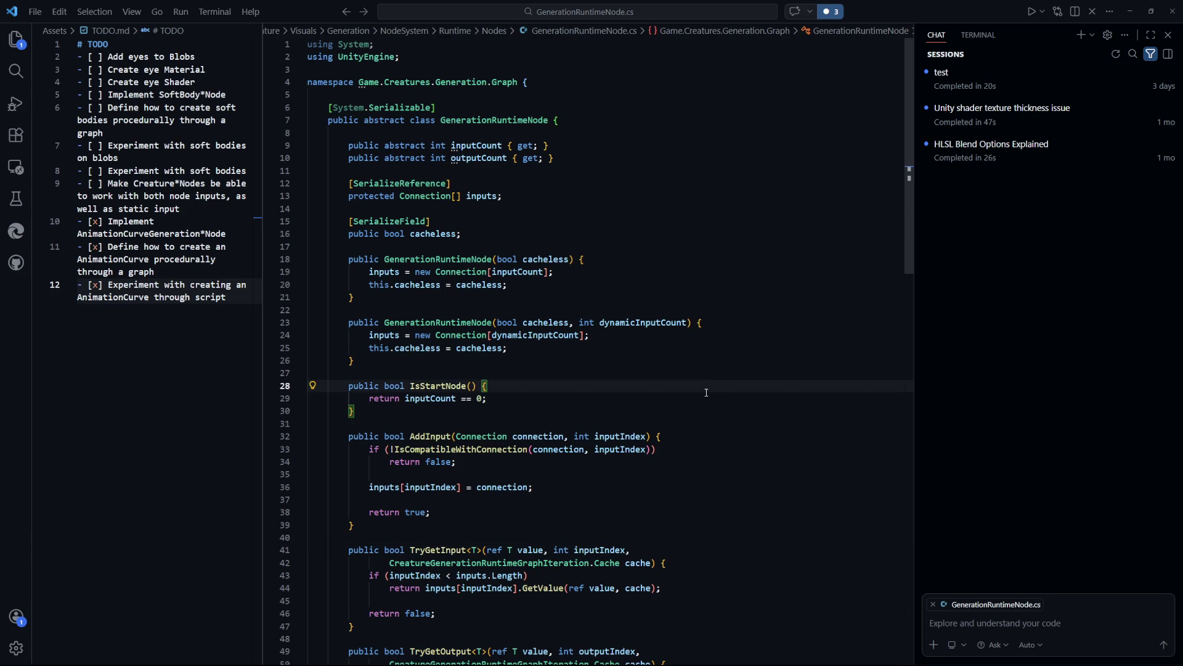
pyautogui.hotkey('ctrl', 'p')
pyautogui.press('Down')
pyautogui.press('Down')
pyautogui.press('Down')
pyautogui.press('Return')
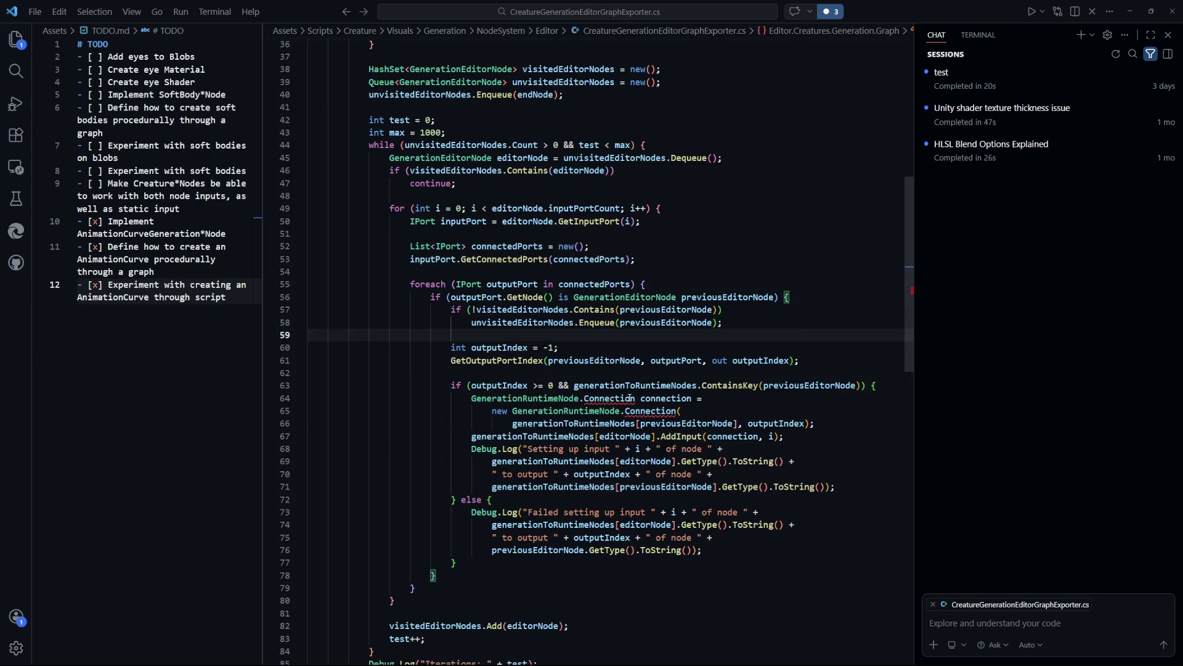
# Change the Connection declared and constructed on lines 64–65 to NodeConnection and save
pyautogui.scroll(-1, 532, 378)
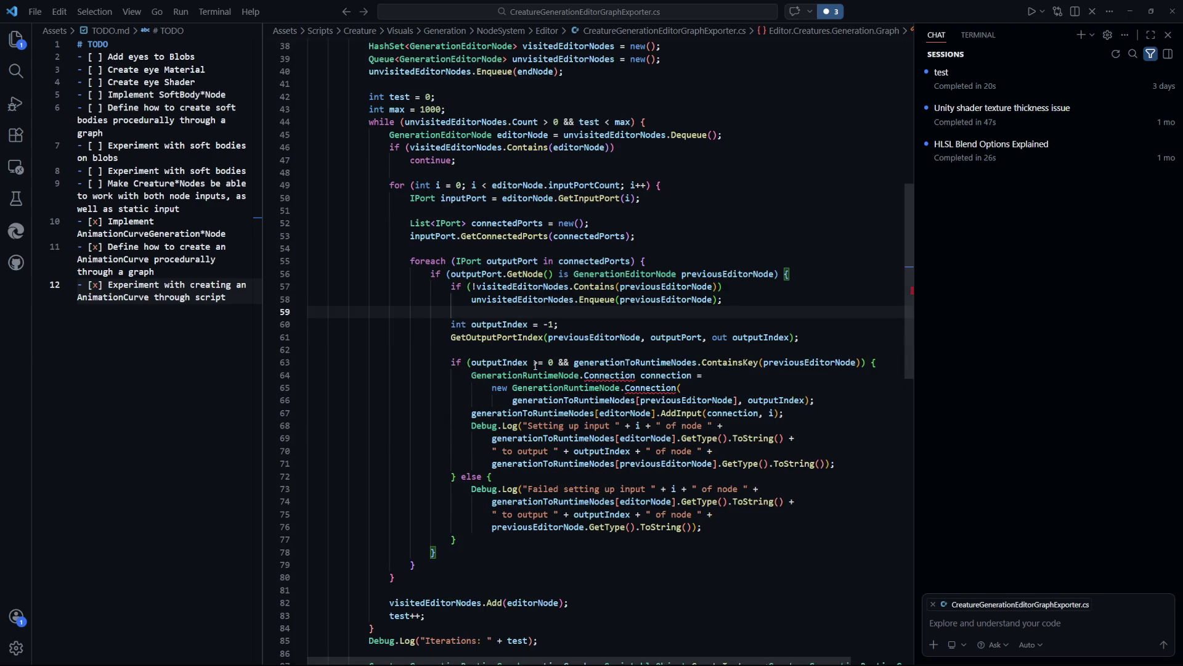
pyautogui.hotkey('ctrl', 'shift', '\\')
pyautogui.press('Down')
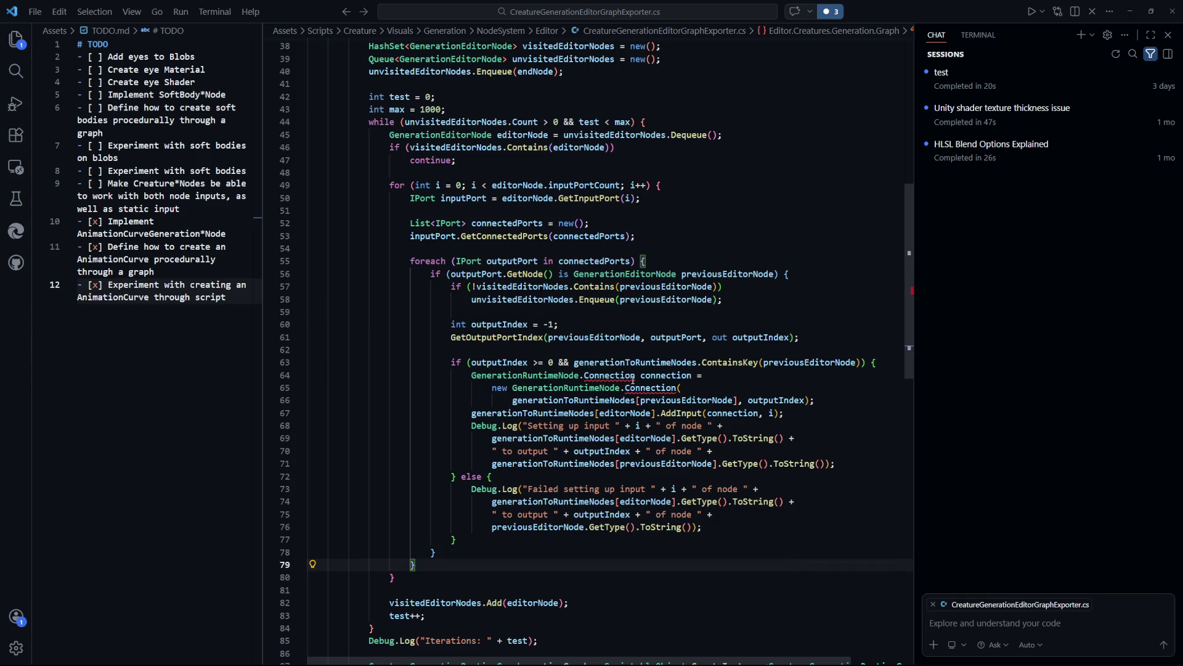
pyautogui.doubleClick(606, 376)
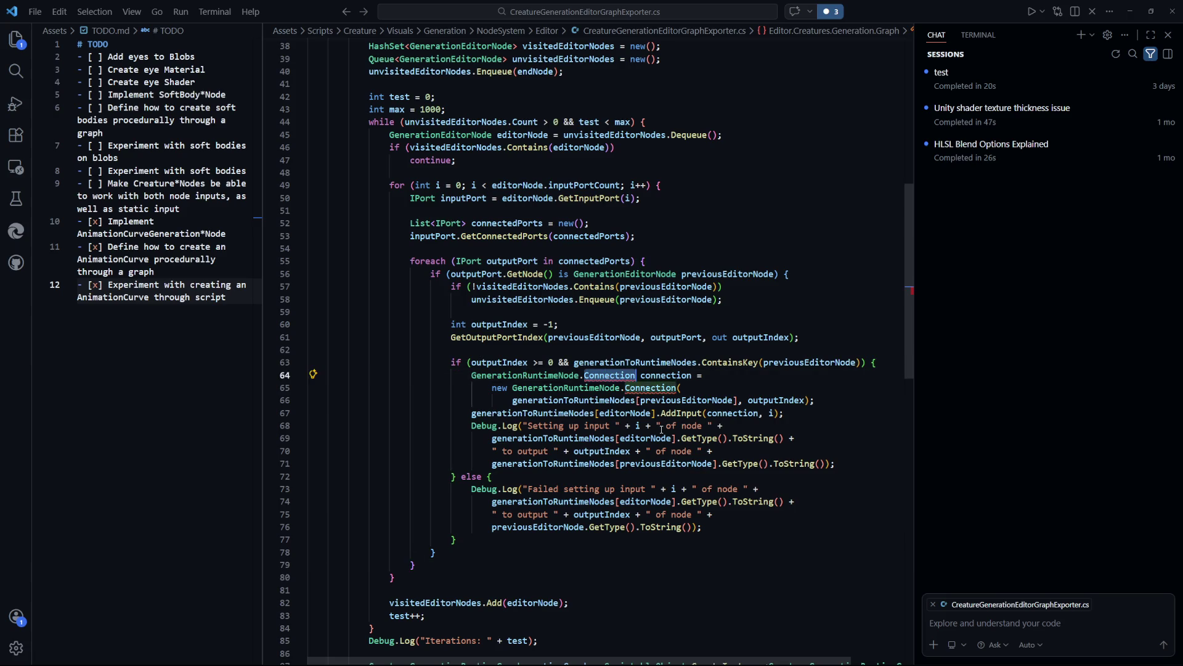
pyautogui.write('NodeConnecti')
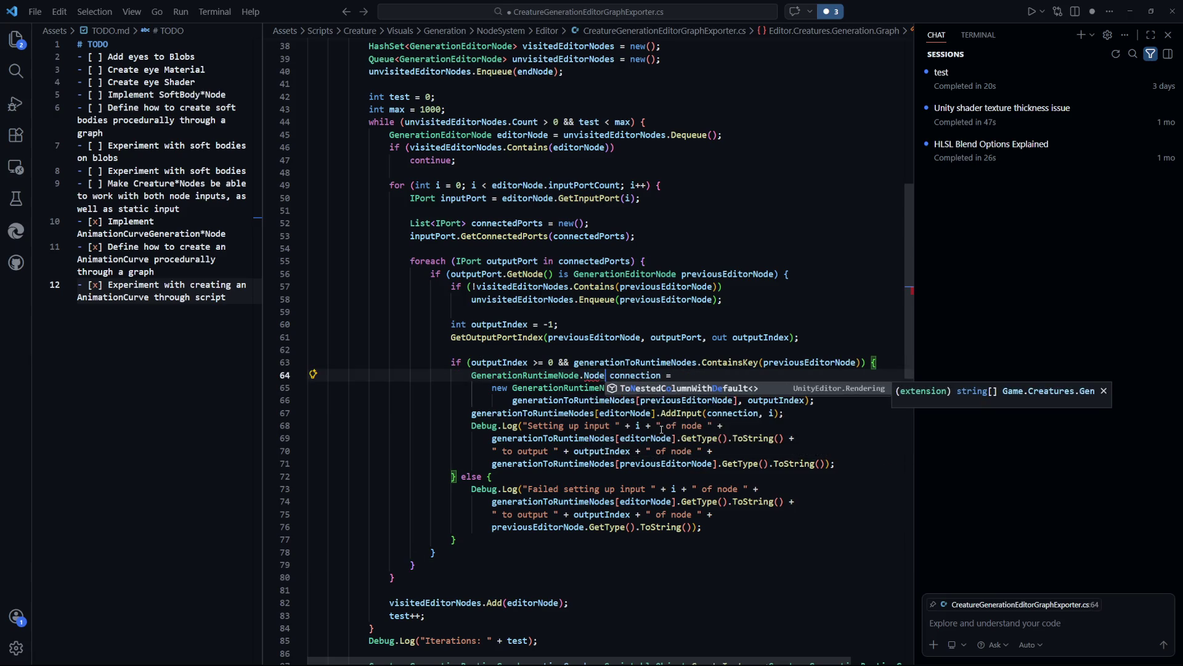
pyautogui.write('on')
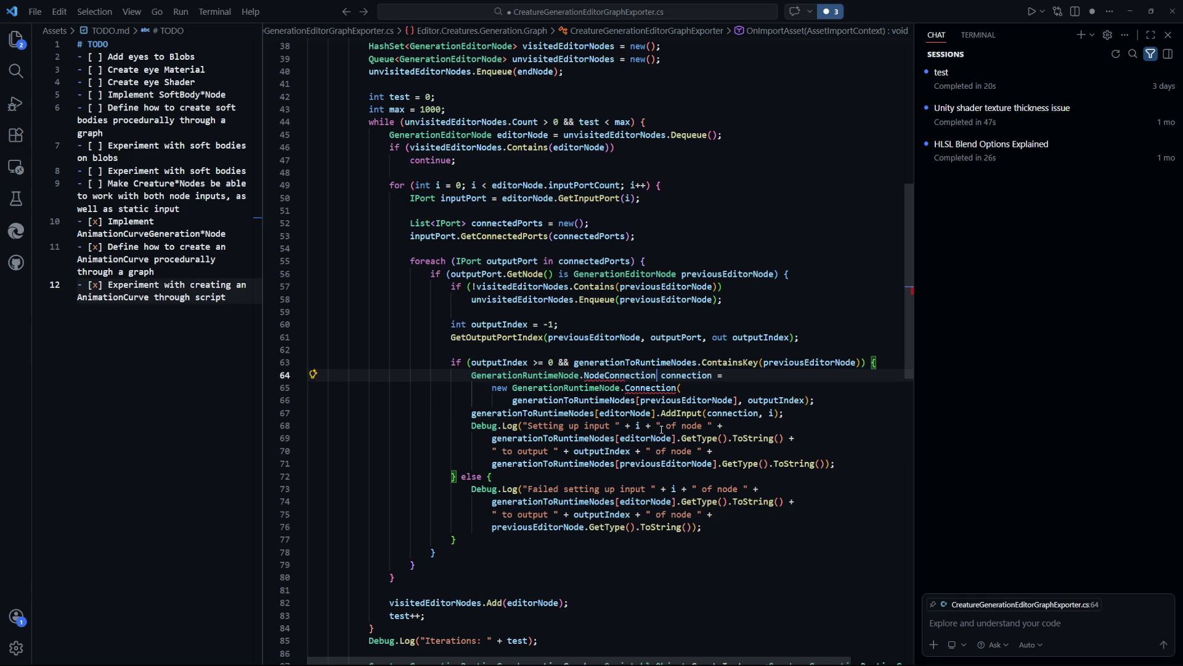
pyautogui.click(757, 555)
pyautogui.press('Tab')
pyautogui.press('Tab')
pyautogui.click(785, 573)
pyautogui.hotkey('ctrl', 's')
pyautogui.moveTo(638, 387)
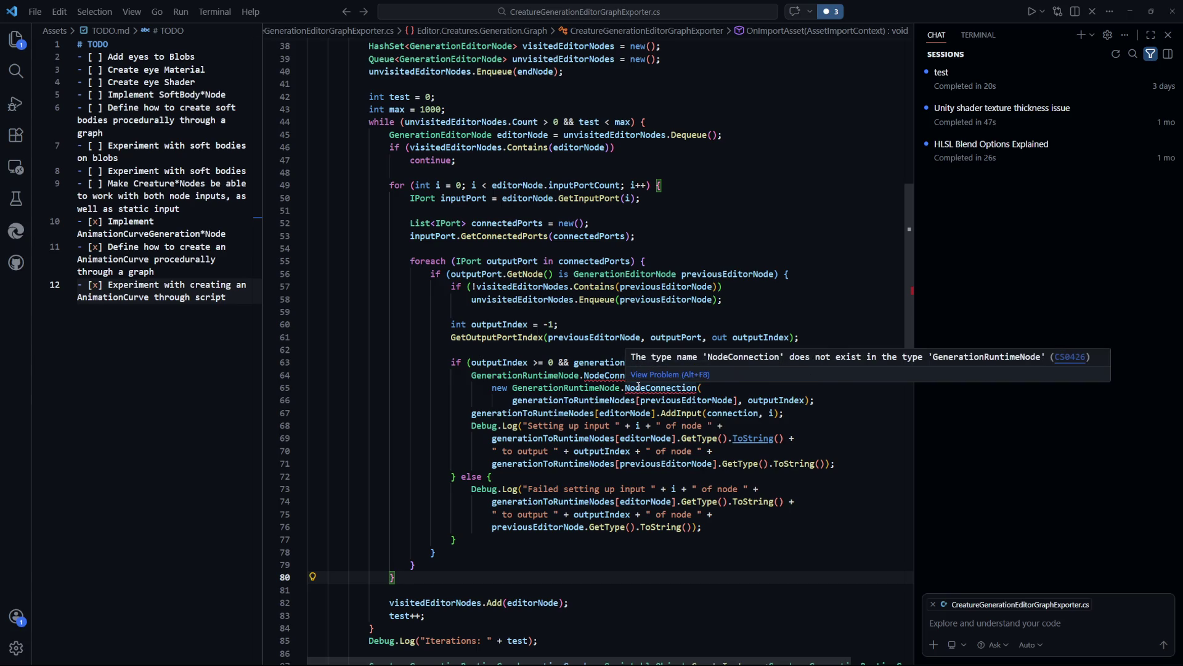